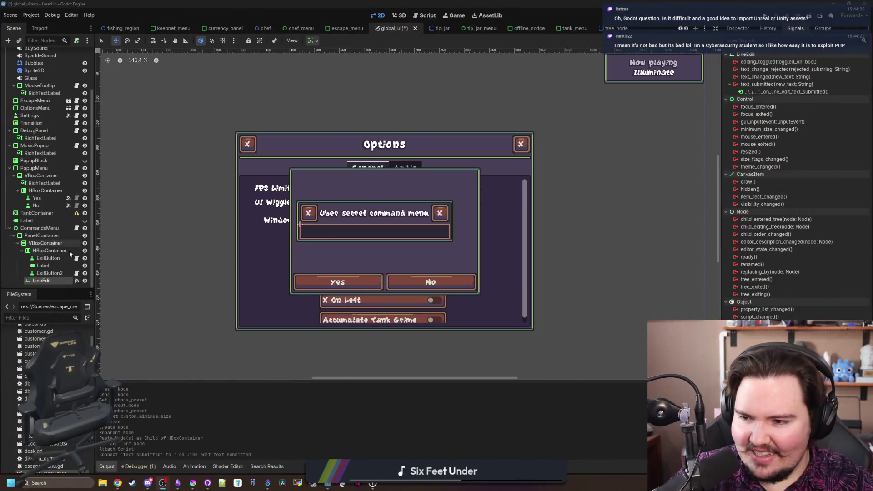
- Toggle CommandsMenu's anchor preset from Bottom Right back to Center, then open its commands_menu.gd script
click(51, 228)
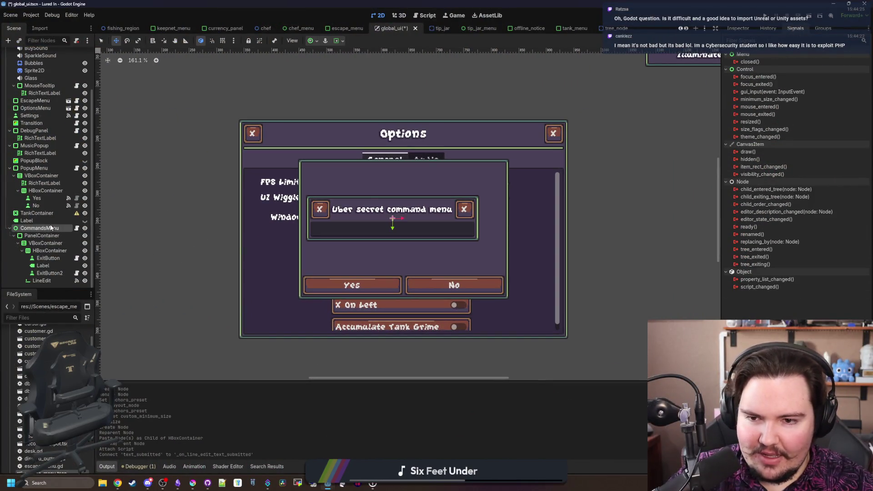
click(738, 28)
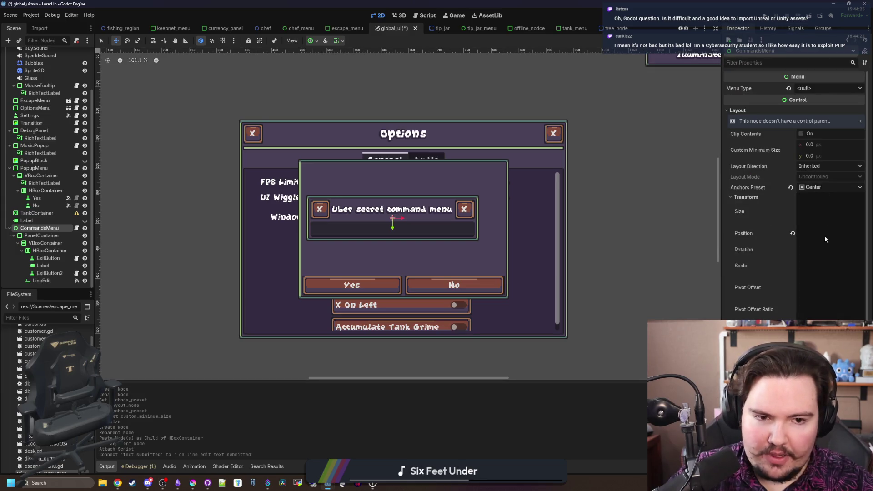
click(826, 237)
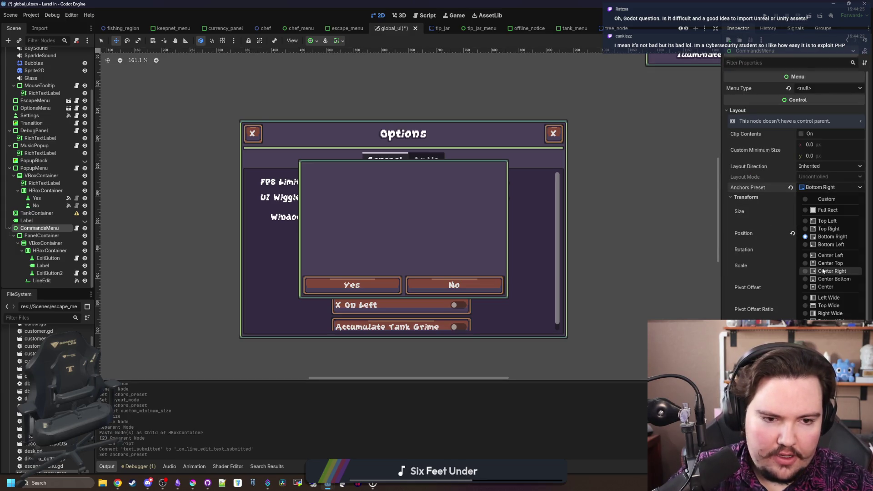
click(833, 286)
scroll(387, 223, down, 2)
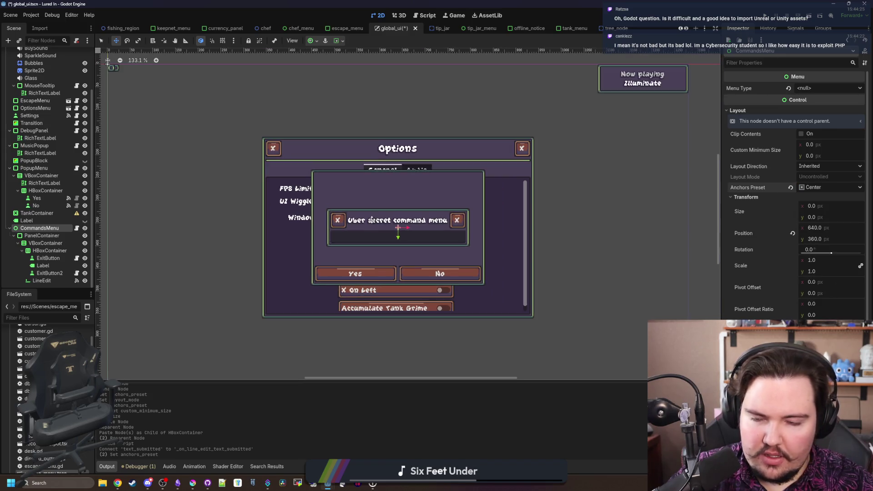
scroll(409, 227, up, 3)
click(78, 228)
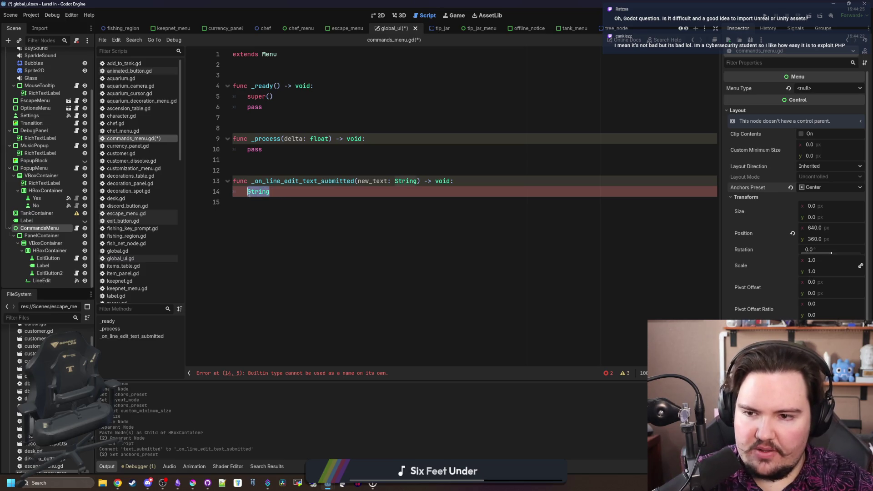
- Write var args = new_text.rsplit(" ") on line 14 of the submitted-text handler
text(var args =)
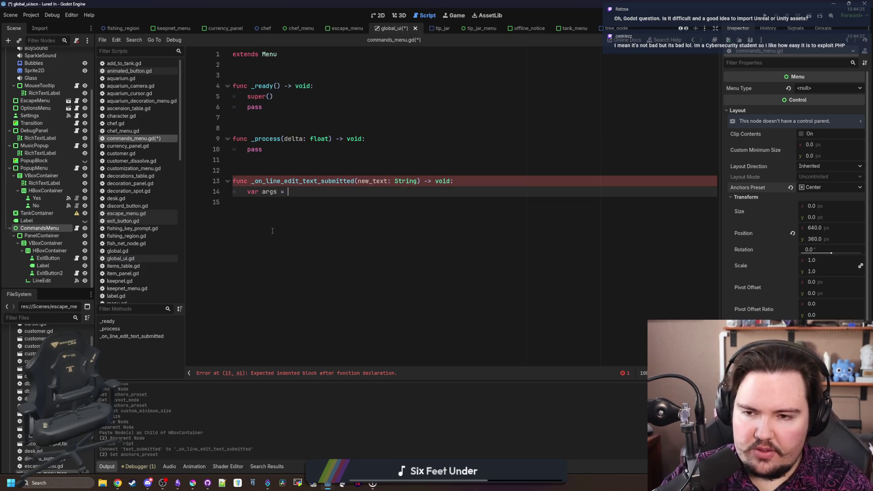
text(spli)
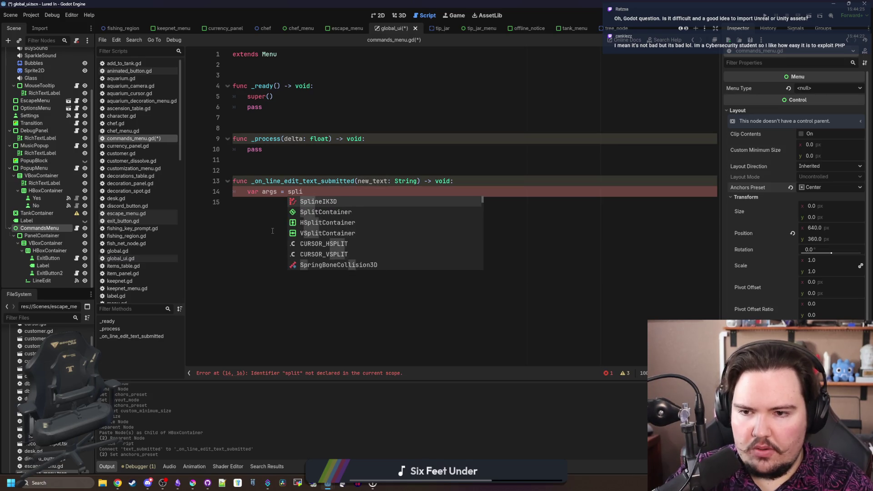
key(BackSpace)
key(BackSpace)
key(BackSpace)
text(pl)
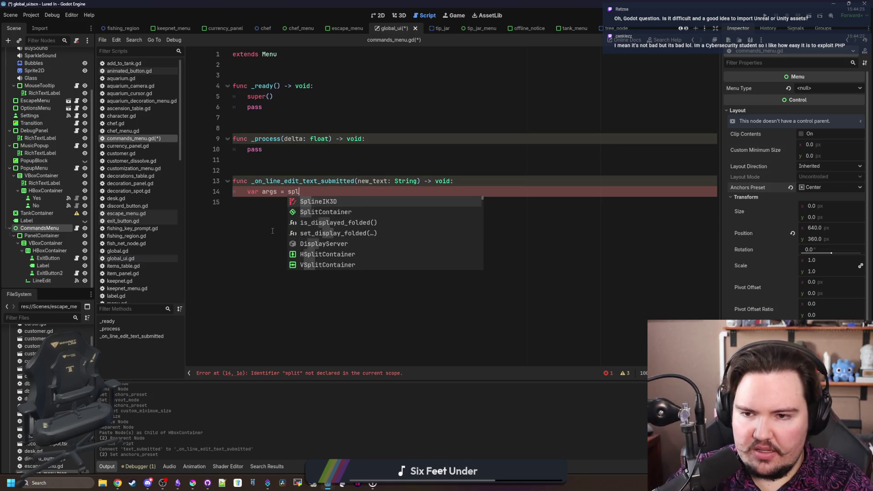
key(BackSpace)
key(BackSpace)
key(BackSpace)
text(new_text.)
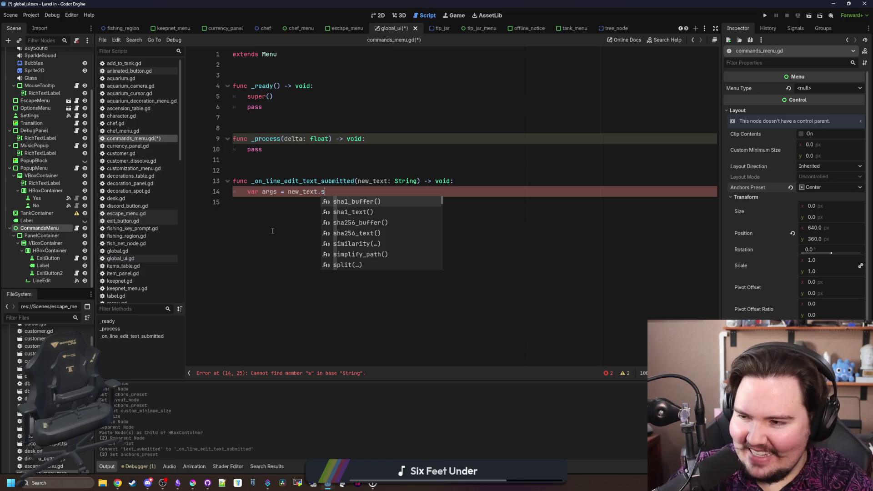
text(s)
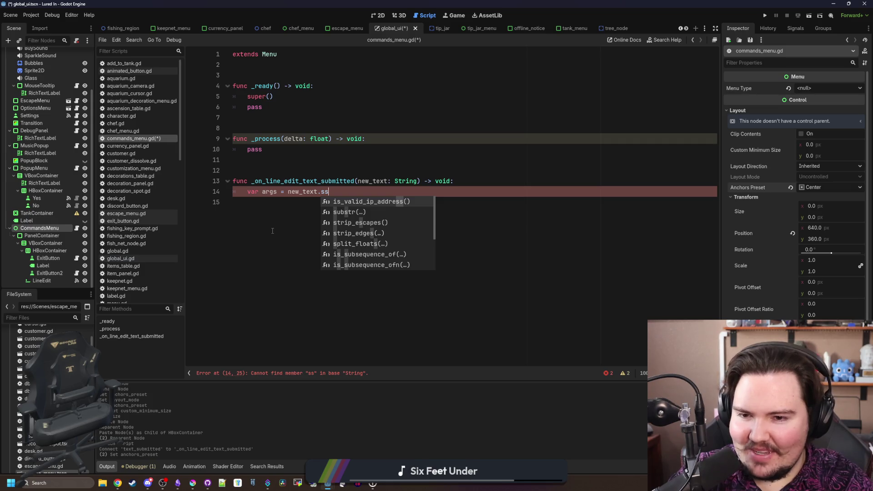
key(BackSpace)
text(rspl)
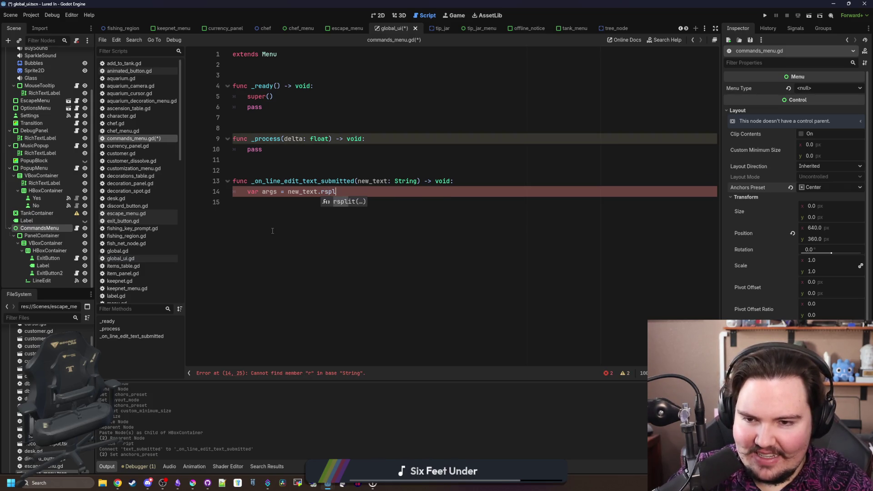
key(Return)
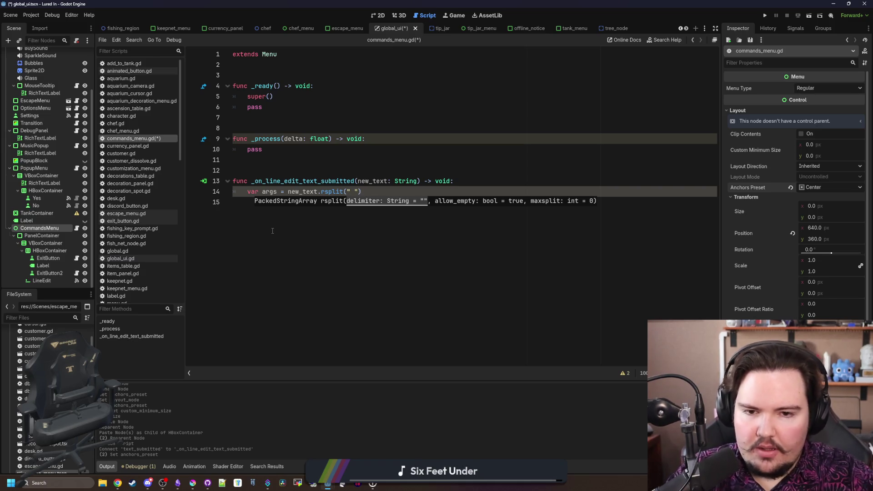
- Check the rsplit documentation, then pass false for allow_empty in the args line
ctrl+click(333, 192)
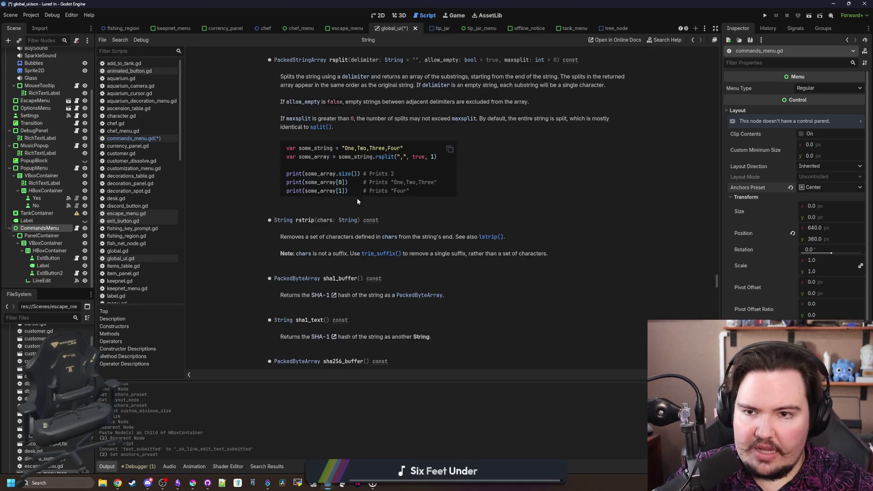
scroll(387, 159, up, 2)
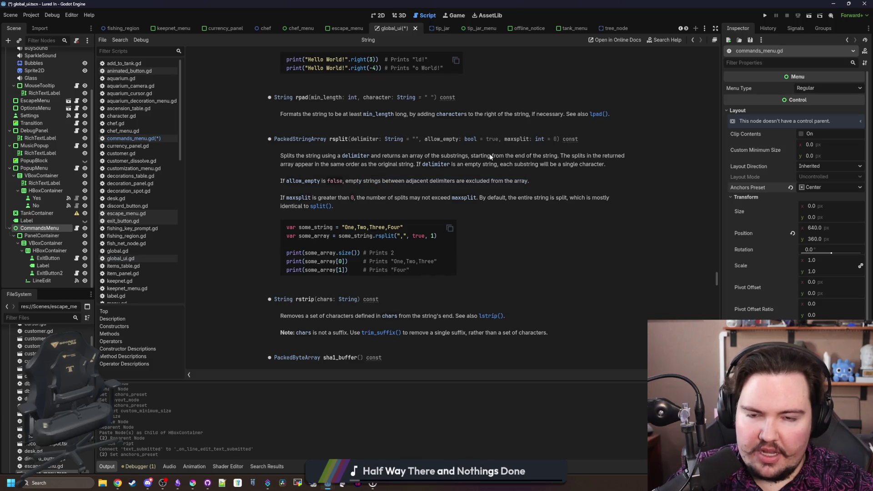
key(alt+Left)
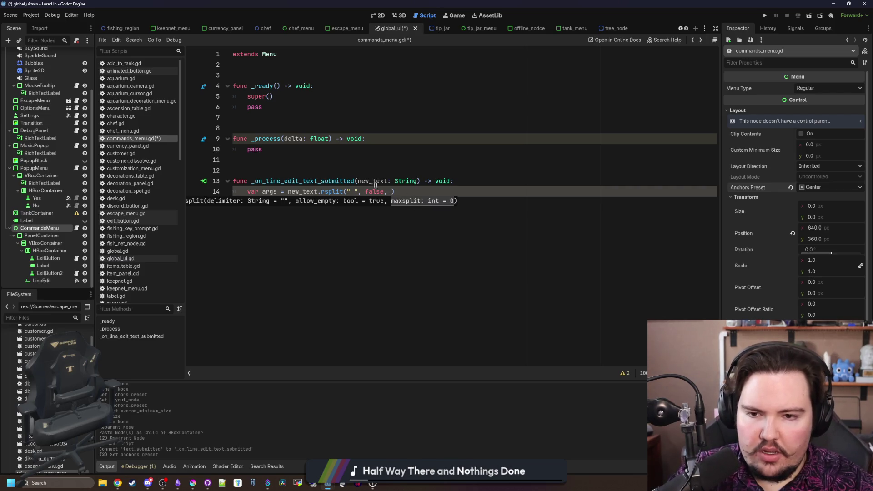
ctrl+click(330, 191)
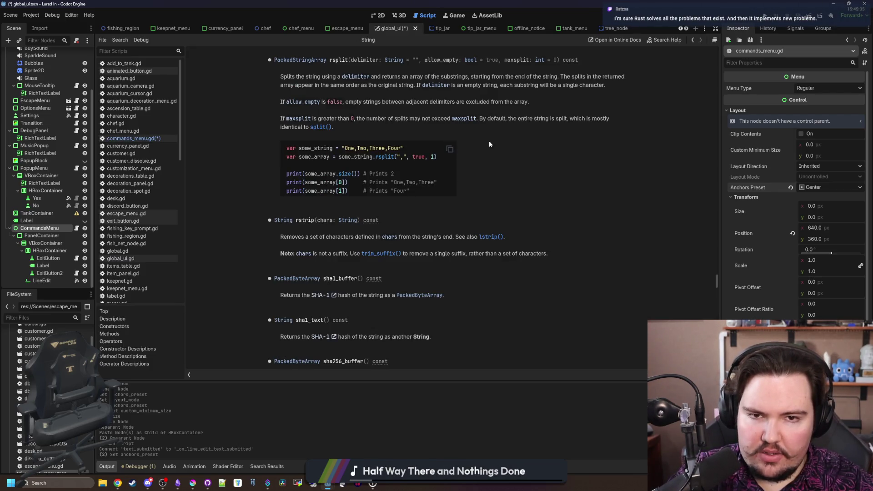
key(alt+Left)
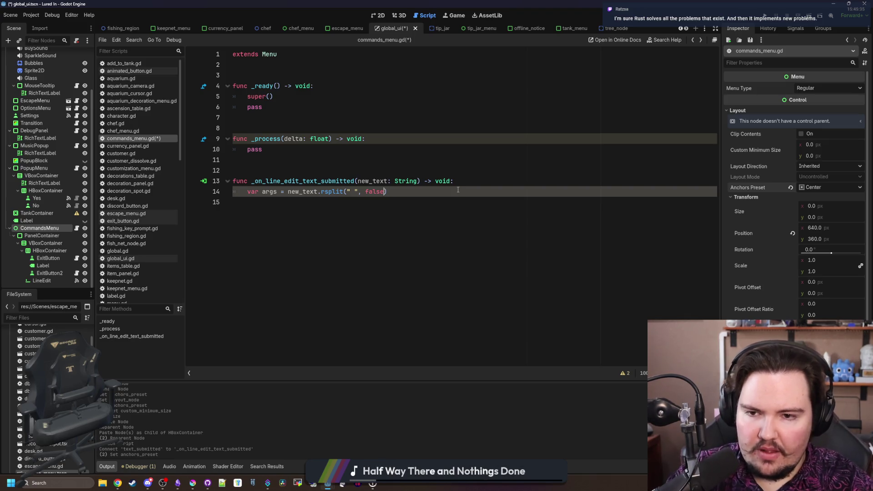
key(Return)
key(Return)
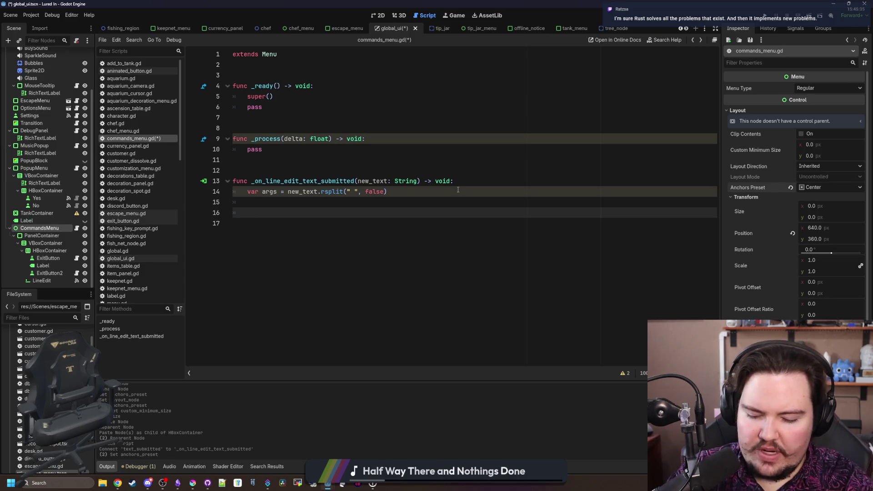
- Add an if args[0] == "money" check adding args[1].to_int() to Global.money, and save
text(if args)
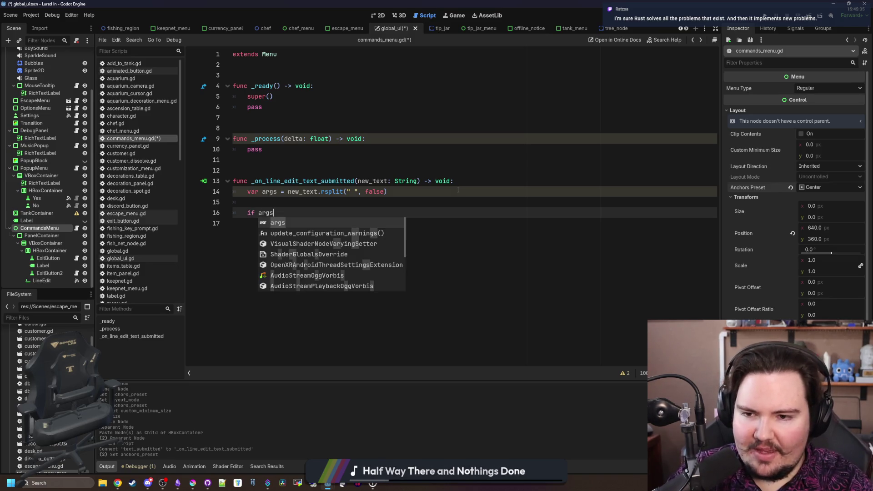
text([0] == "money":)
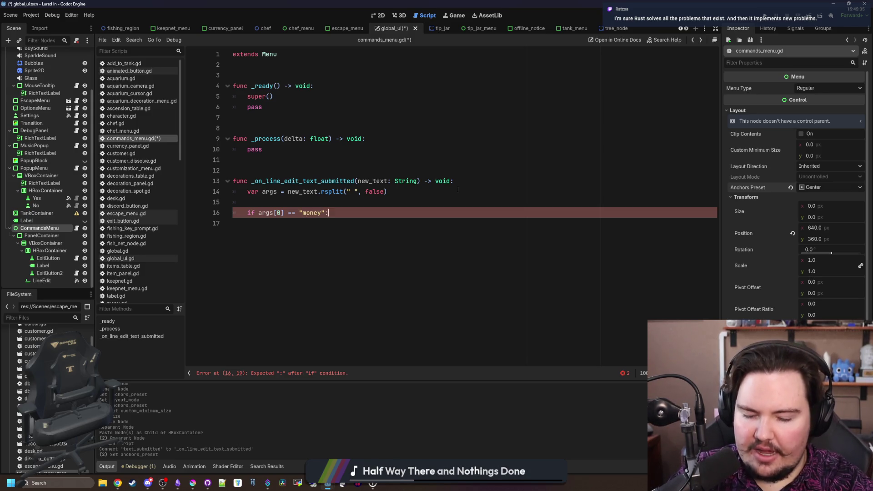
key(Return)
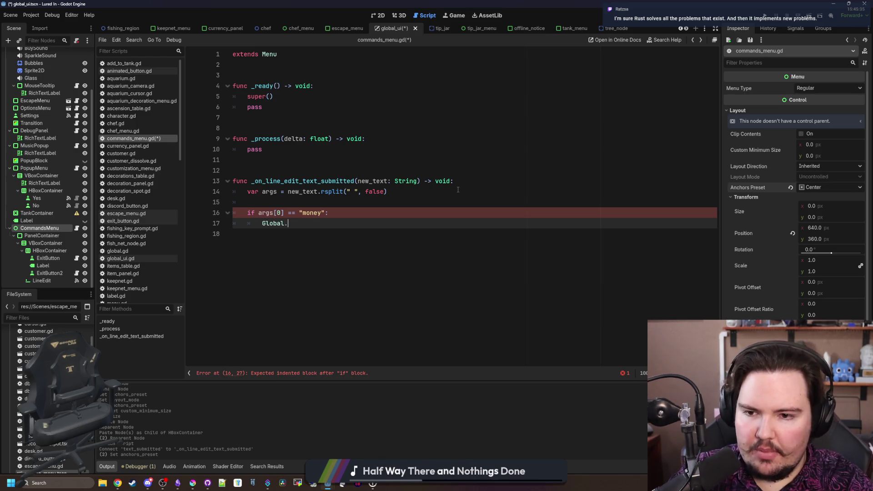
text(,)
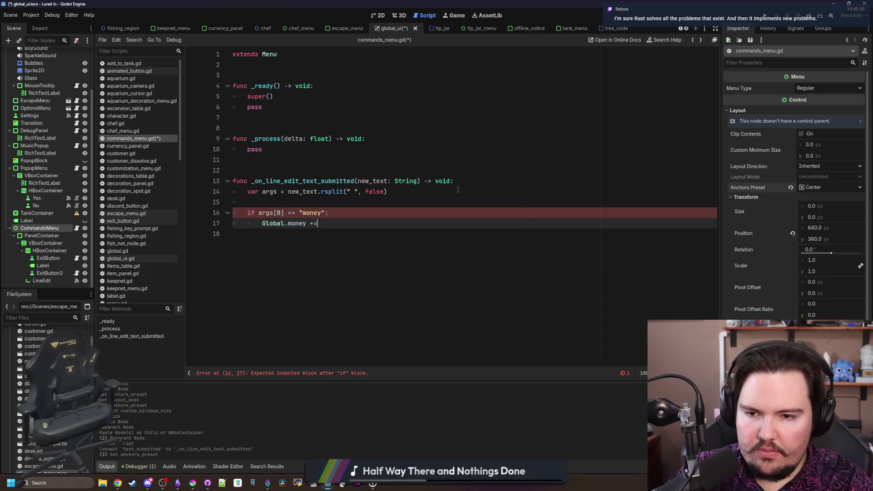
text( args[1])
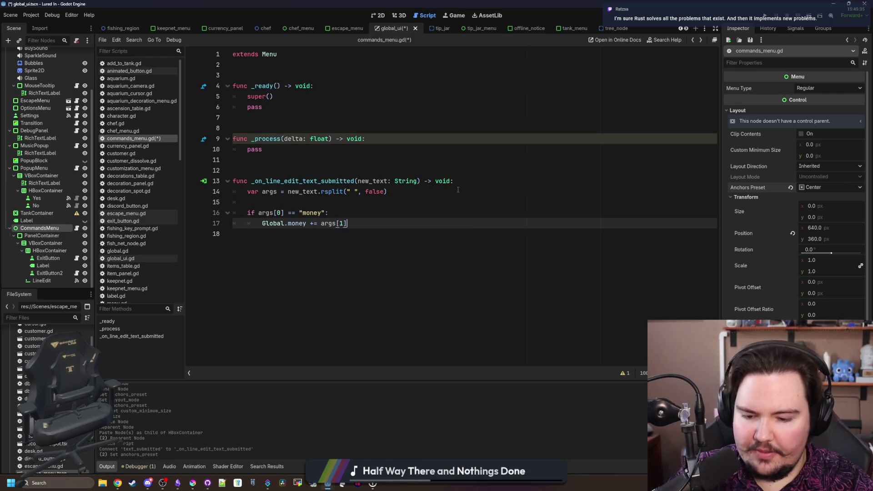
text(())
click(327, 181)
click(328, 201)
click(328, 177)
key(ctrl+s)
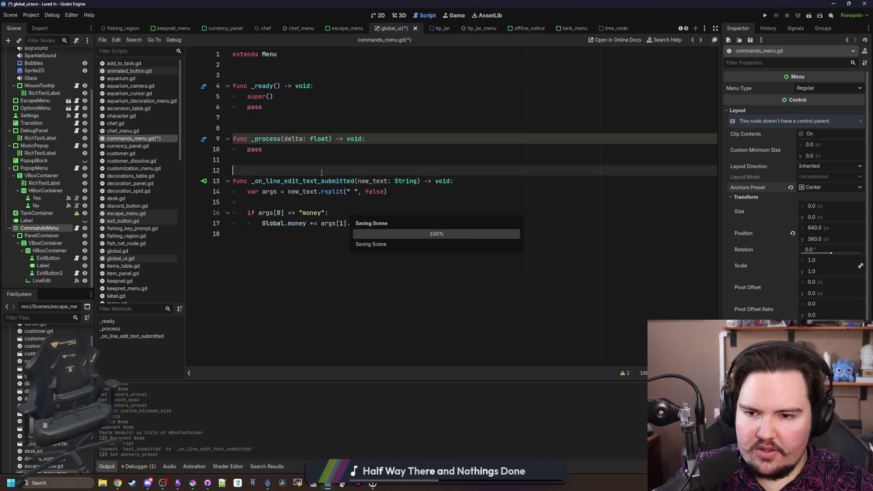
click(272, 163)
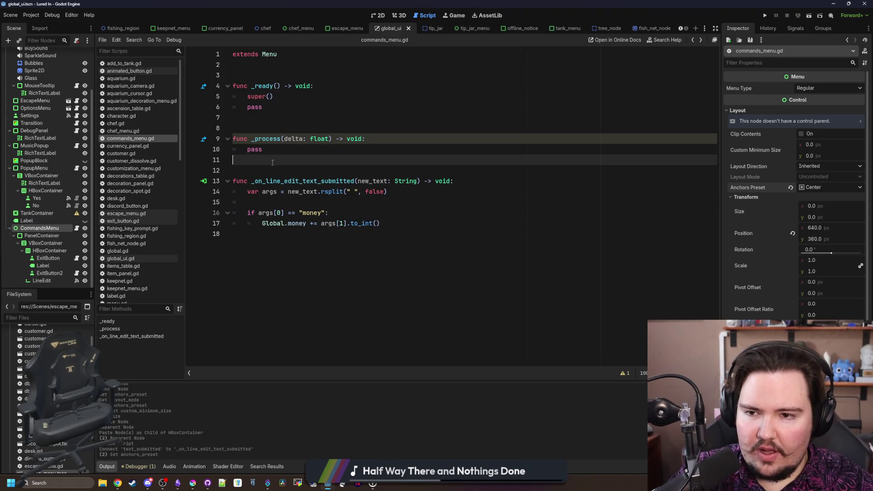
- Run the Lured In project, dismiss the Welcome Back notice, zoom out and maximize the game
click(766, 16)
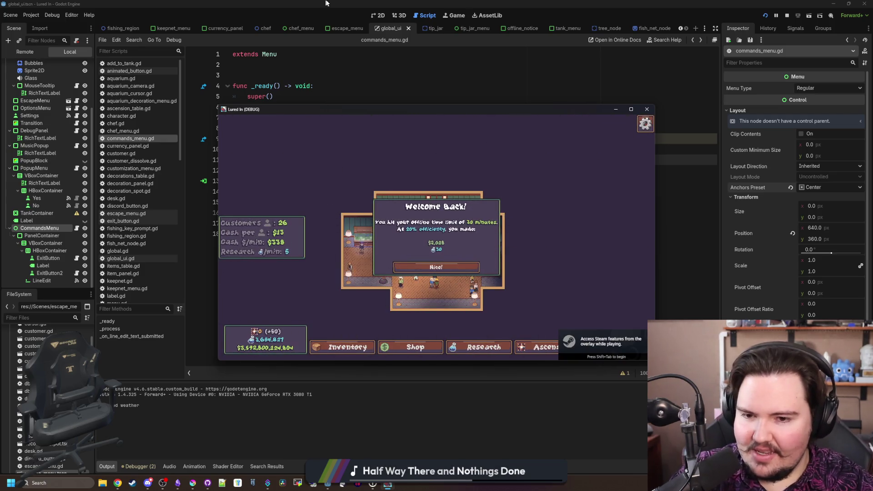
click(455, 268)
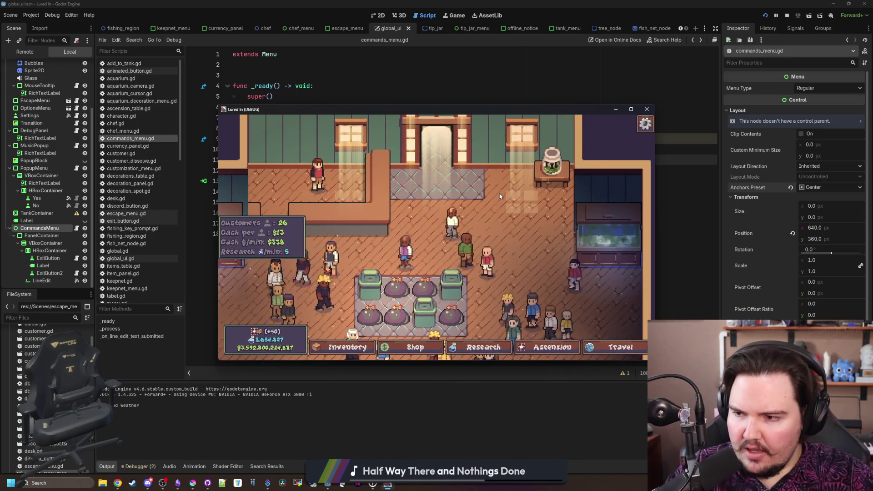
drag(500, 197, 463, 207)
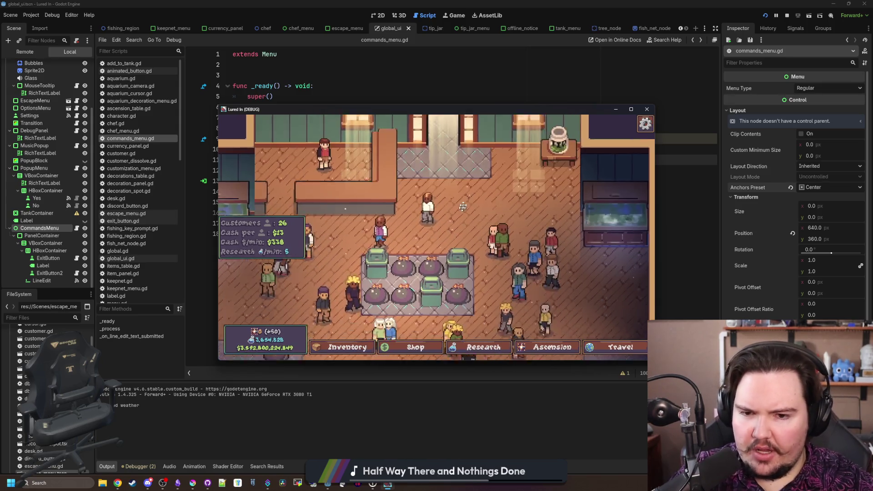
scroll(462, 207, down, 4)
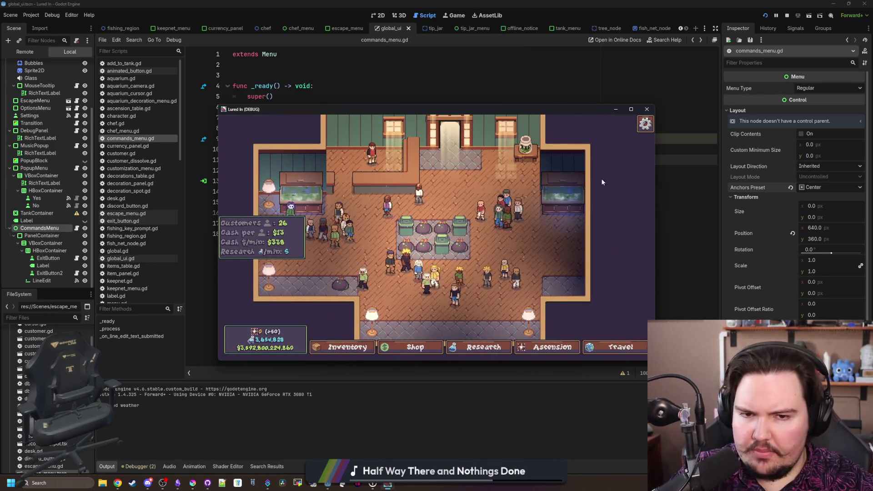
key(super+Up)
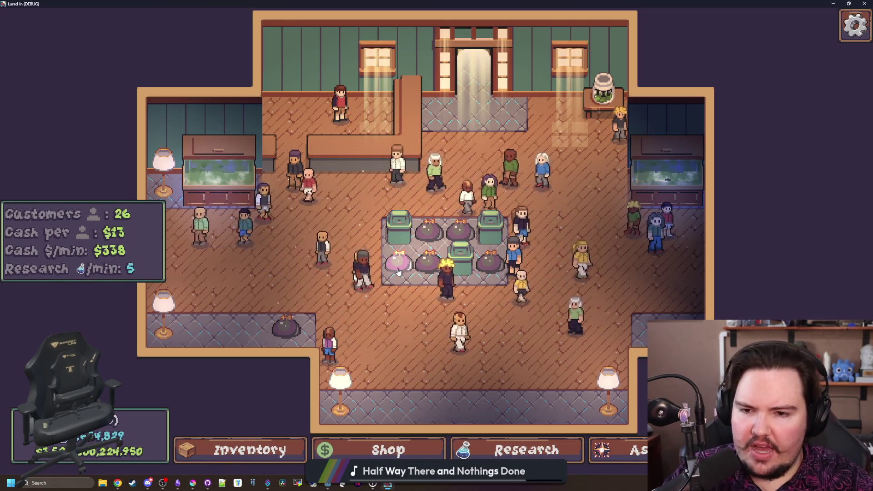
key(s)
key(d)
key(w)
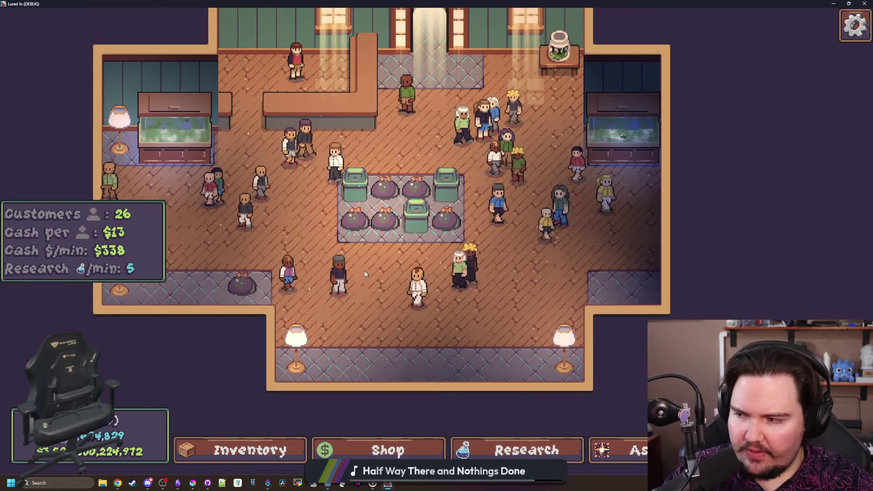
key(w)
key(a)
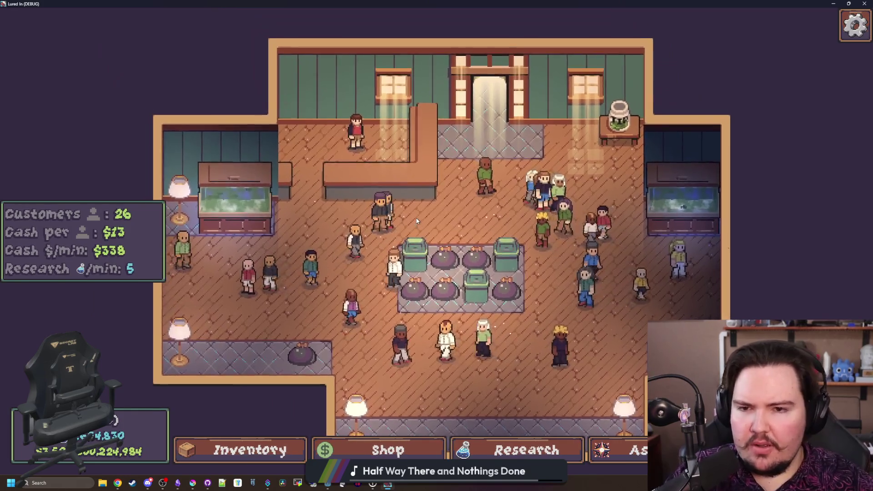
scroll(427, 209, up, 3)
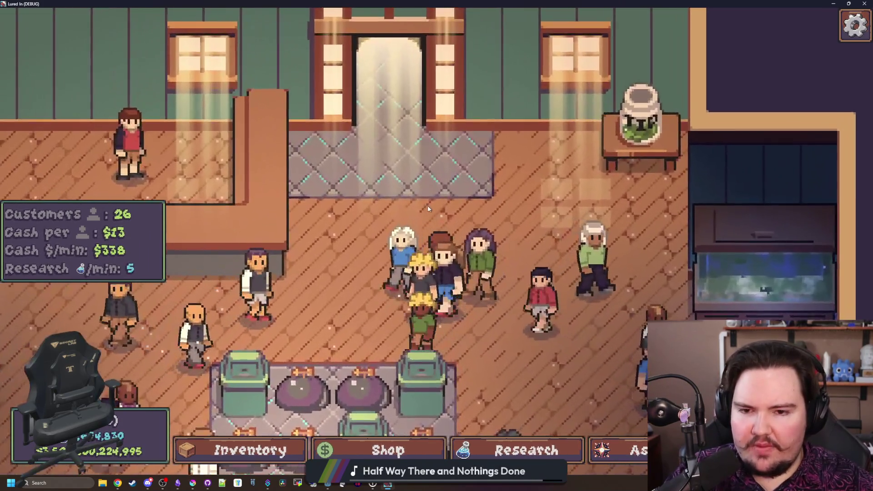
scroll(428, 209, down, 3)
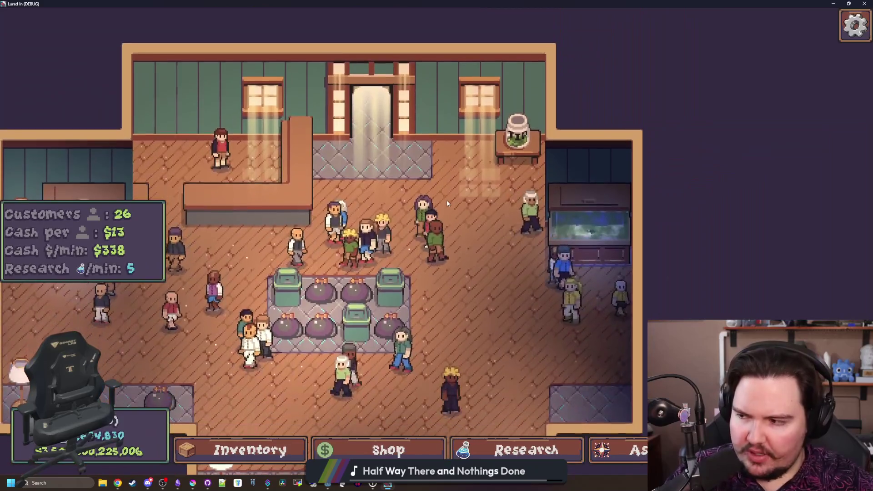
key(s)
key(a)
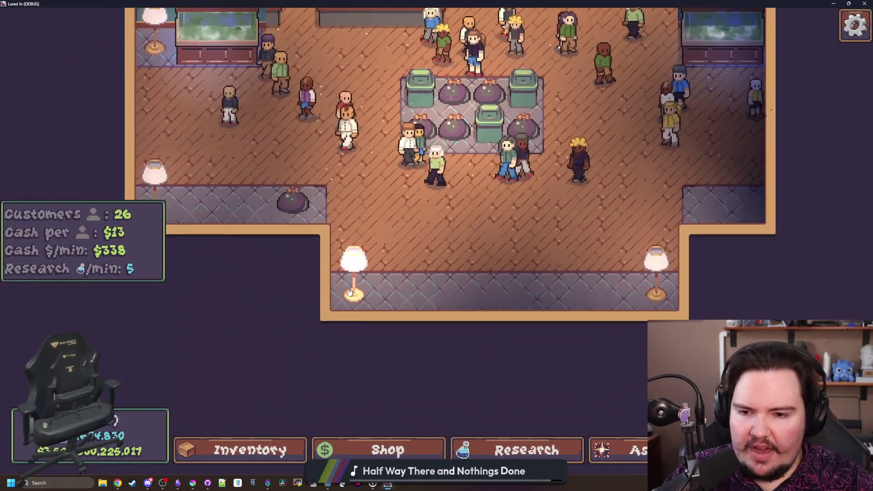
key(a)
key(w)
scroll(325, 244, up, 2)
scroll(325, 244, up, 2)
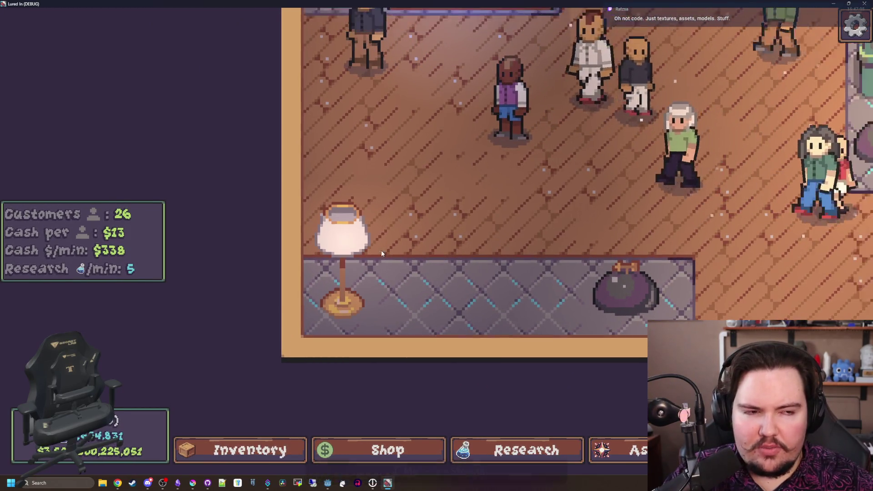
scroll(381, 250, down, 3)
key(w)
key(d)
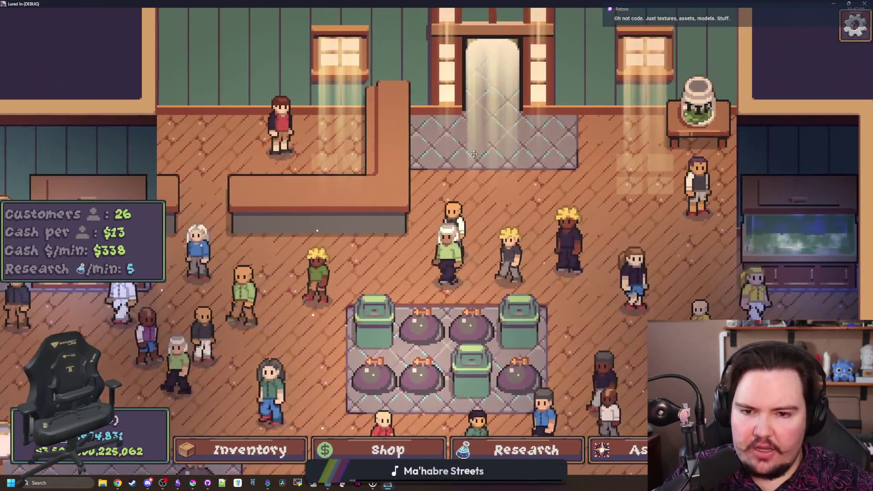
drag(473, 153, 425, 170)
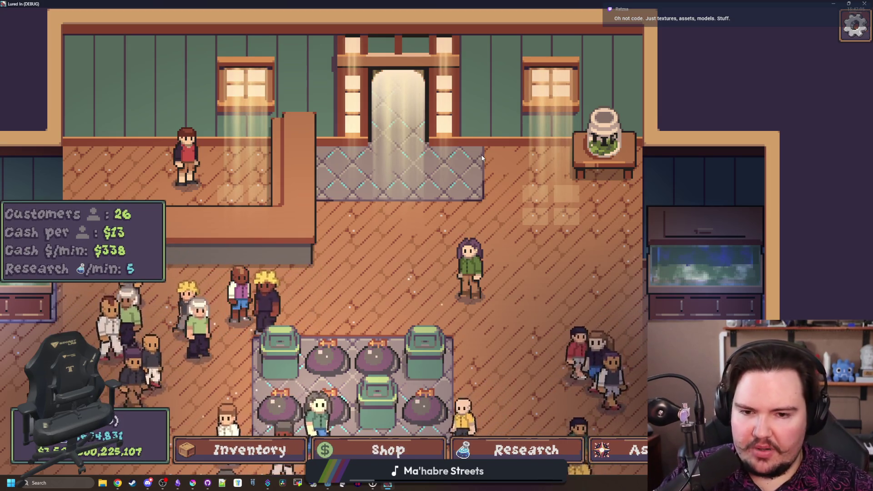
key(d)
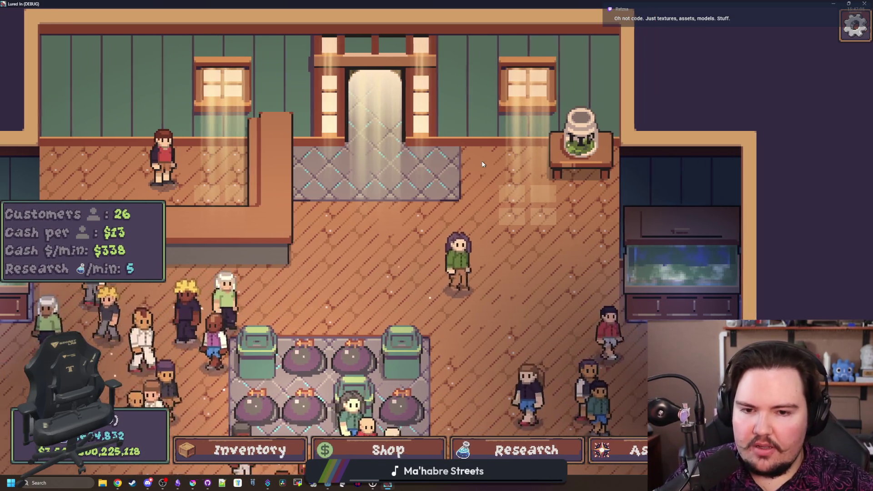
key(s)
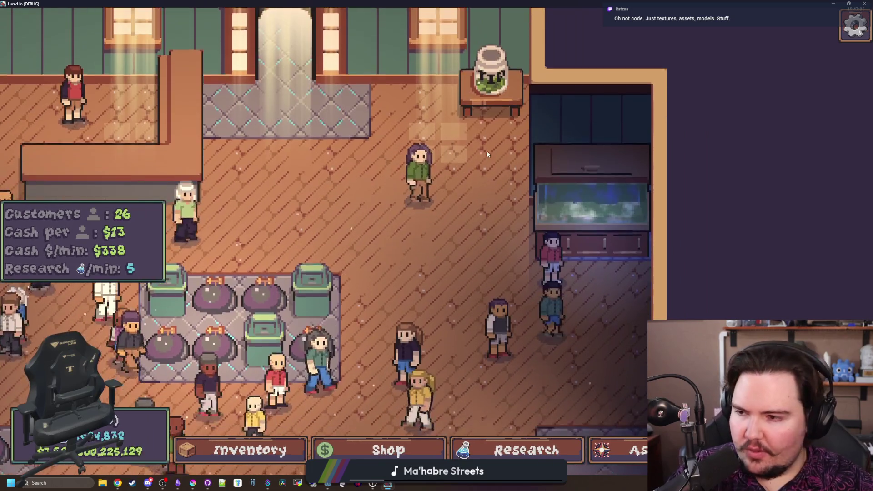
scroll(487, 155, down, 3)
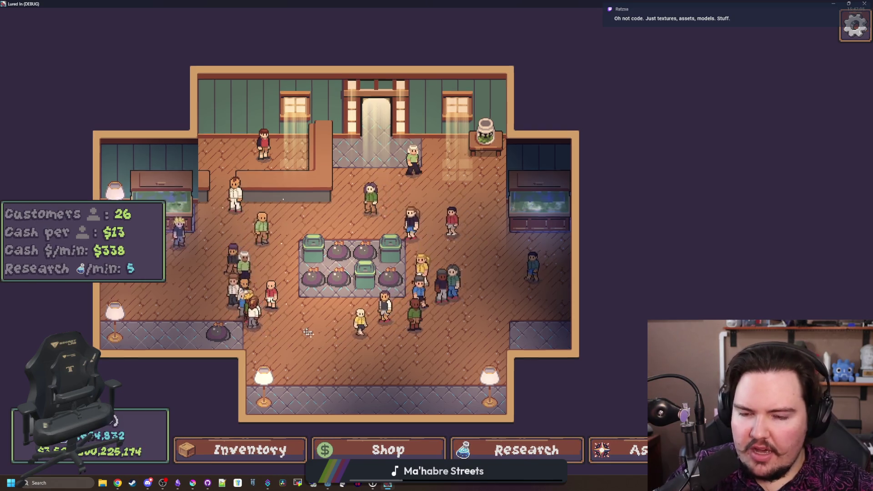
drag(304, 328, 413, 329)
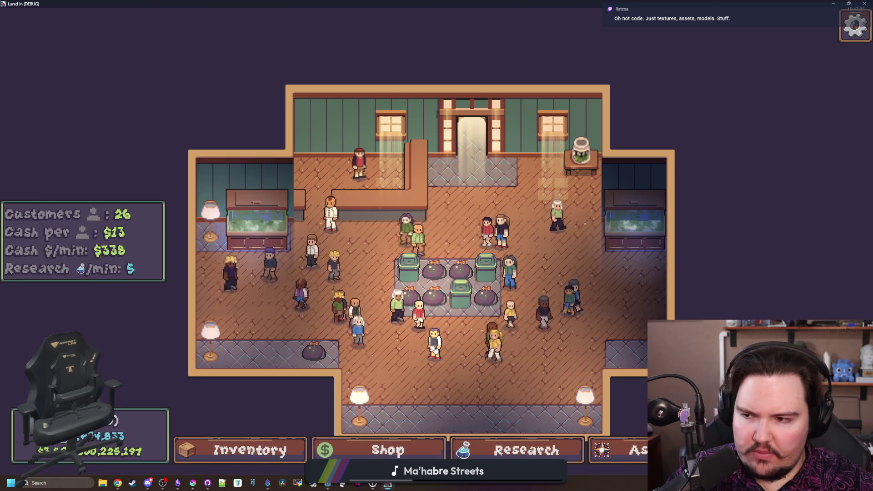
key(s)
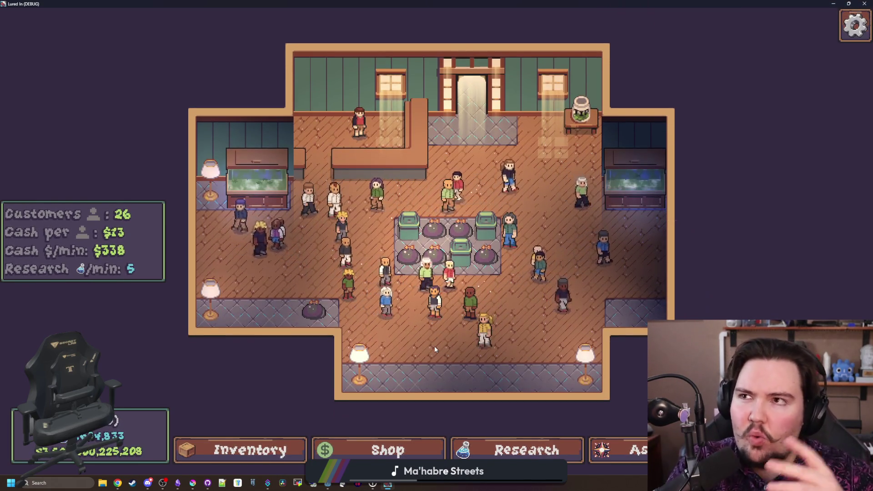
key(w)
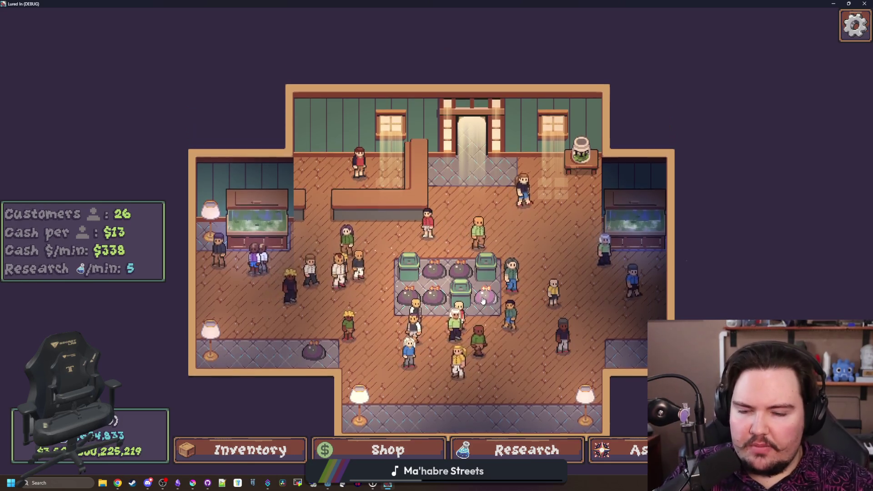
scroll(483, 298, up, 3)
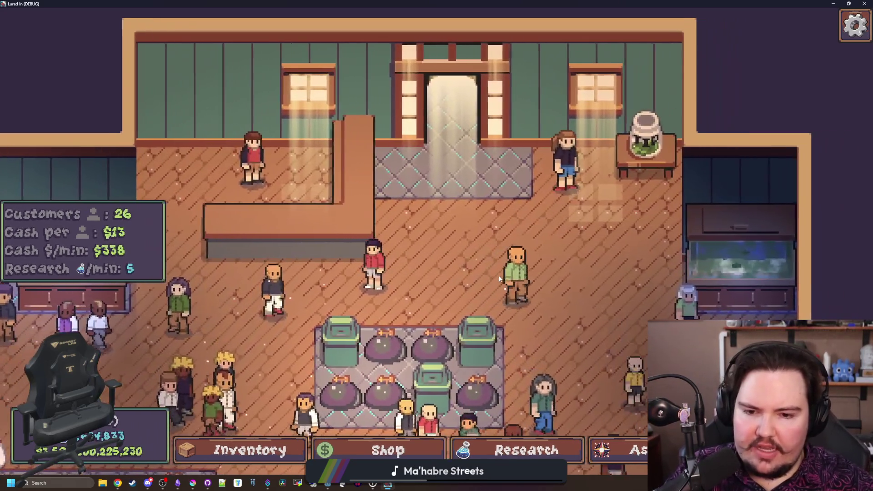
scroll(499, 276, down, 3)
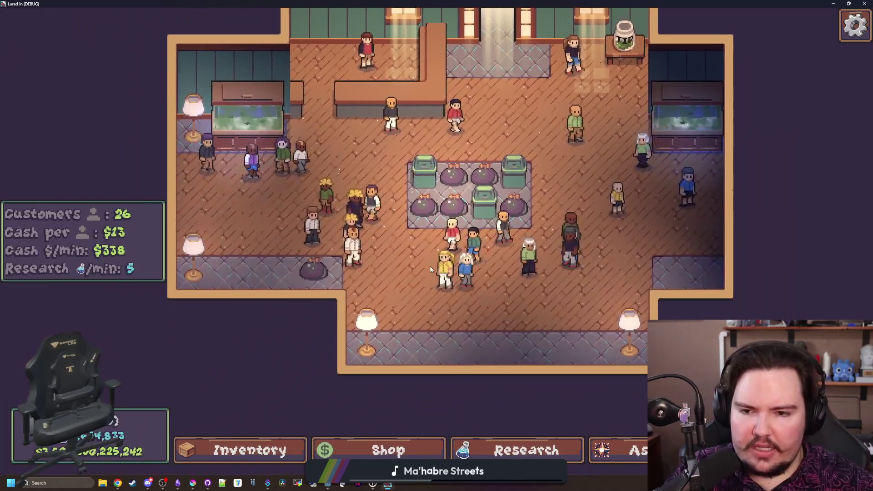
key(w)
key(a)
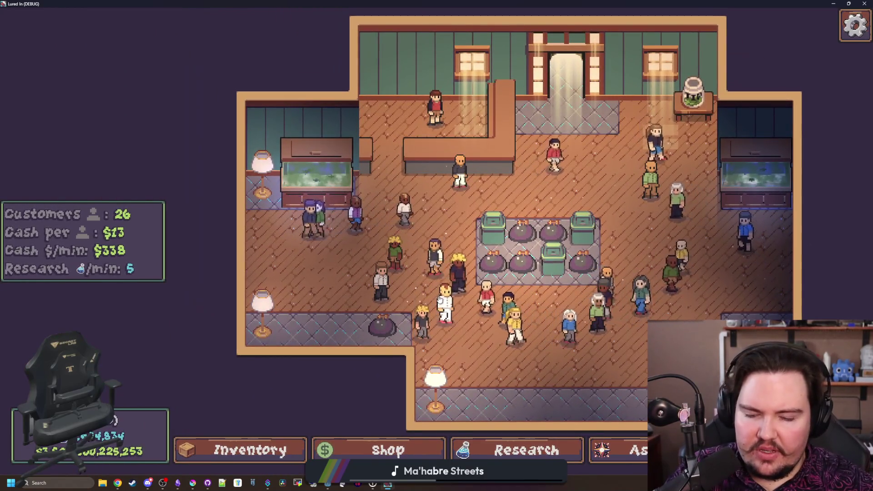
scroll(440, 299, up, 2)
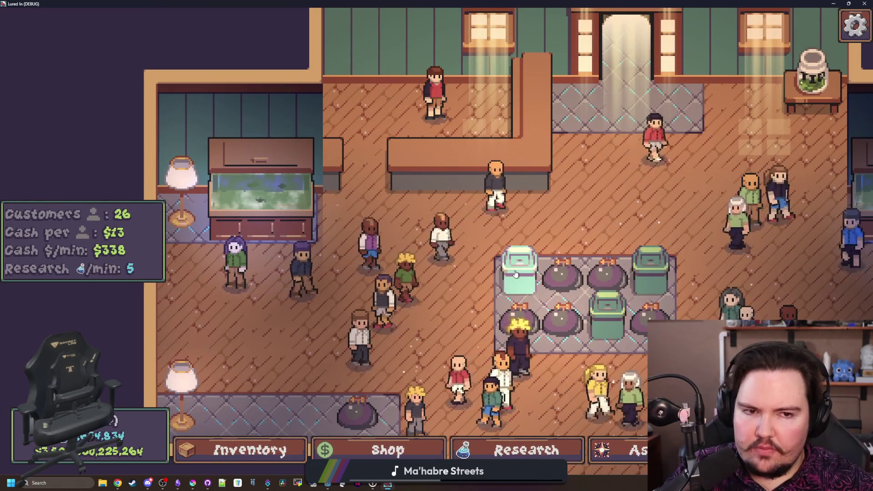
key(d)
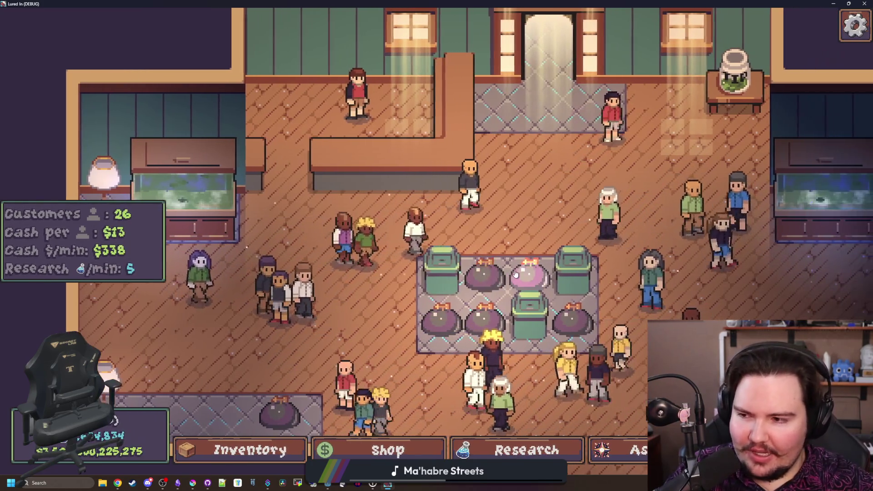
key(d)
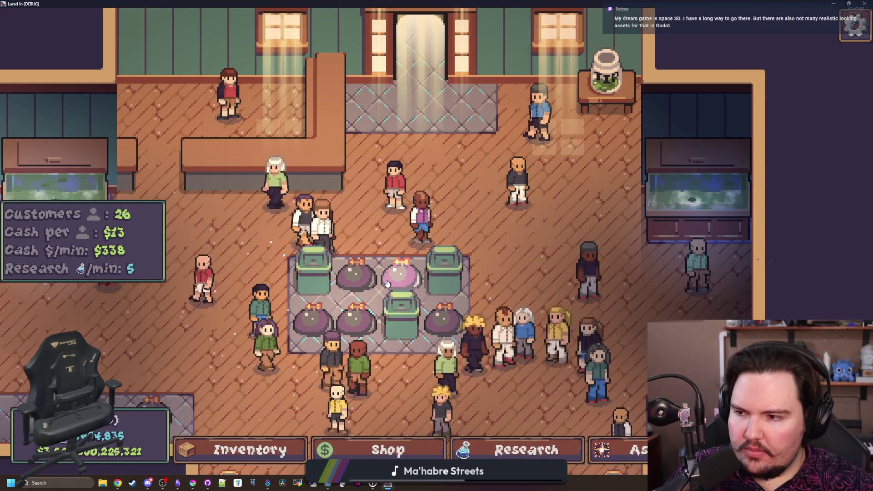
scroll(386, 194, down, 2)
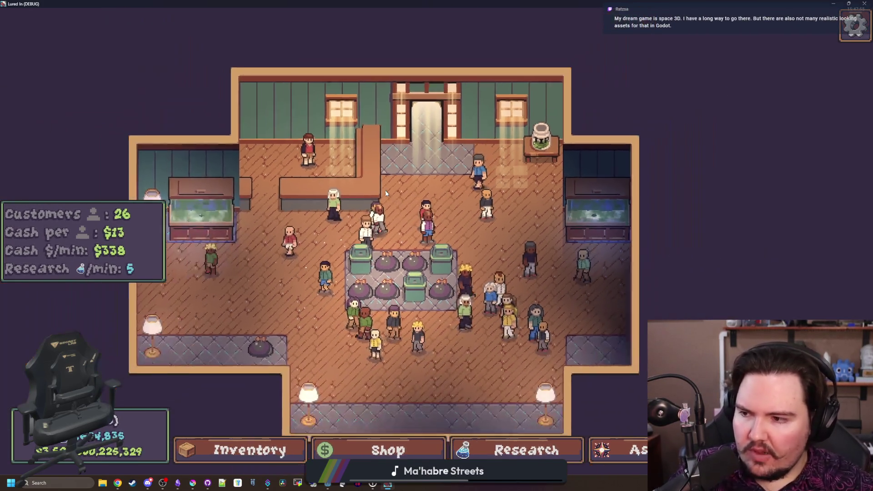
scroll(386, 194, down, 1)
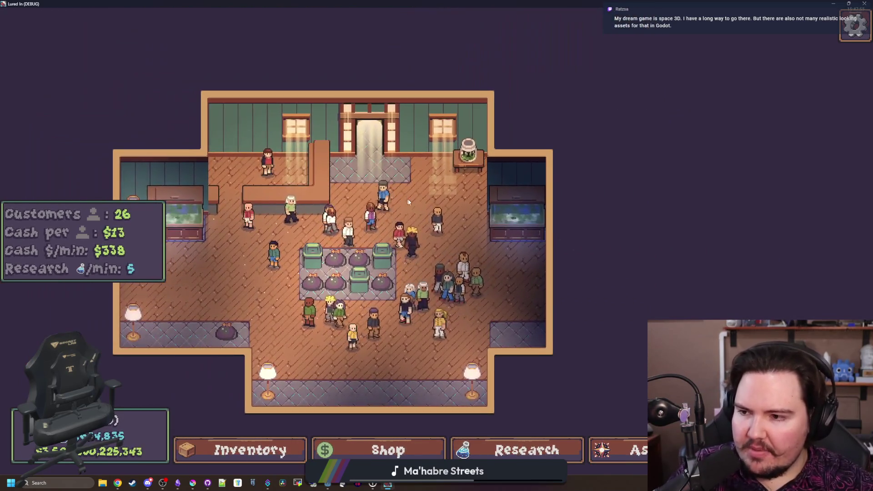
scroll(405, 196, up, 3)
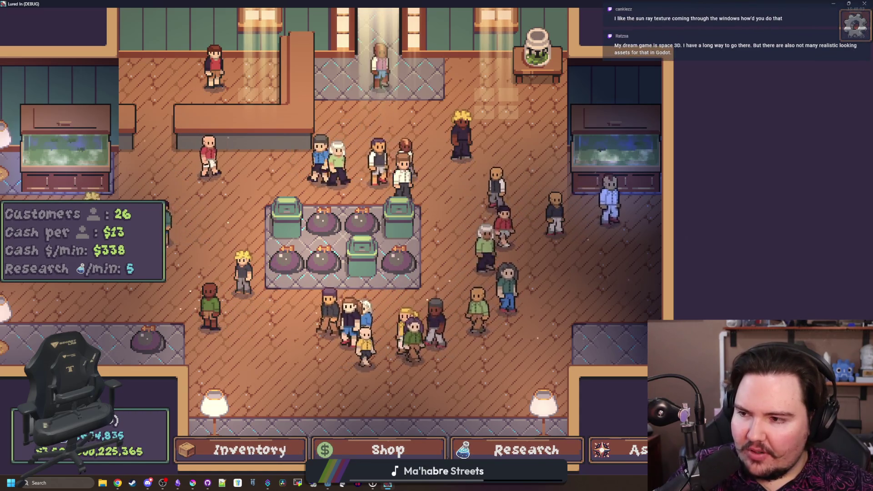
key(a)
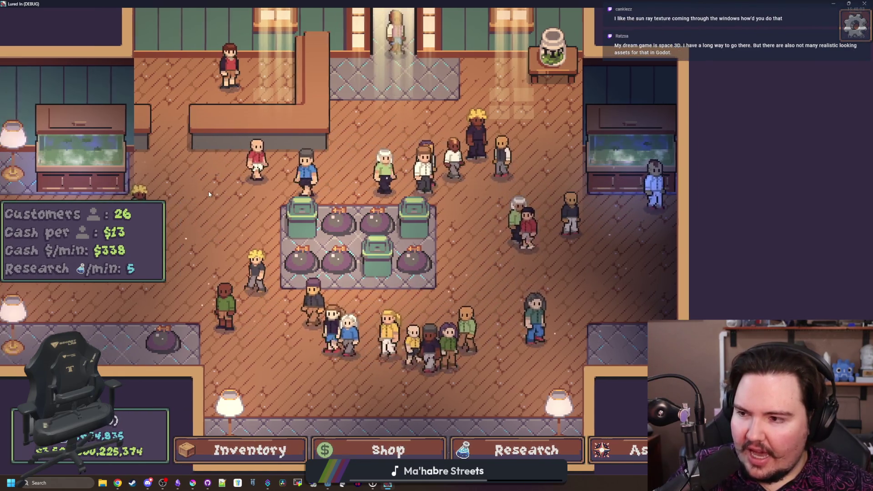
key(s)
key(d)
key(w)
key(a)
key(super+Down)
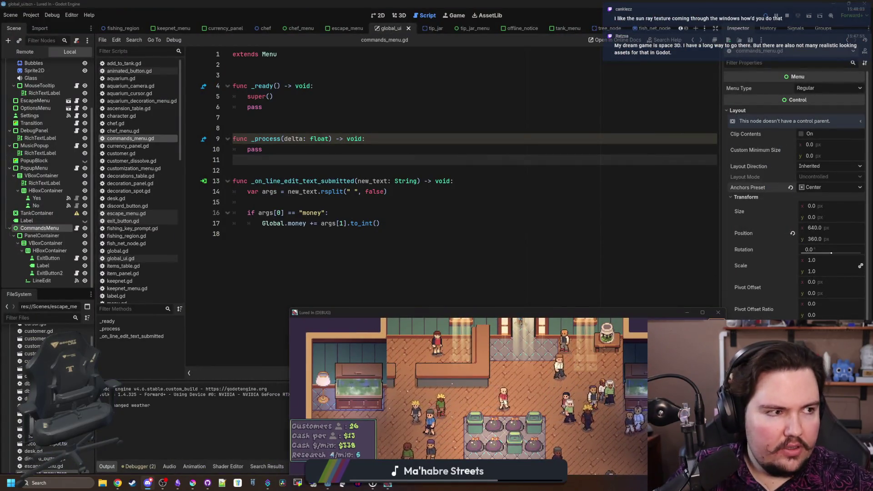
- Search Google for 'unity marketplace' in a new browser window and open the Unity Asset Store
key(super+2)
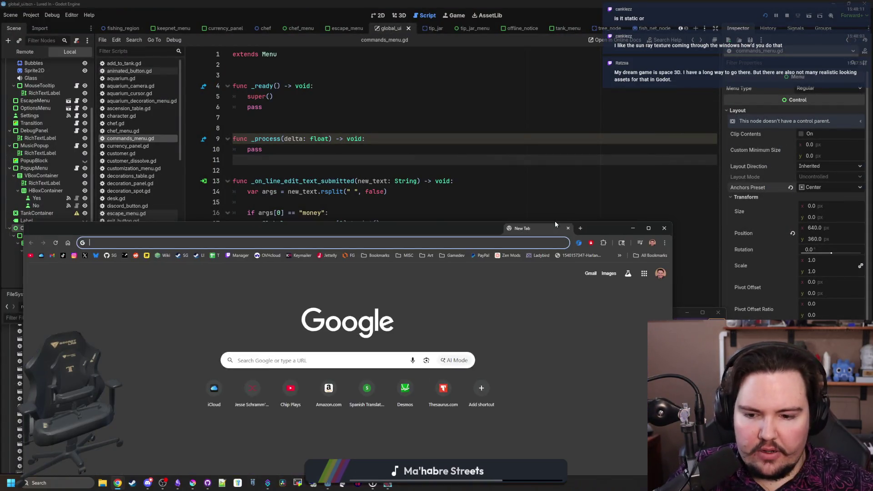
drag(503, 85, 495, 78)
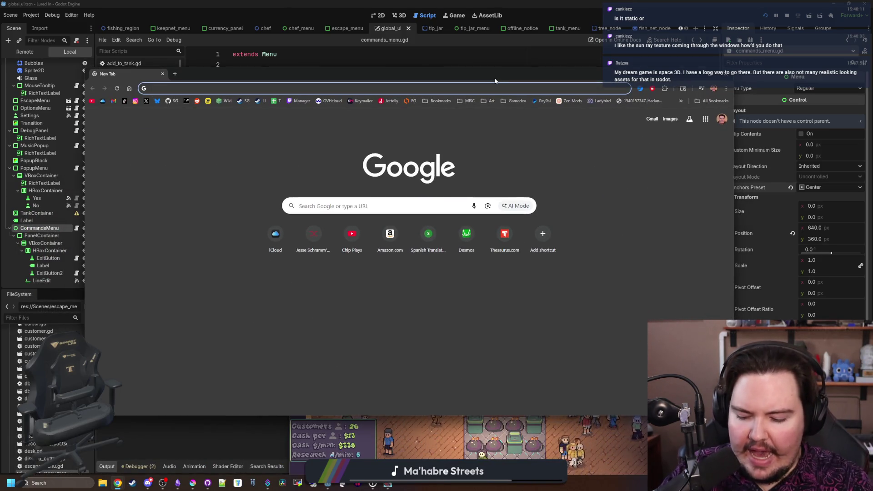
text(unity marketplace)
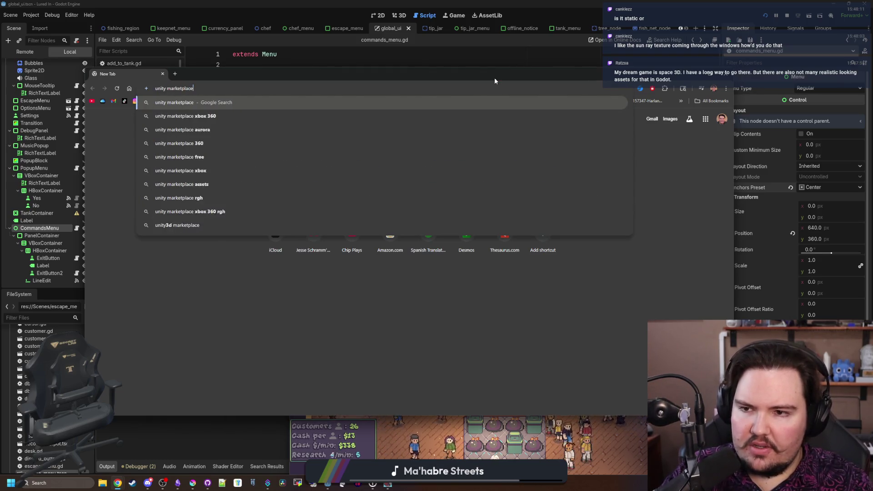
key(Return)
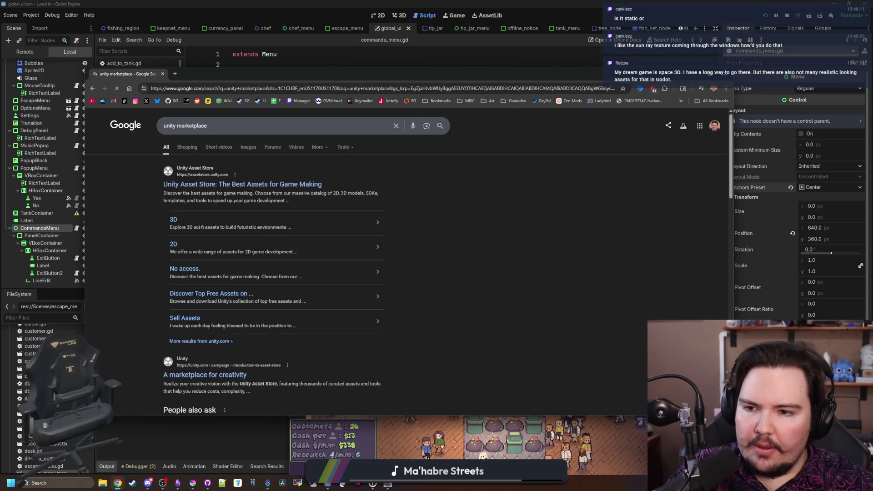
click(244, 184)
- Browse the 3D assets down to On sale and open the FPS Creator Environment Bundle
key(super+Up)
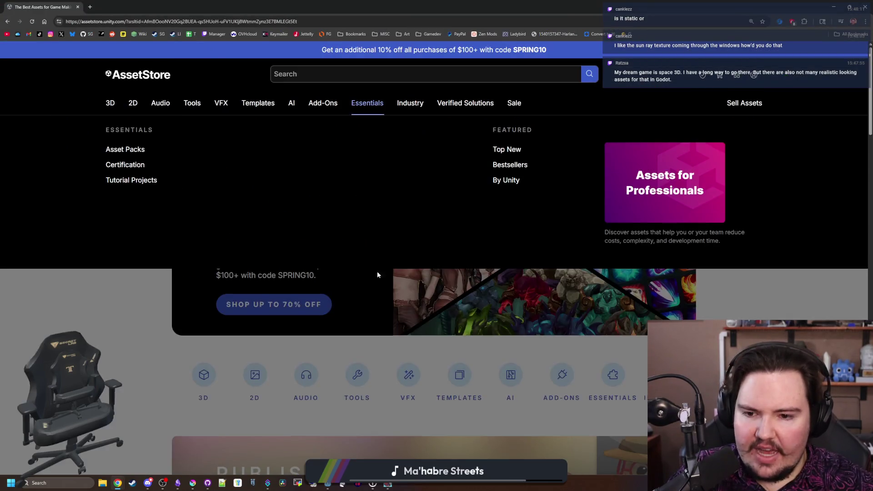
scroll(489, 221, down, 7)
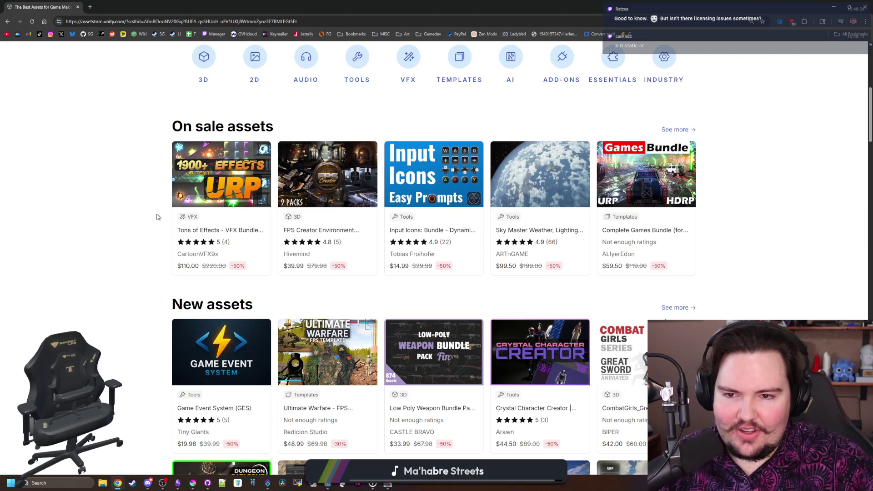
scroll(158, 216, up, 7)
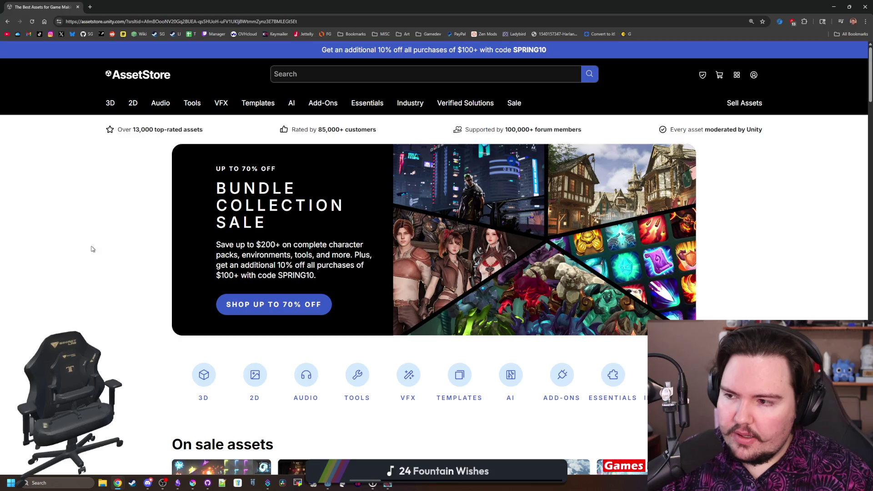
scroll(93, 249, down, 4)
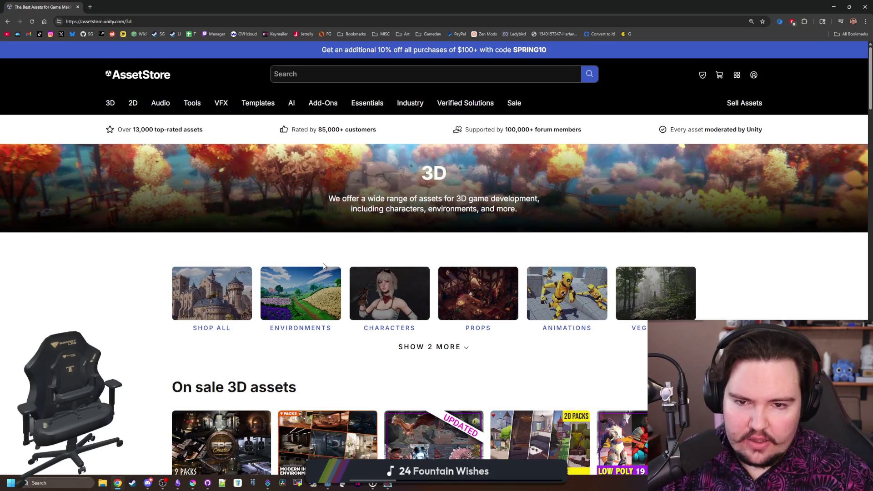
scroll(323, 266, down, 4)
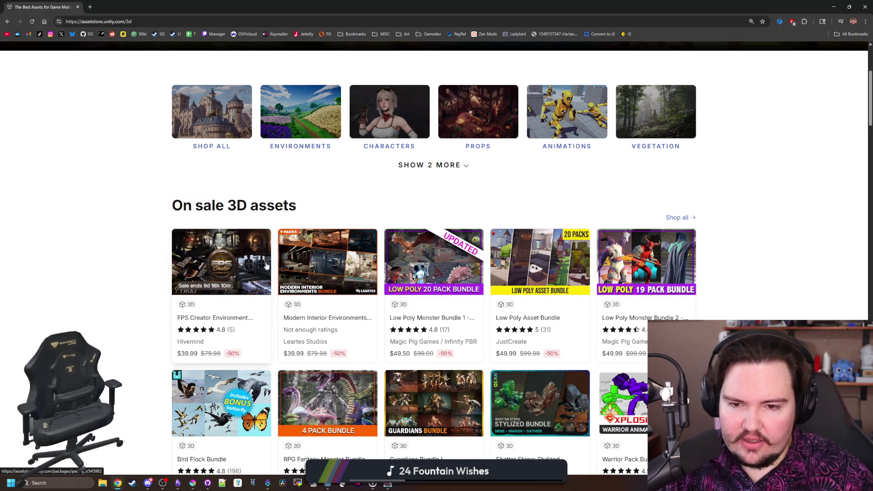
scroll(266, 266, down, 2)
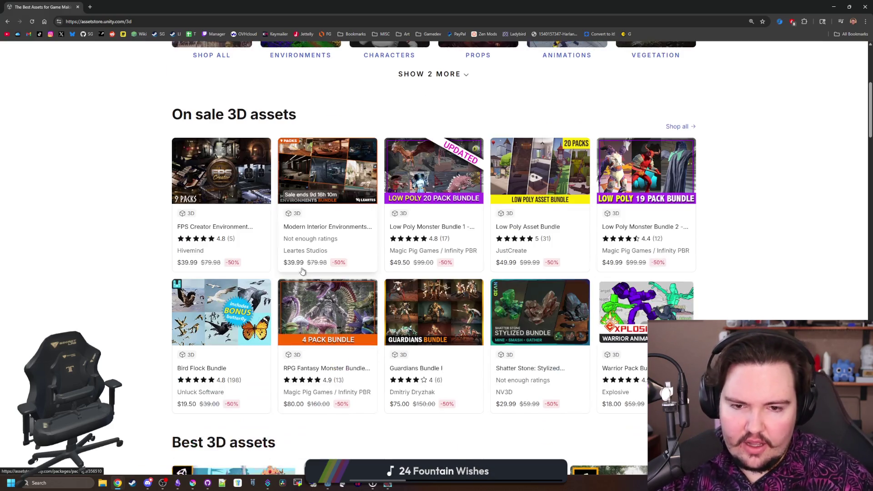
click(232, 182)
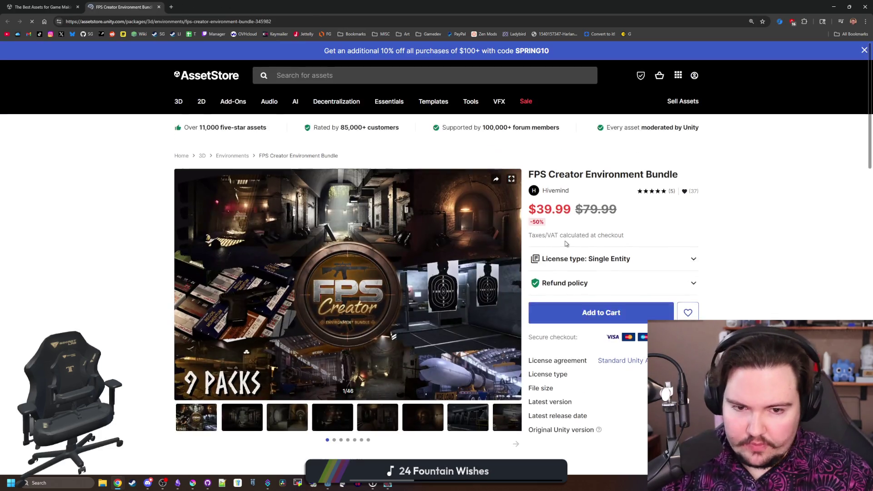
- Expand the bundle's License type details and open the licensing FAQ and EULA in new tabs
scroll(574, 245, down, 1)
click(650, 218)
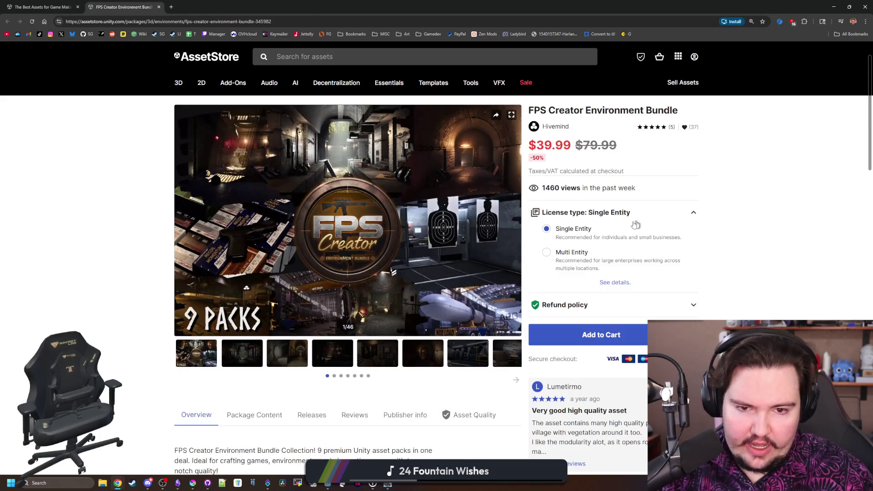
click(615, 283)
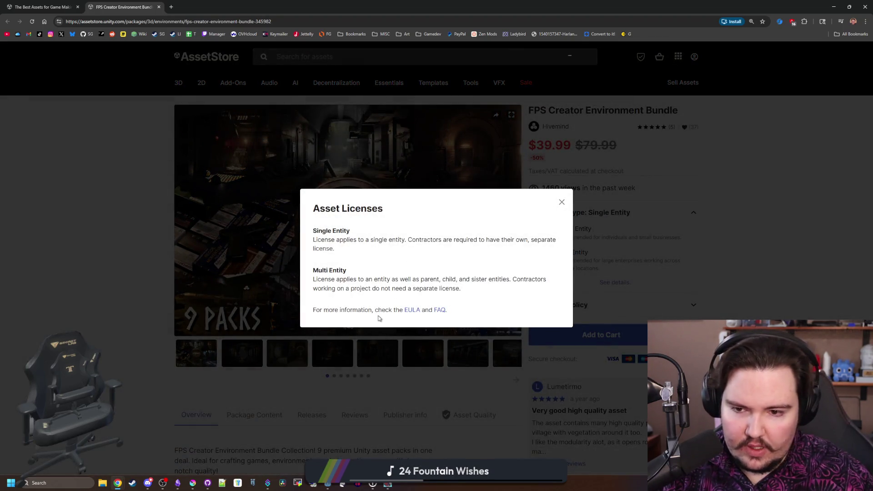
middle_click(440, 310)
middle_click(421, 310)
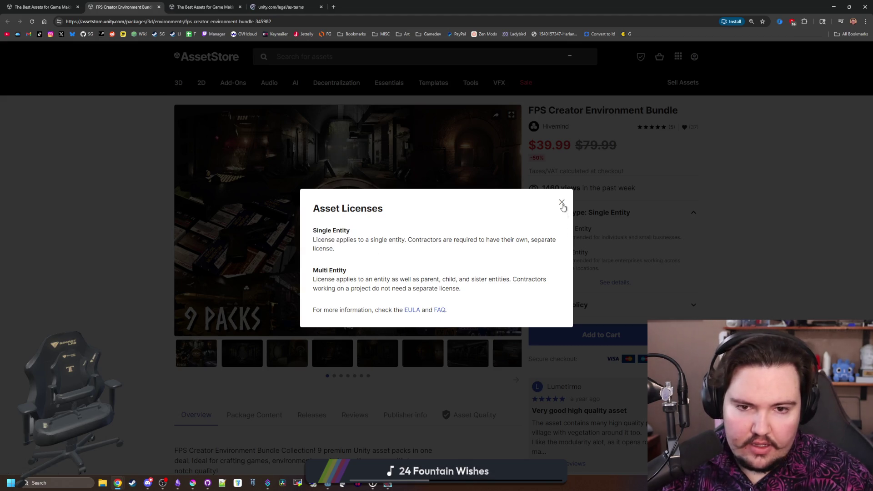
click(562, 202)
- Read through the EULA FAQ and the Asset Store Terms of Service pages
click(205, 7)
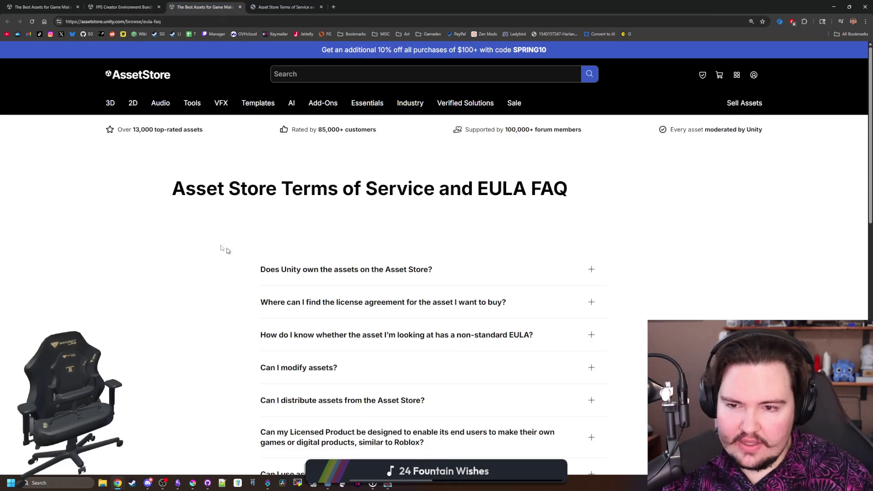
scroll(210, 243, down, 9)
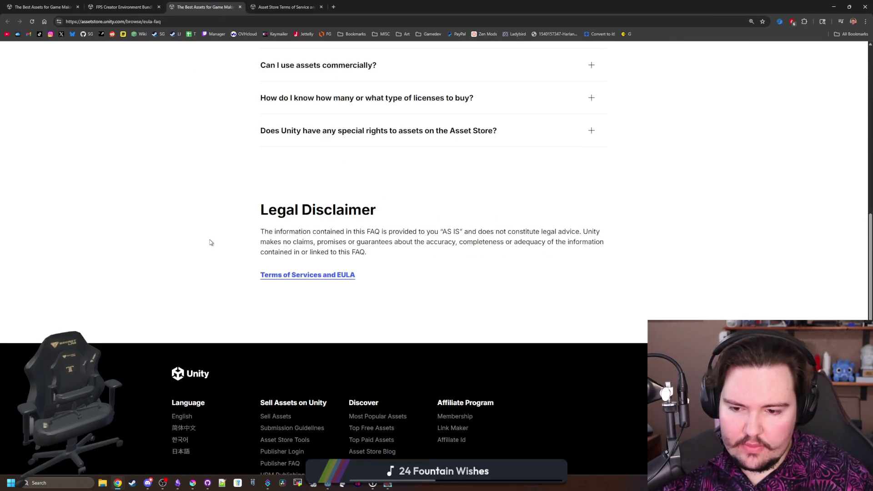
click(266, 3)
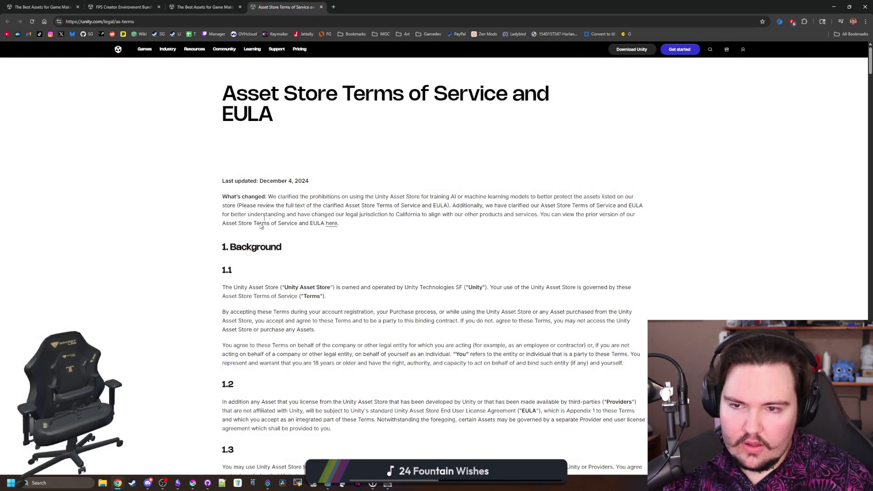
scroll(156, 109, down, 10)
- Review the FPS Creator page, then return to the 3D assets overview and open Shatter Stone
click(123, 7)
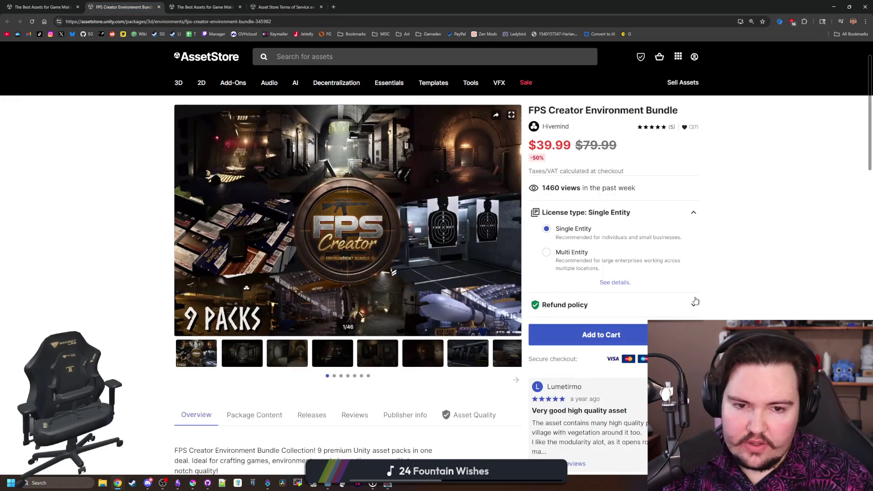
scroll(696, 300, down, 7)
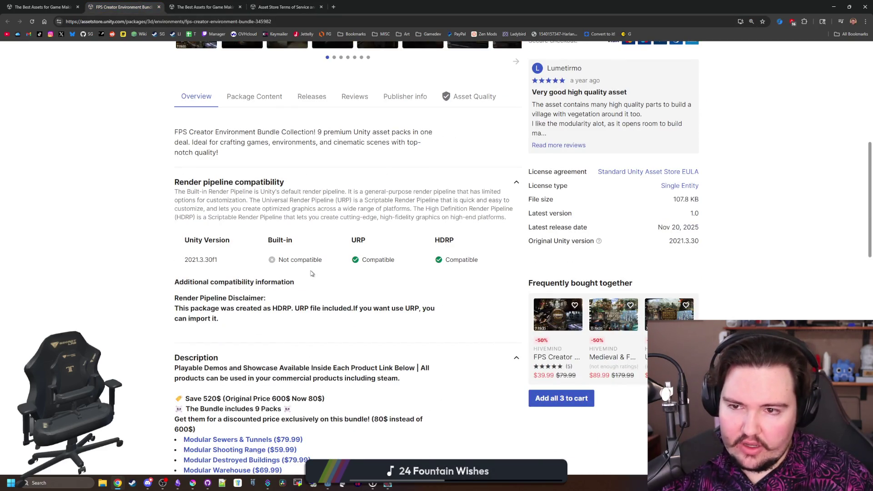
scroll(325, 183, down, 8)
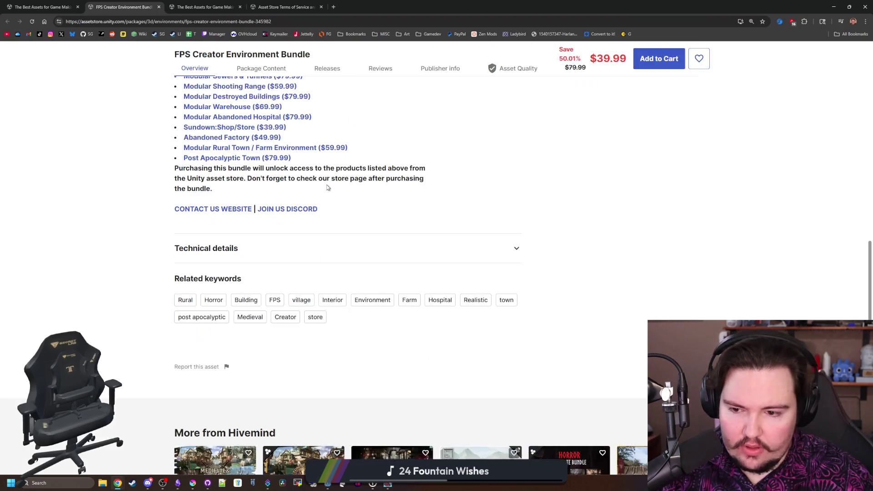
scroll(327, 188, down, 7)
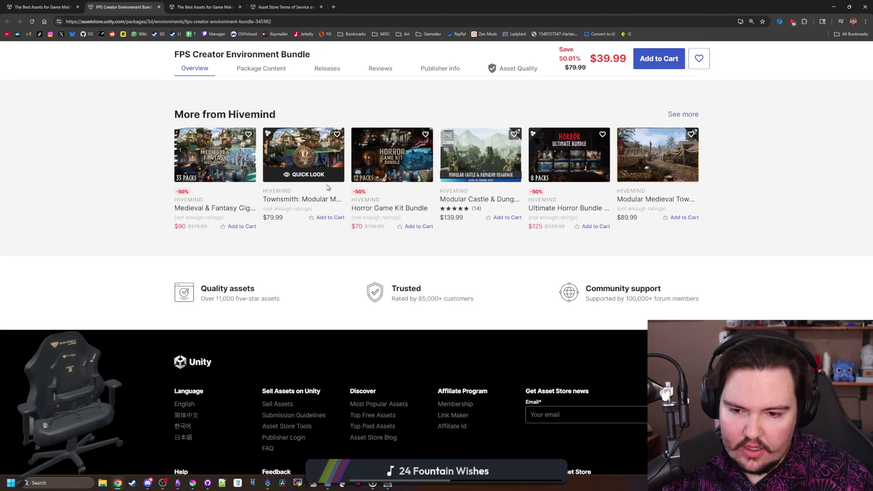
key(Home)
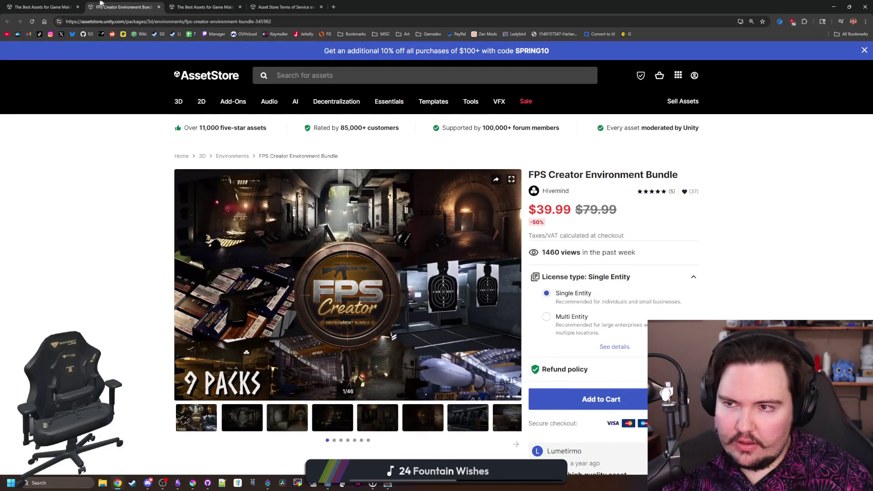
key(ctrl+shift+Tab)
scroll(343, 271, down, 2)
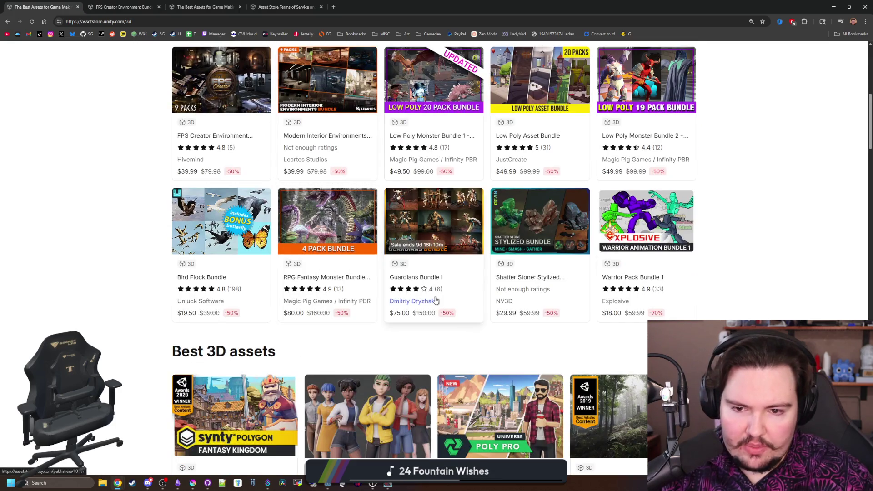
click(525, 218)
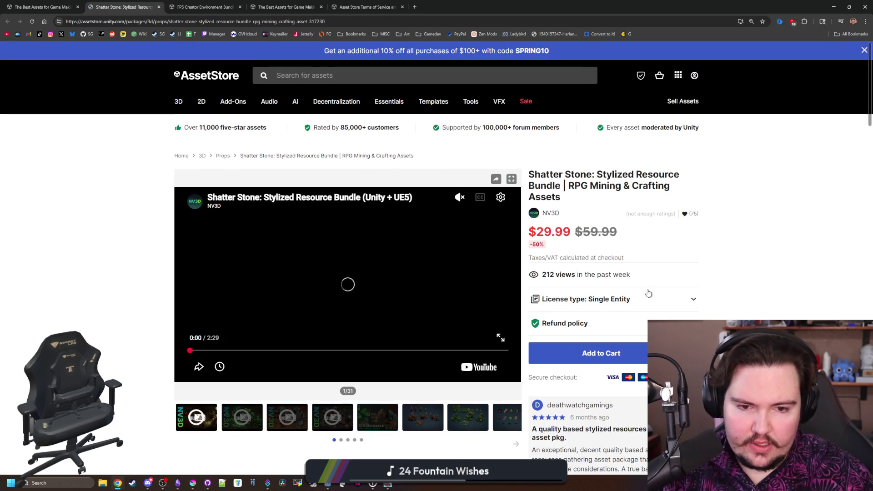
- View Shatter Stone's Single and Multi Entity license details, then start searching 'unity standard license'
click(648, 297)
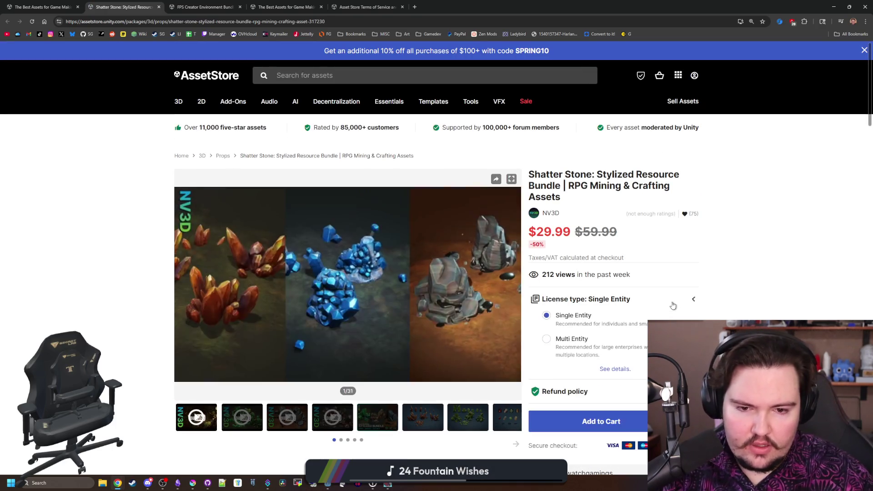
click(614, 369)
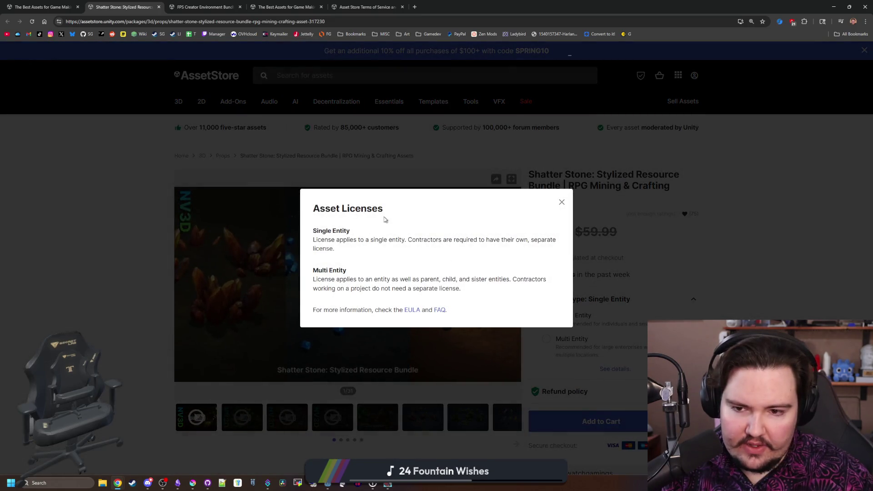
drag(370, 240, 411, 248)
click(475, 255)
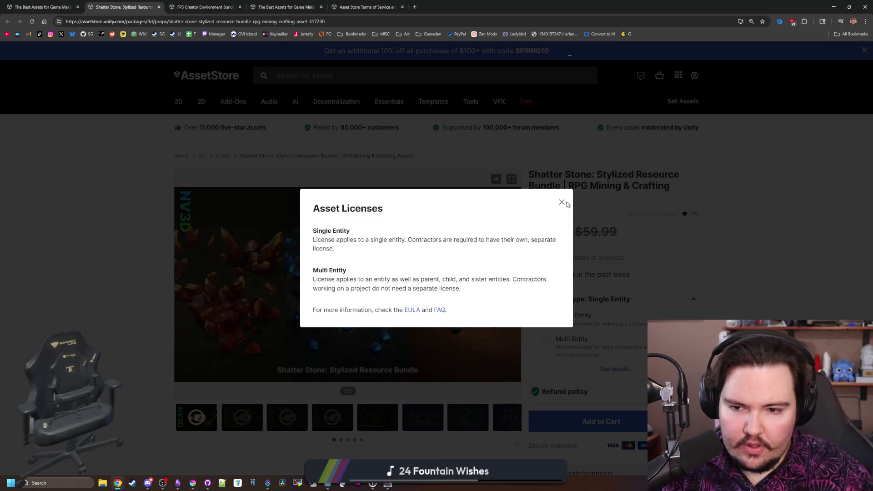
click(562, 202)
click(388, 22)
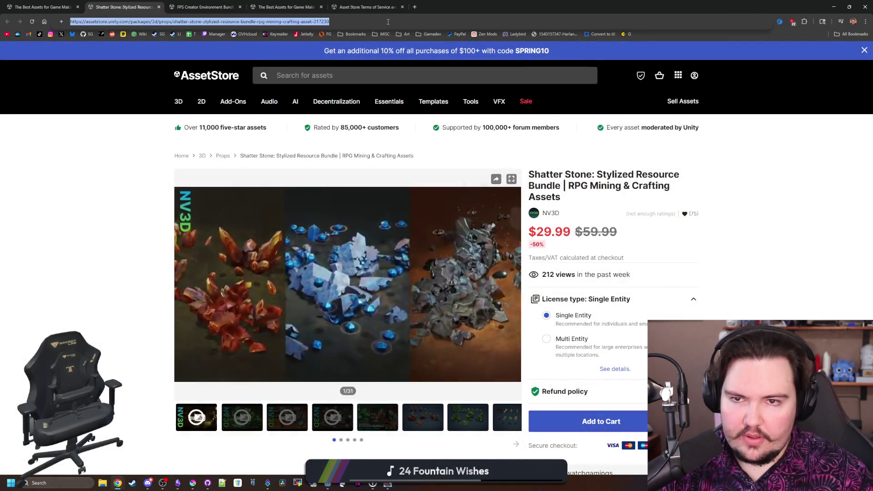
text(unity standard license)
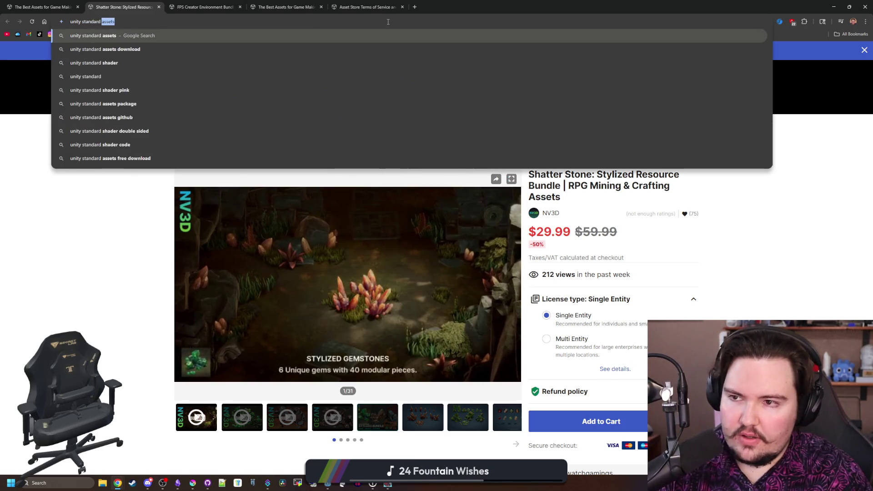
- Search 'unity standard license', then refine the query to 'unity asset single entity license'
key(Return)
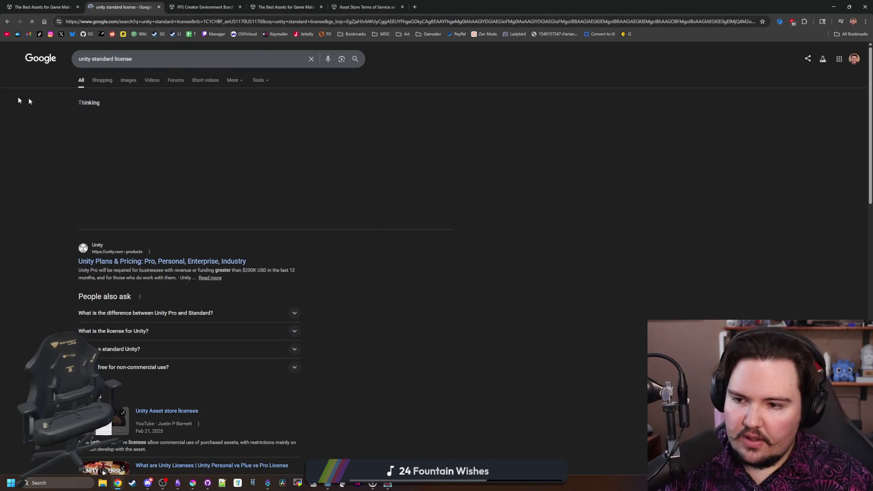
double_click(95, 56)
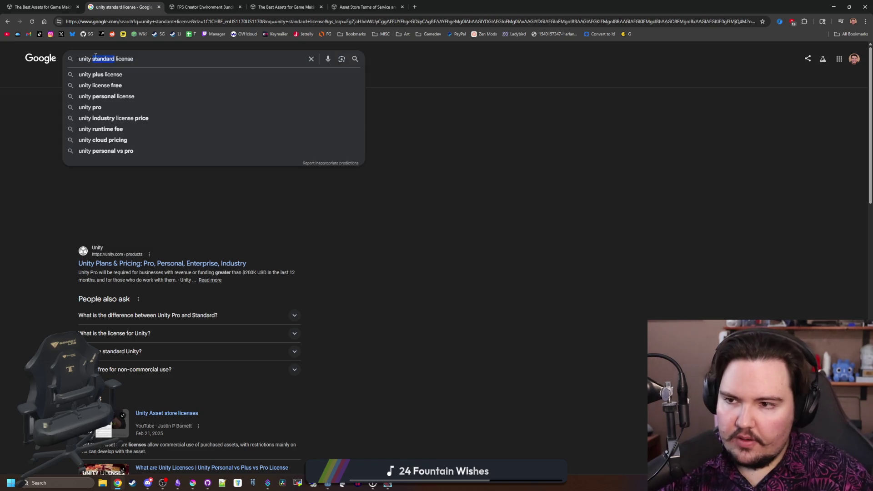
text(asset single entity)
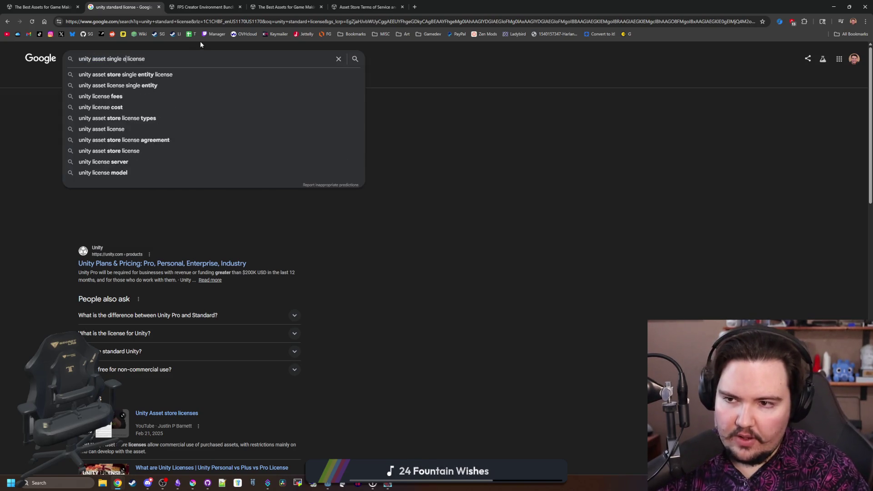
key(Return)
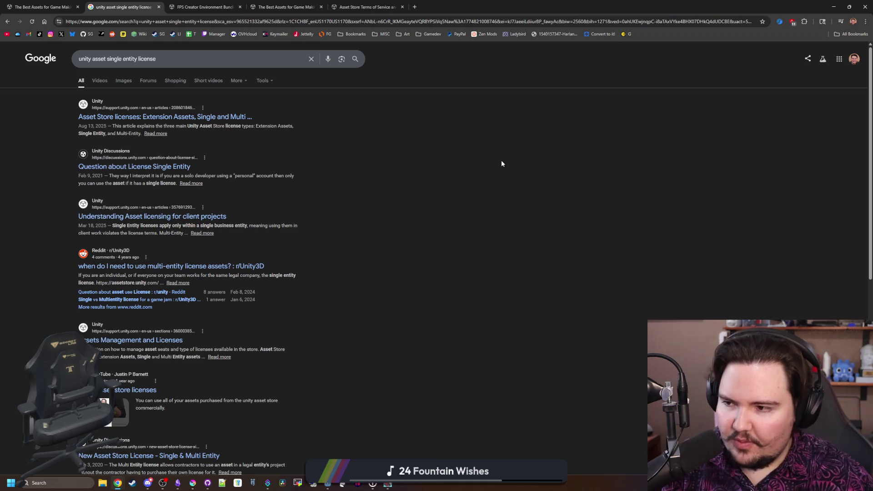
- Maximize the Lured In game window, then open Unity's Asset Store licenses article in a new tab
key(alt+Tab)
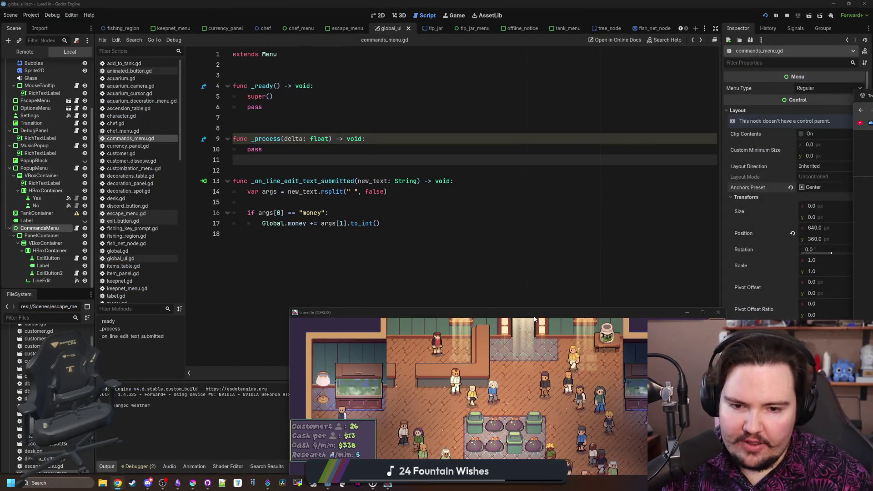
double_click(534, 314)
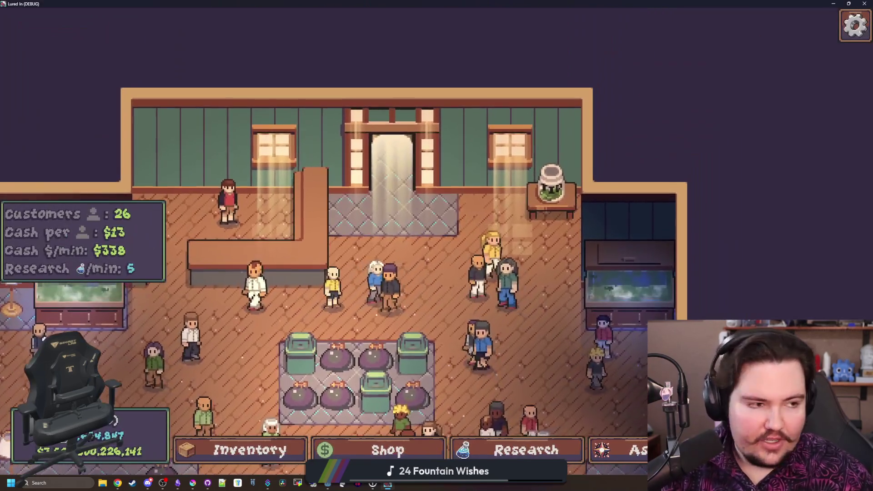
key(alt+Tab)
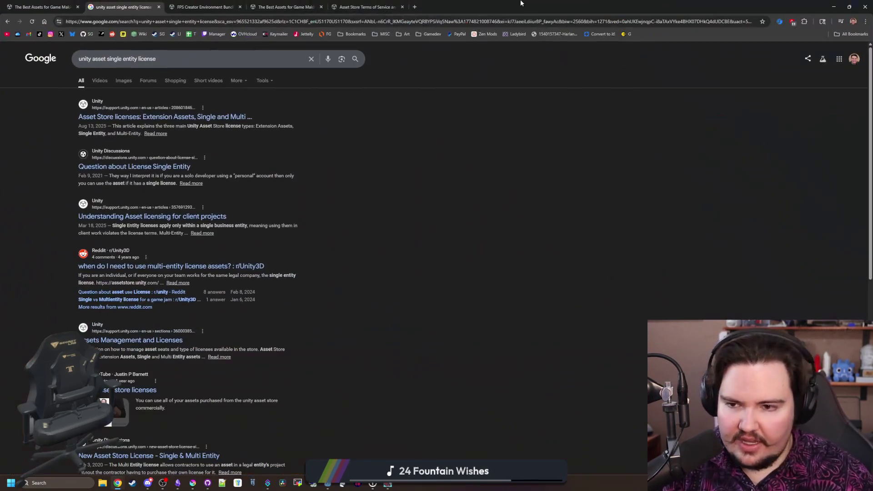
middle_click(214, 117)
- Read the Asset Store licenses article, highlighting its Single Entity licence description
click(205, 7)
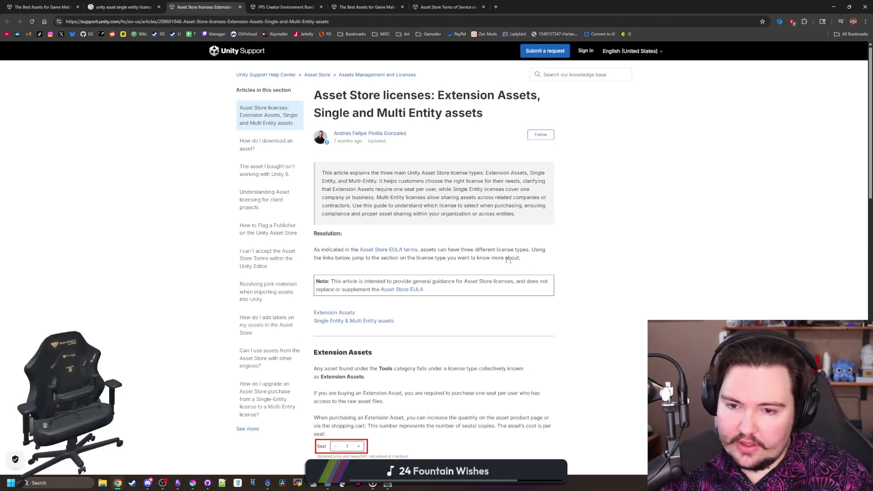
scroll(516, 270, down, 3)
scroll(515, 270, up, 3)
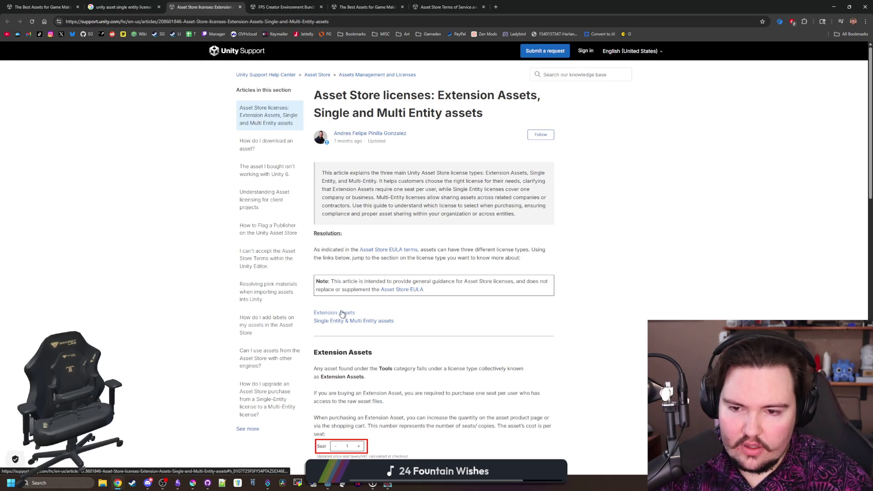
scroll(362, 288, down, 5)
scroll(370, 277, down, 3)
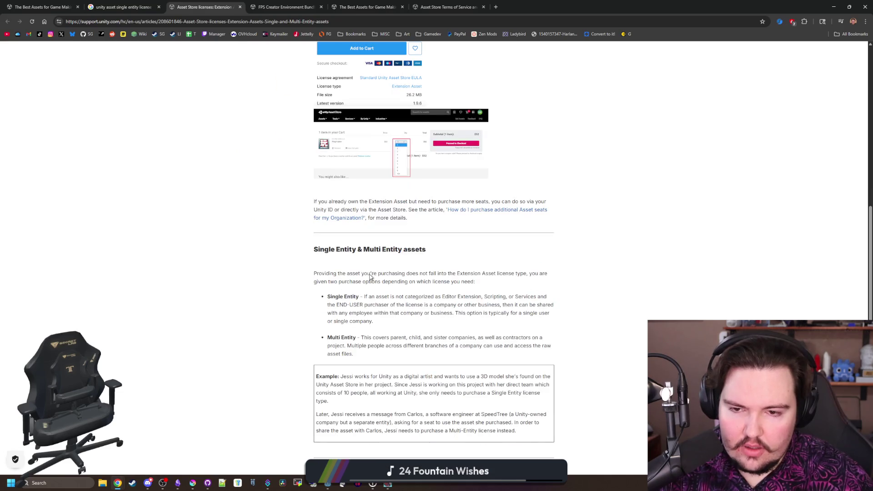
mouse_move(371, 297)
mouse_down()
mouse_move(524, 296)
mouse_move(371, 305)
mouse_move(558, 313)
mouse_move(322, 317)
mouse_move(553, 315)
mouse_up()
click(404, 302)
- Scroll through the rest of the article and return to the Google licence search results
scroll(405, 302, down, 4)
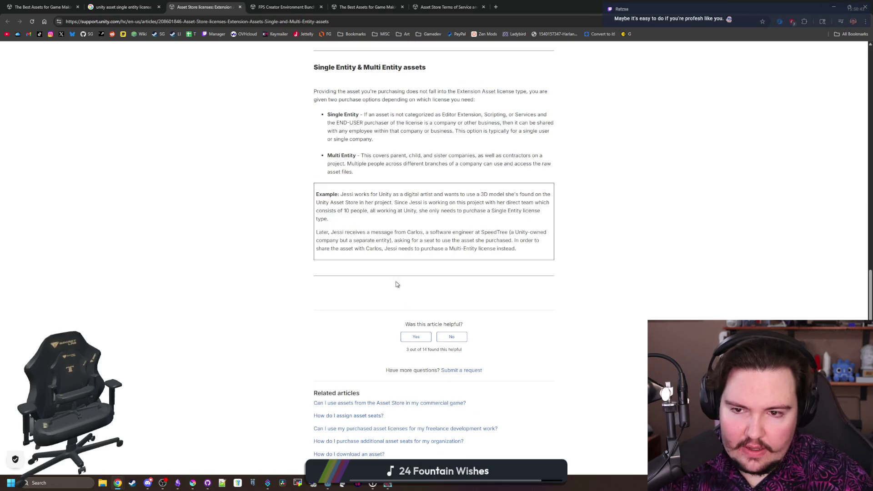
scroll(465, 238, down, 3)
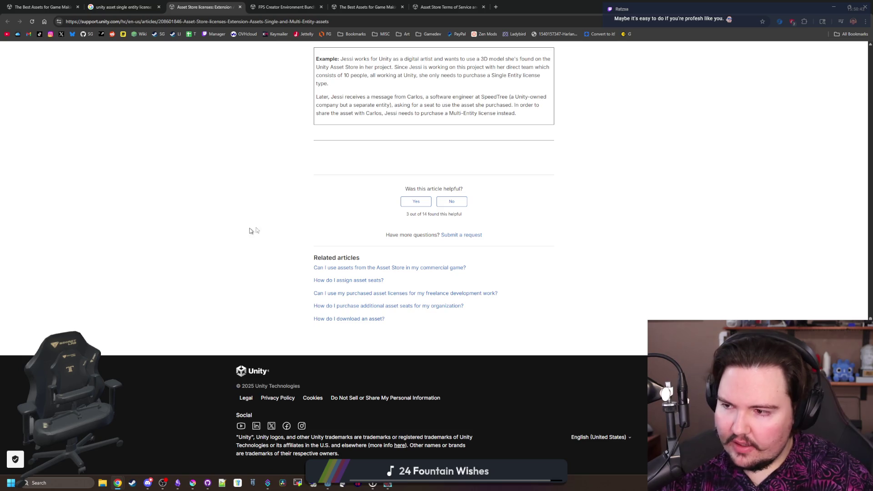
scroll(499, 257, up, 6)
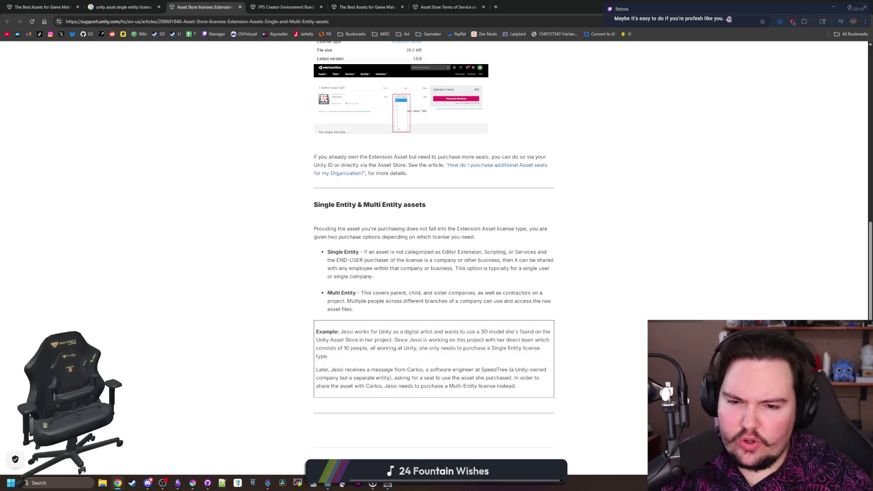
scroll(502, 305, up, 10)
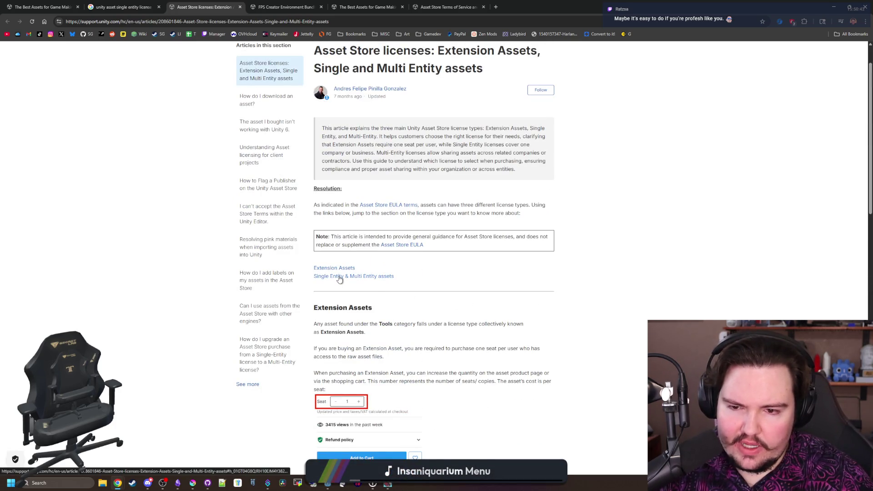
scroll(347, 275, up, 1)
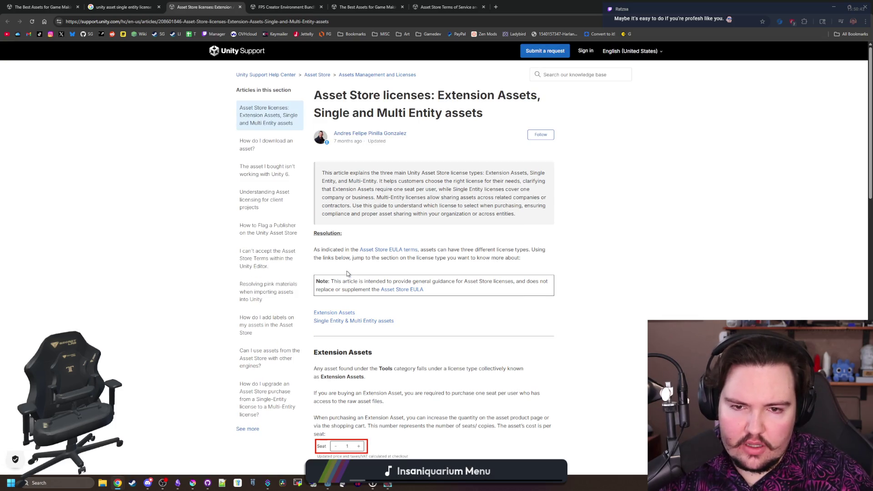
click(127, 6)
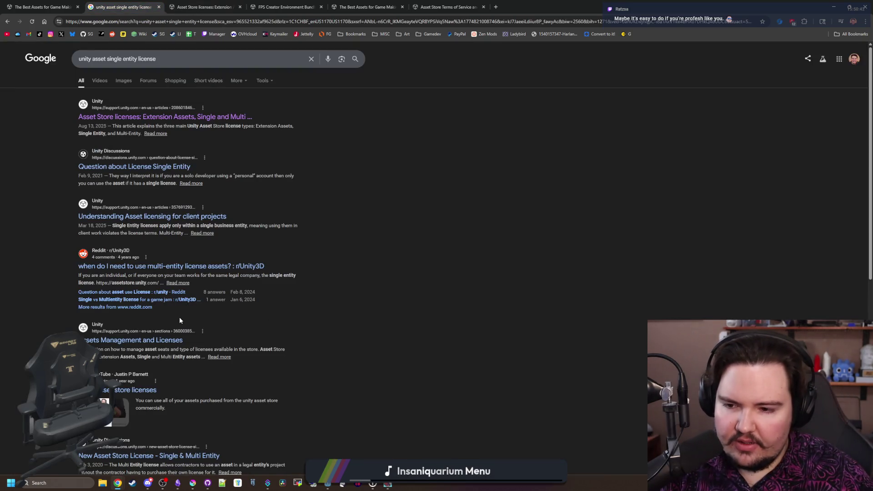
- Open the 'New Asset Store License - Single & Multi Entity' thread in a new tab
scroll(169, 300, down, 2)
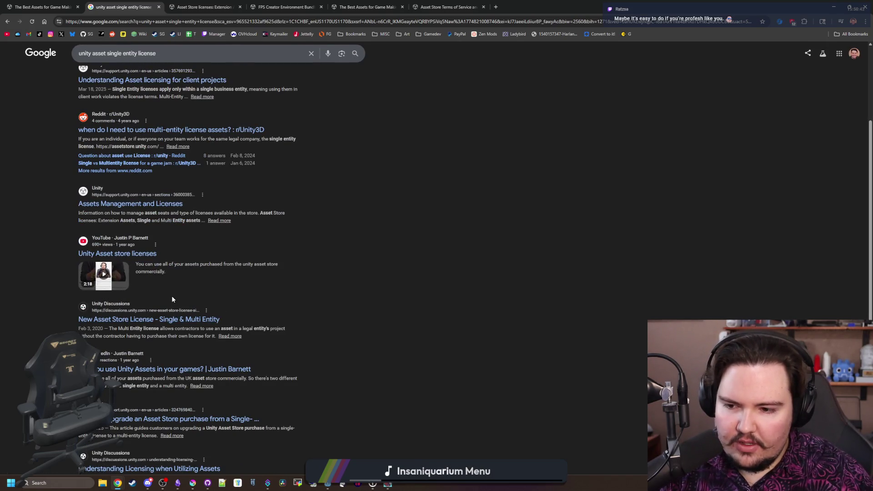
scroll(172, 299, down, 1)
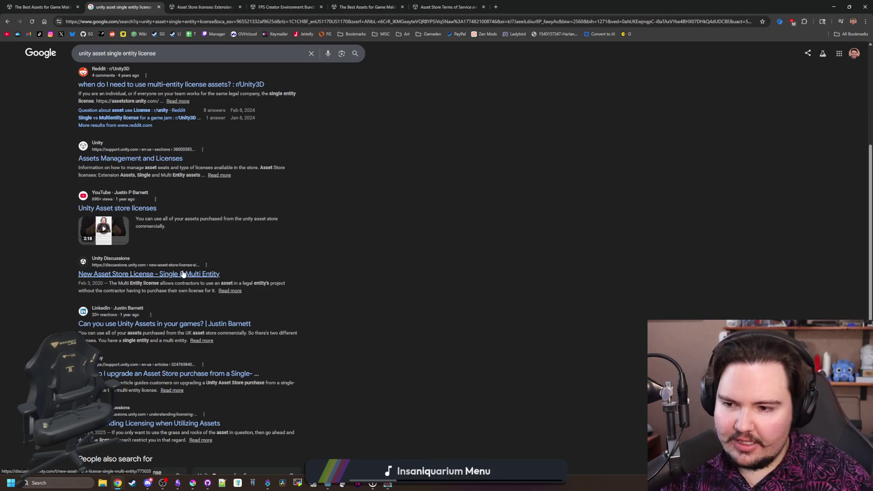
middle_click(183, 274)
key(ctrl+Tab)
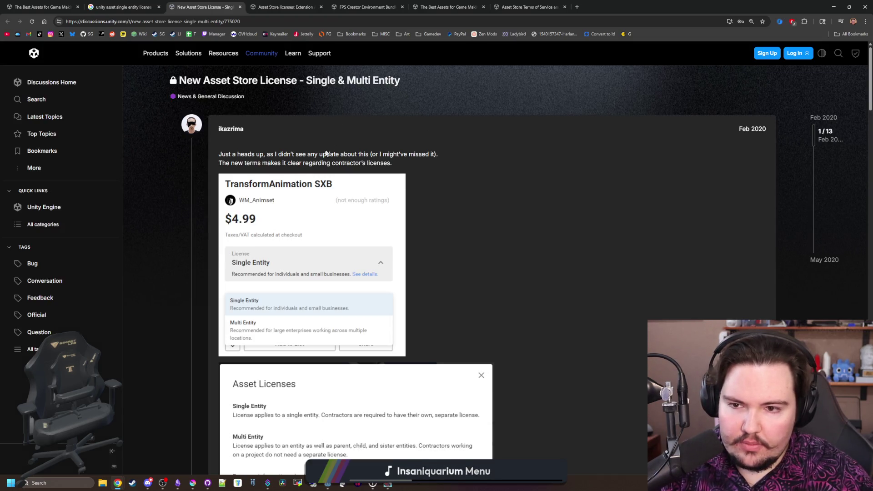
- Read the replies on per-seat licences and sharing with employees, then enter 'can i use unity assets in godot'
scroll(334, 155, down, 3)
scroll(336, 216, down, 4)
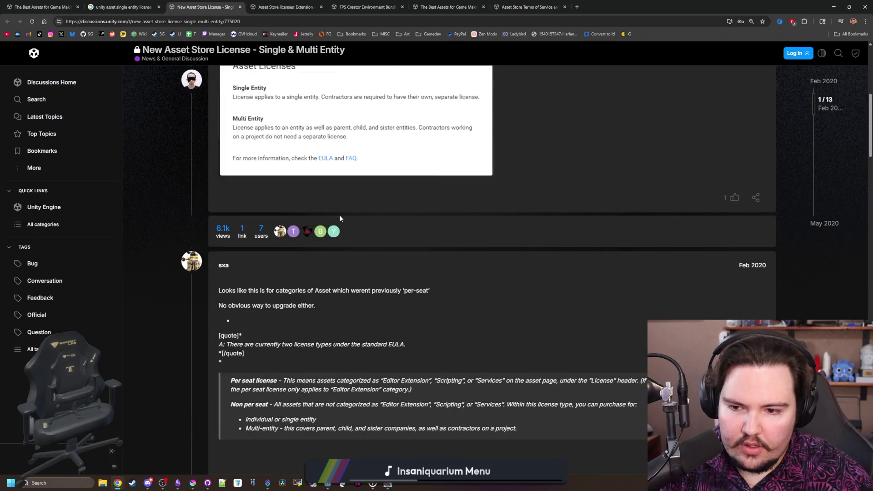
scroll(339, 218, down, 2)
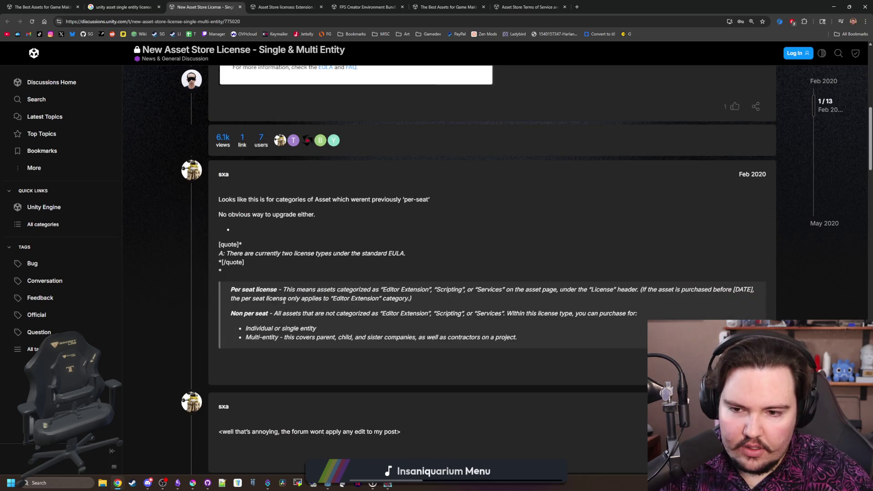
drag(335, 289, 503, 297)
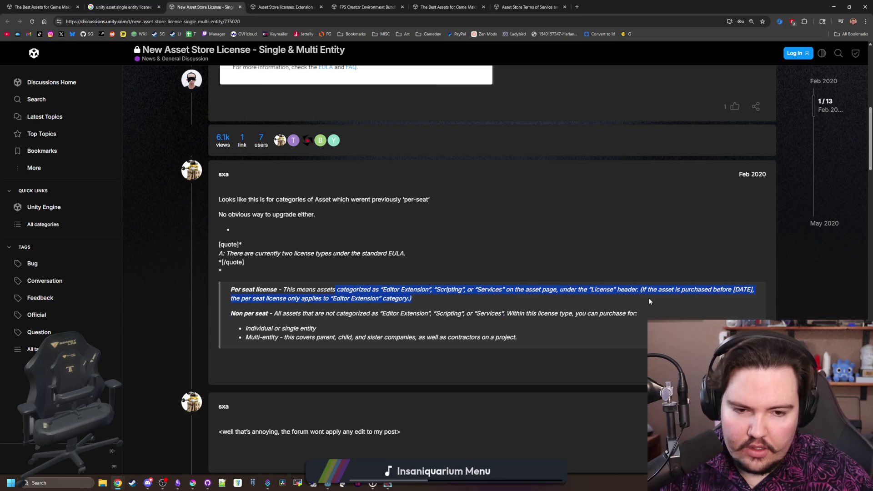
drag(680, 300, 365, 295)
scroll(518, 310, down, 6)
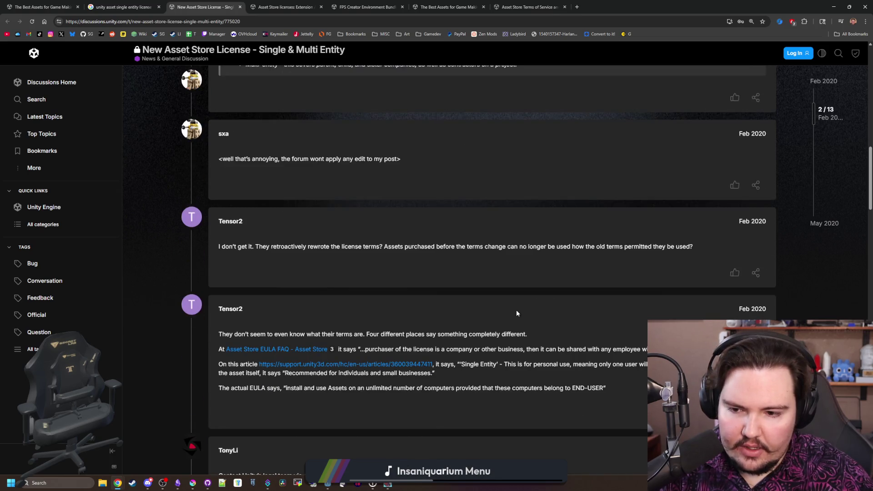
scroll(265, 348, down, 1)
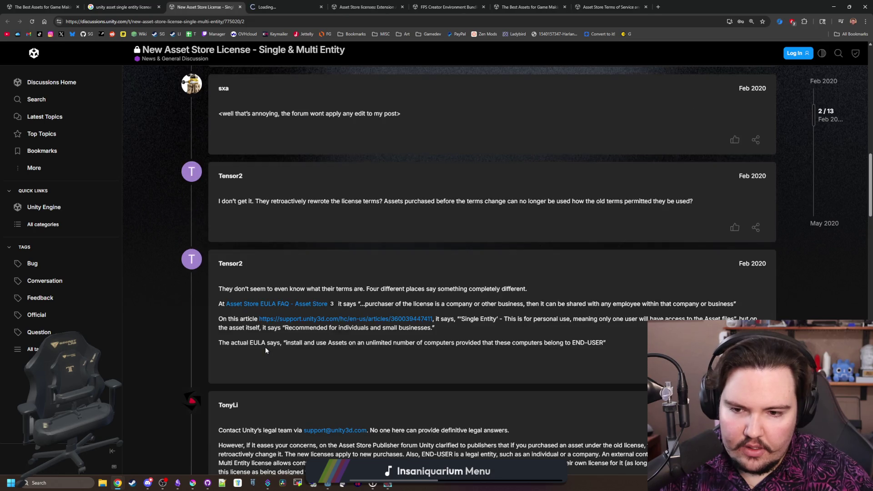
drag(481, 304, 738, 301)
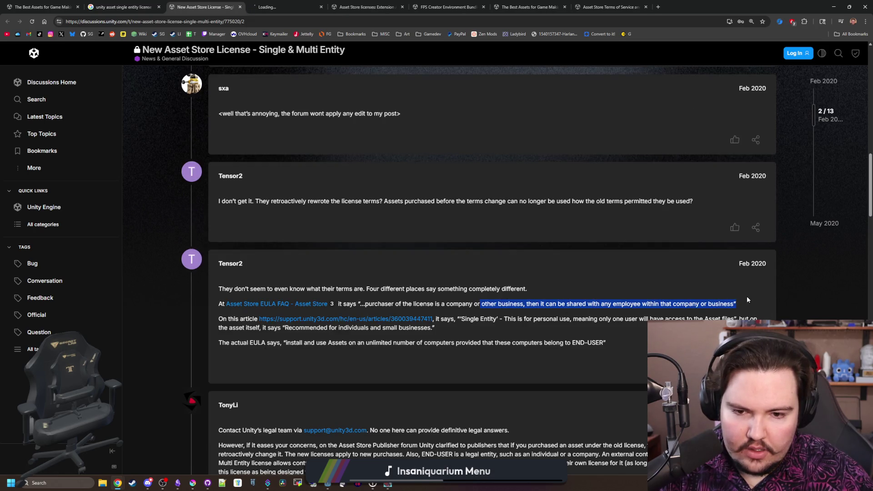
click(687, 308)
click(367, 21)
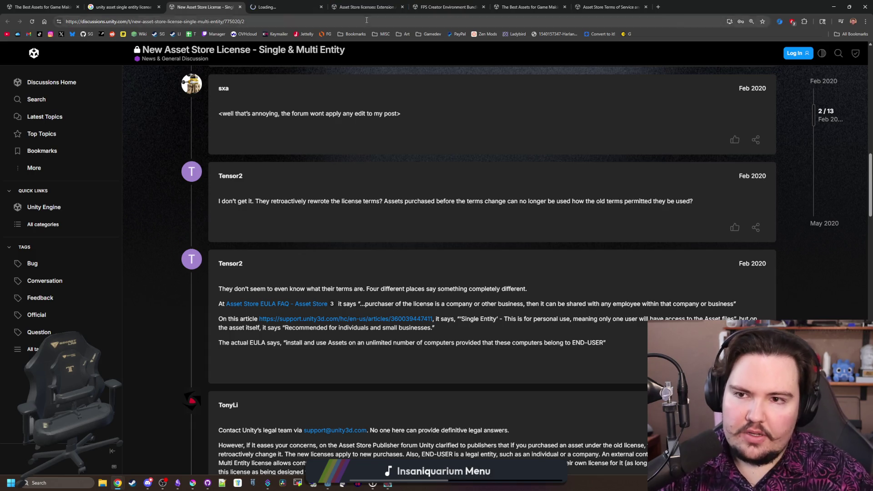
text(can i use )
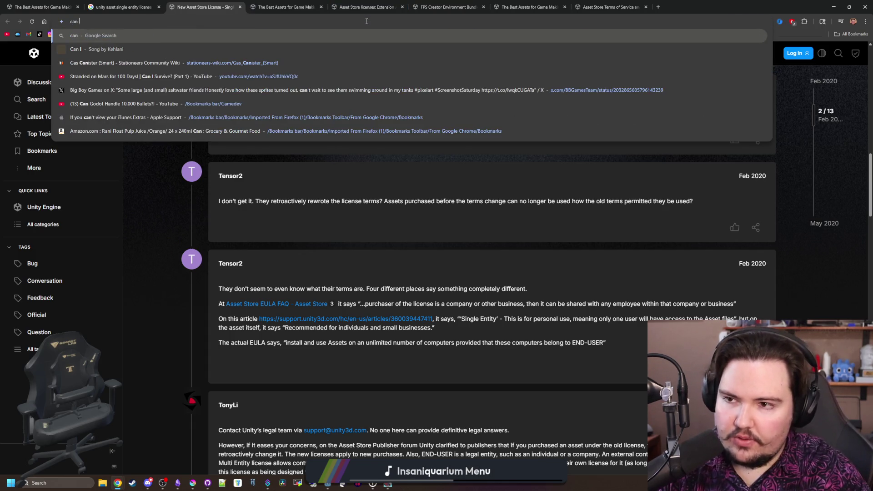
text(unity assets in godot)
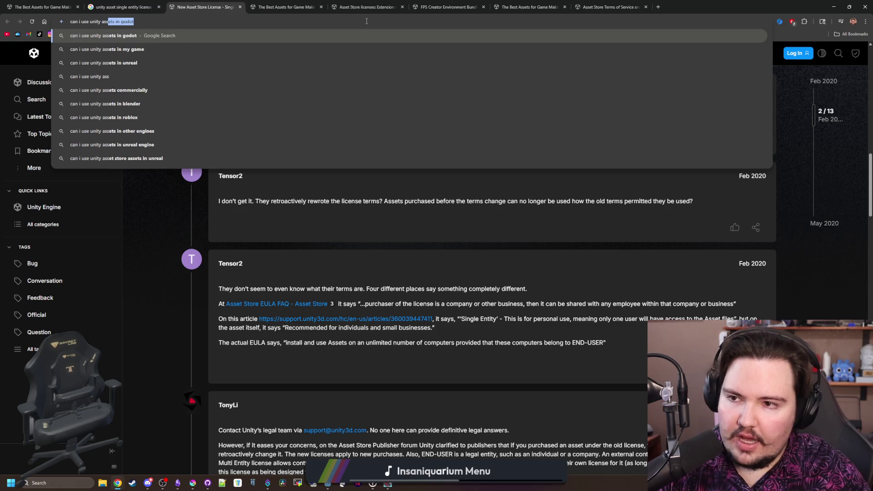
- Search 'can i use unity assets in godot' and read the r/godot Reddit thread's comments
key(Return)
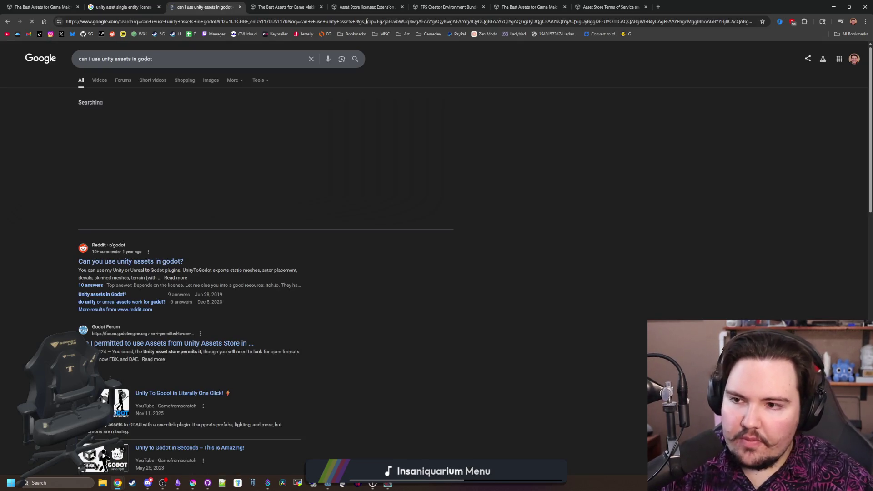
click(152, 264)
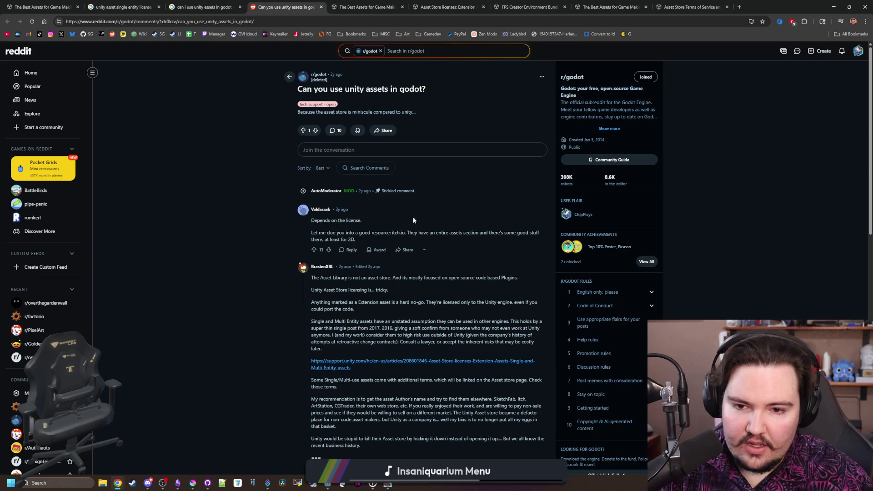
scroll(329, 239, down, 1)
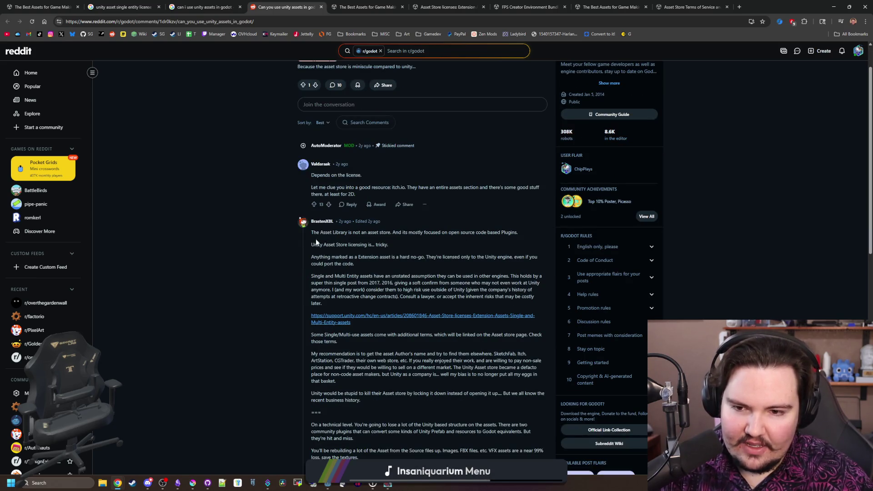
drag(340, 245, 392, 245)
click(394, 244)
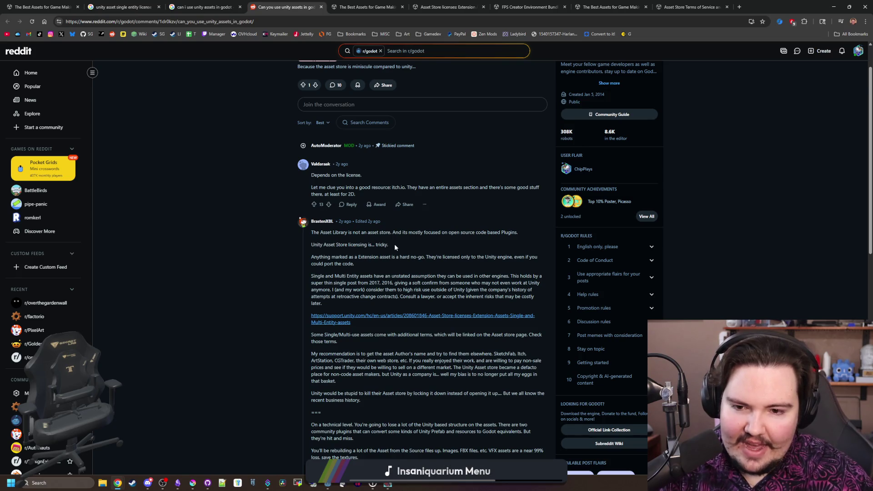
scroll(395, 244, down, 1)
scroll(395, 244, down, 5)
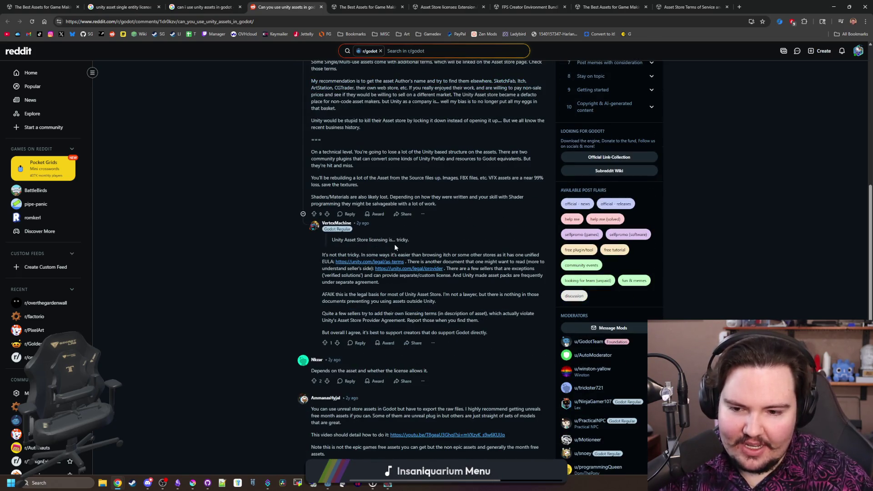
scroll(282, 170, up, 7)
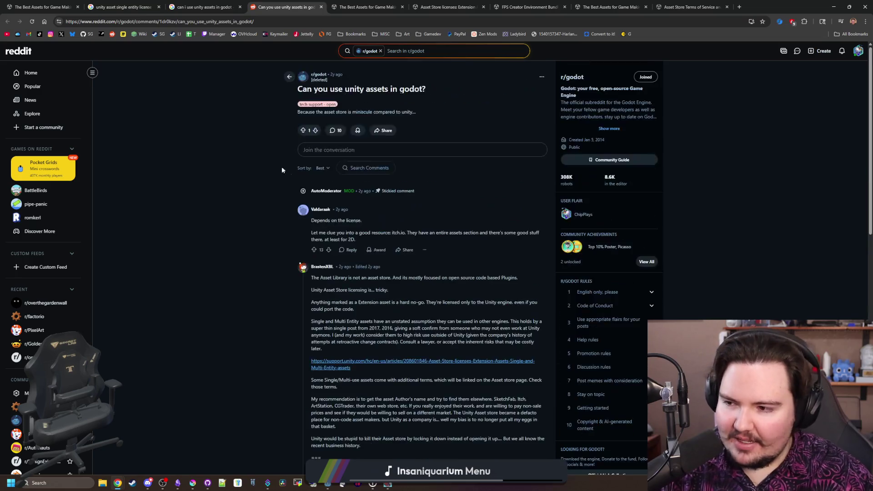
click(280, 25)
- Go to itch.io, search 'psx', and open the PSX Mega Pack asset page
text(itch.io)
key(Return)
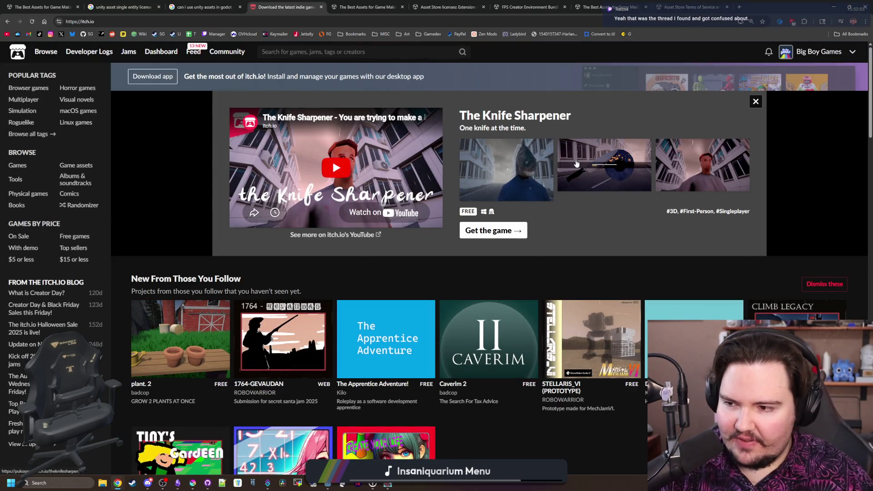
click(317, 51)
text(psx)
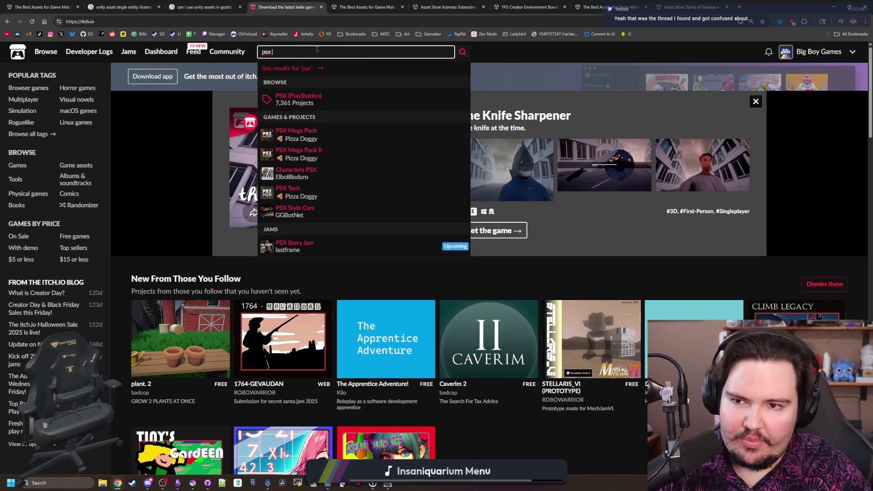
click(330, 129)
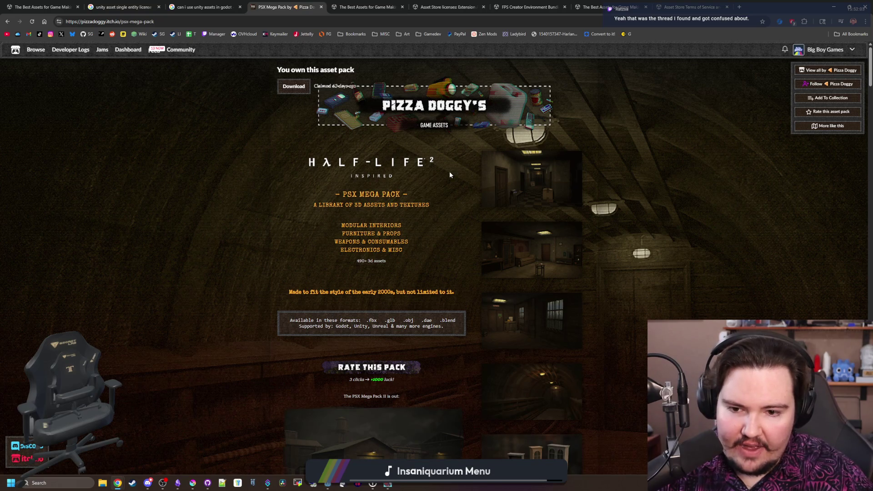
- Scroll through the PSX Mega Pack page and its comments, then go back to the itch.io homepage
scroll(450, 174, down, 6)
scroll(422, 246, down, 4)
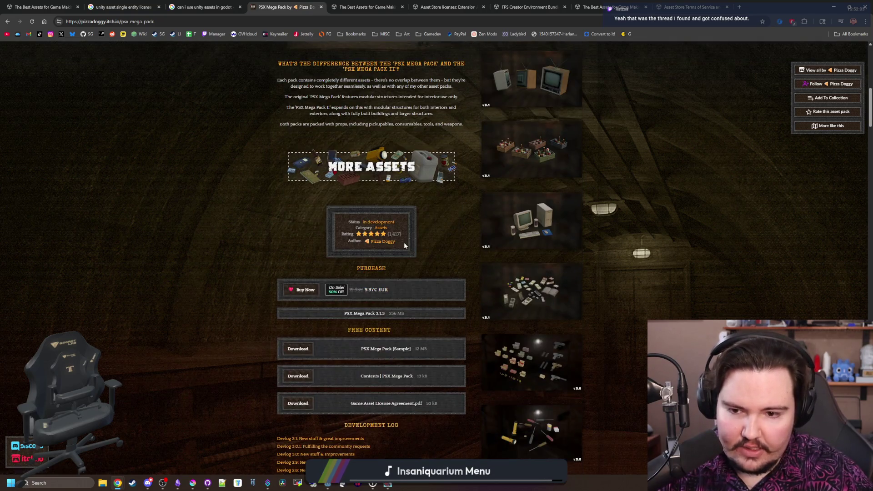
scroll(404, 246, down, 4)
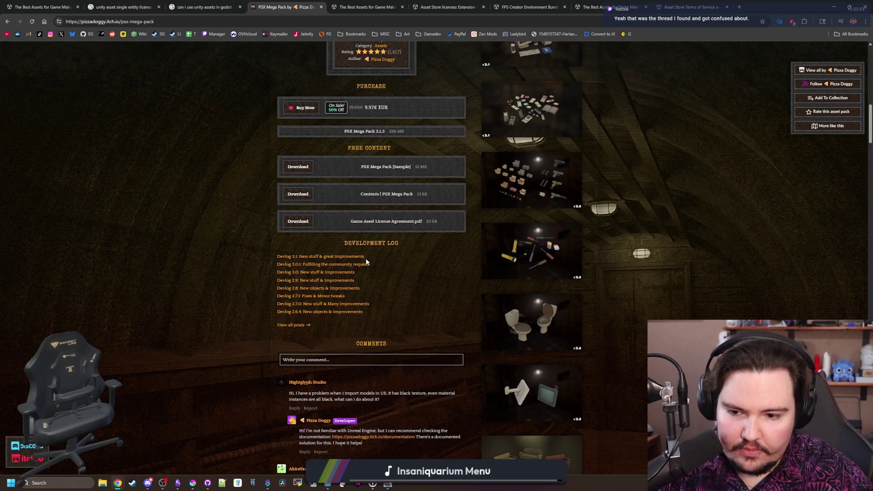
scroll(366, 261, down, 2)
scroll(365, 258, up, 8)
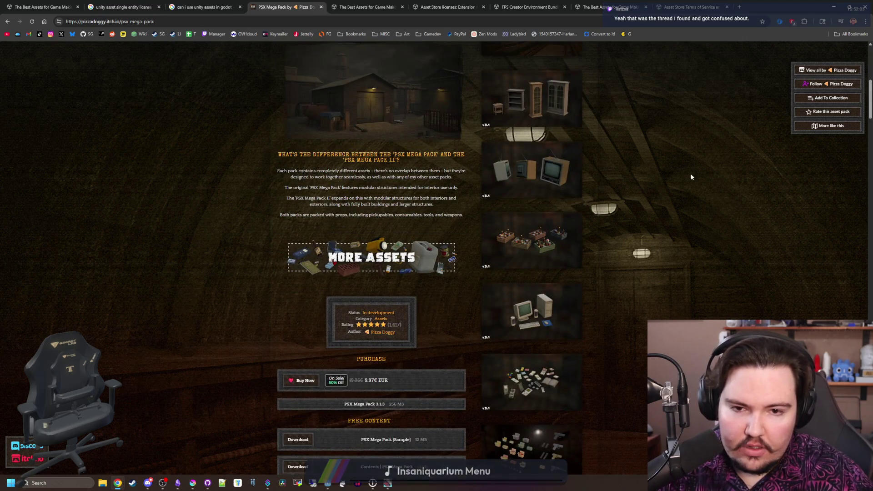
scroll(655, 181, up, 8)
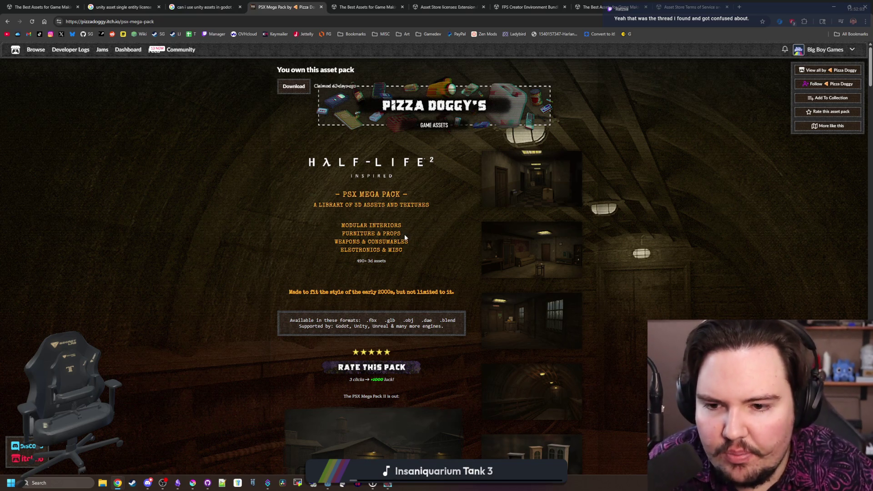
scroll(404, 237, down, 3)
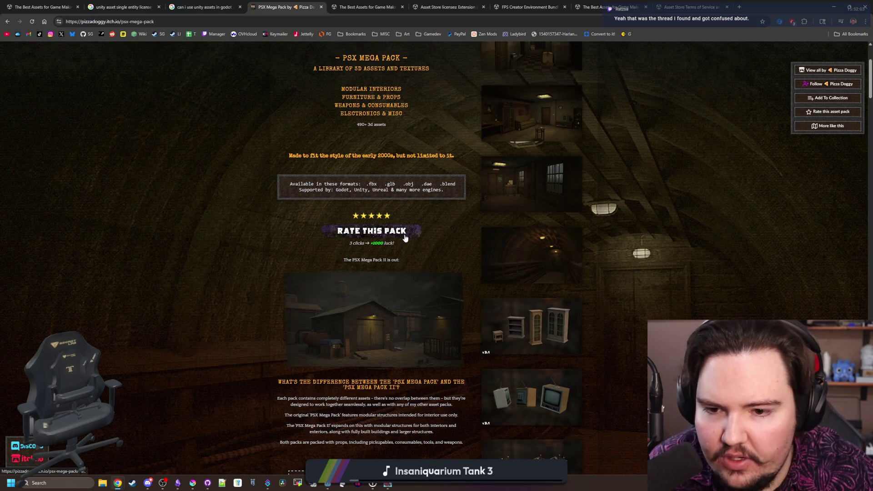
scroll(378, 260, down, 2)
scroll(367, 253, down, 3)
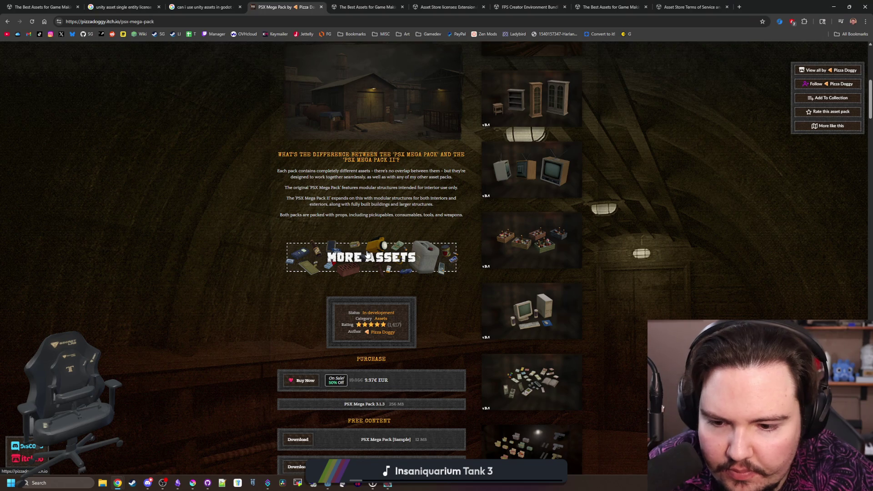
scroll(367, 253, down, 3)
scroll(388, 268, down, 3)
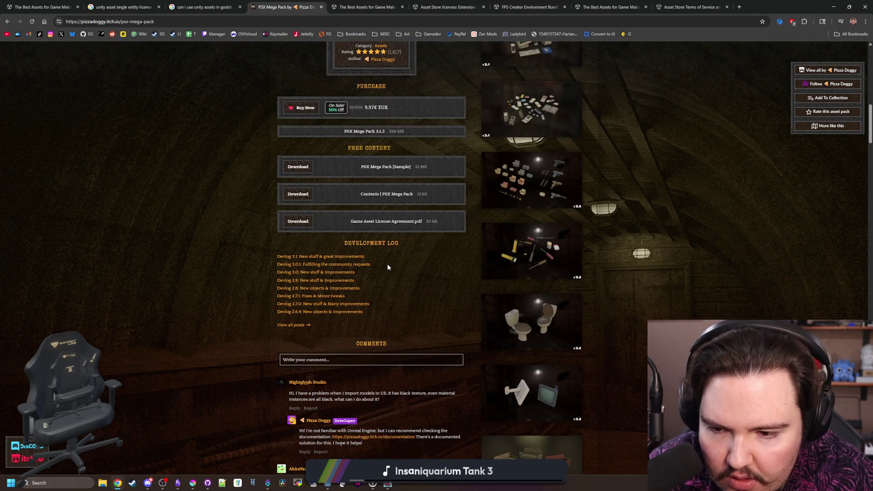
scroll(345, 302, down, 20)
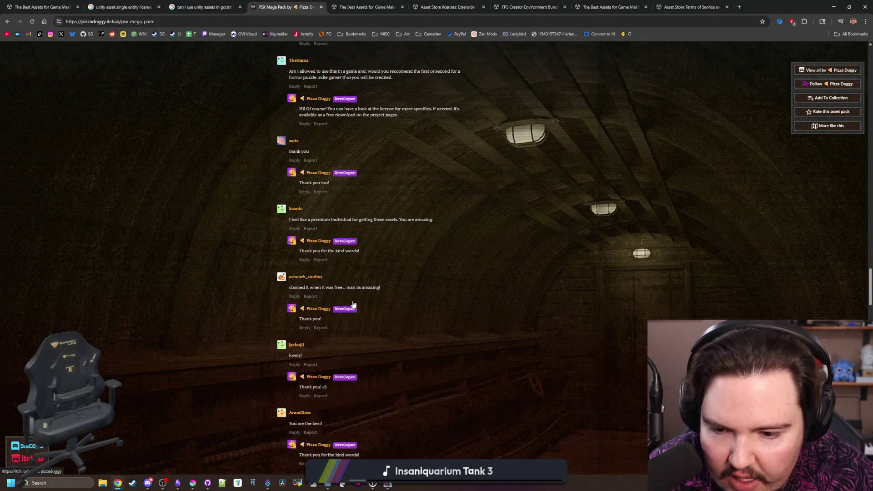
scroll(378, 296, up, 20)
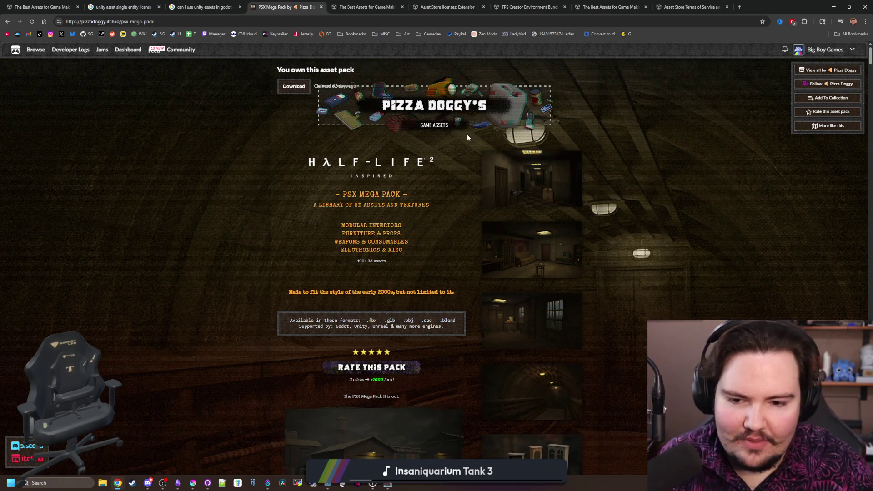
key(alt+Left)
click(438, 47)
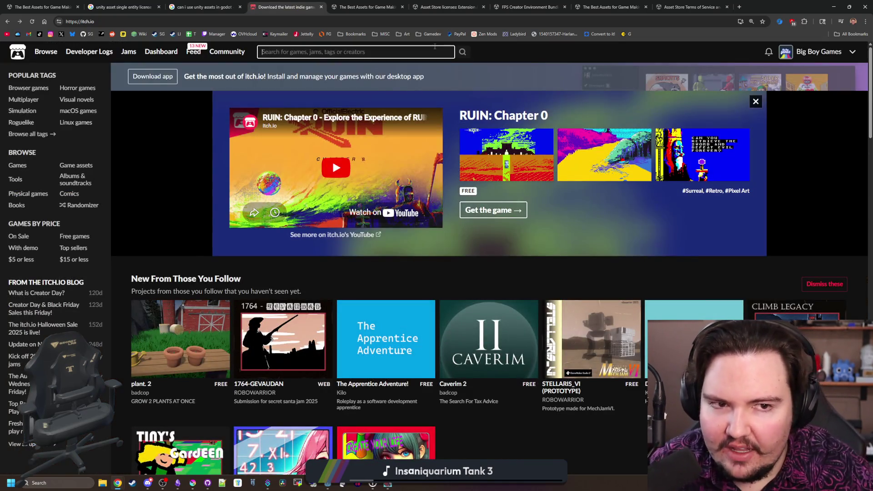
- Search itch.io for 'asset pack', browse the results, and list game assets tagged Asset Pack
text(asset pack)
key(Return)
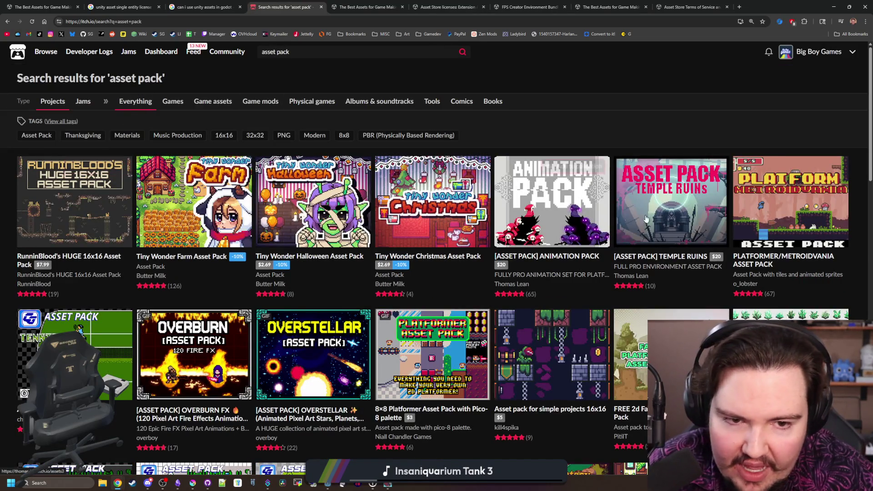
scroll(304, 265, down, 5)
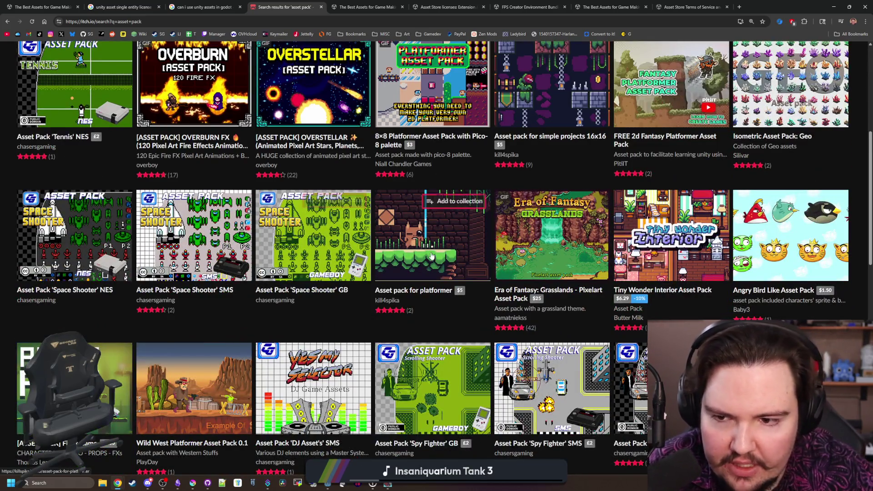
scroll(305, 265, down, 5)
scroll(216, 227, down, 3)
scroll(242, 239, down, 2)
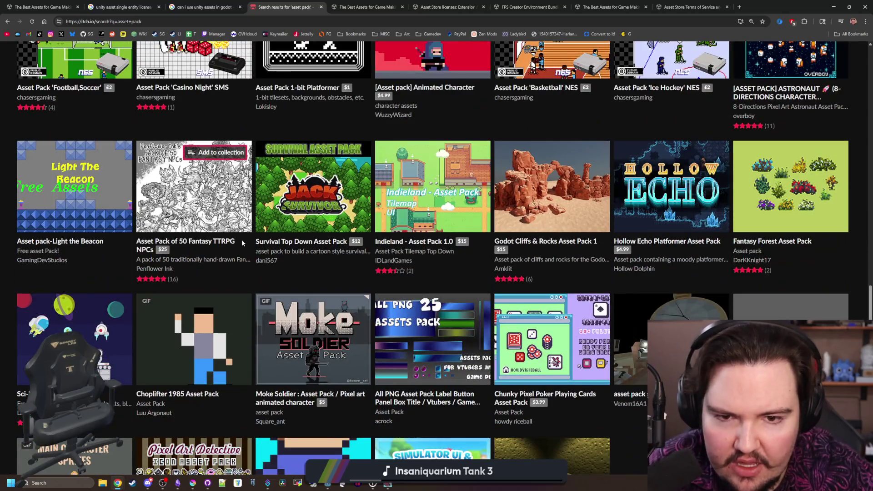
mouse_move(539, 196)
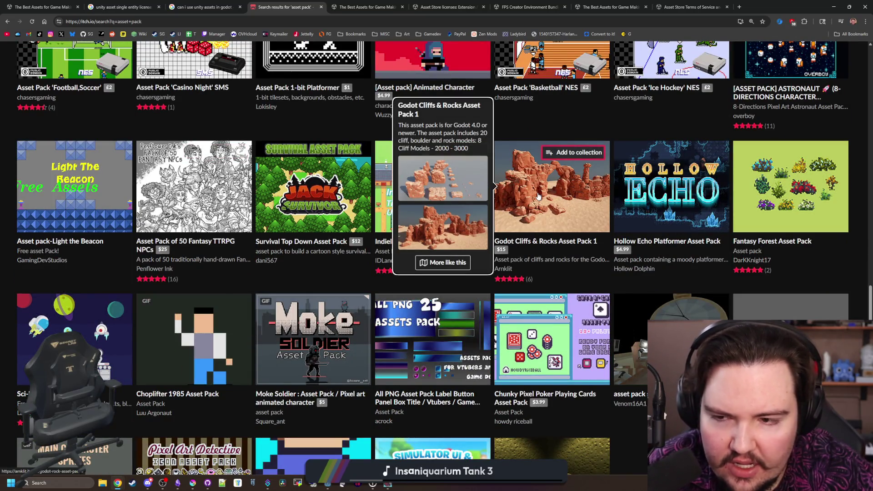
scroll(539, 196, down, 3)
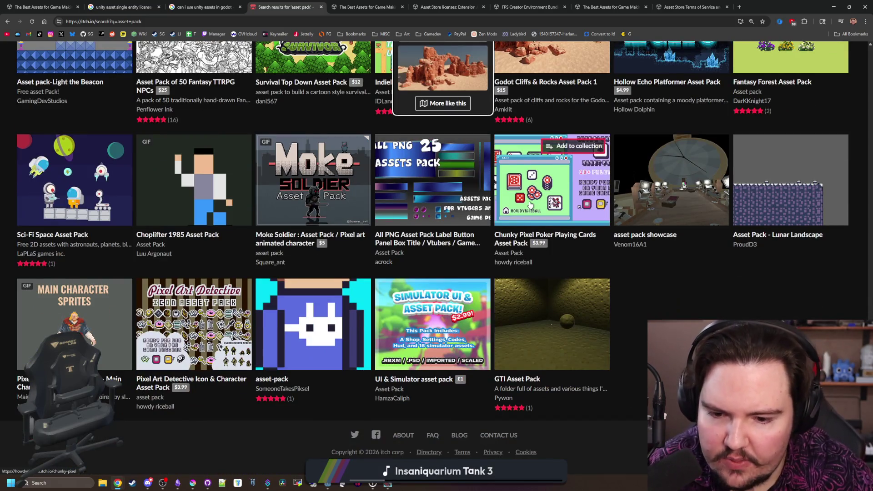
scroll(530, 205, up, 15)
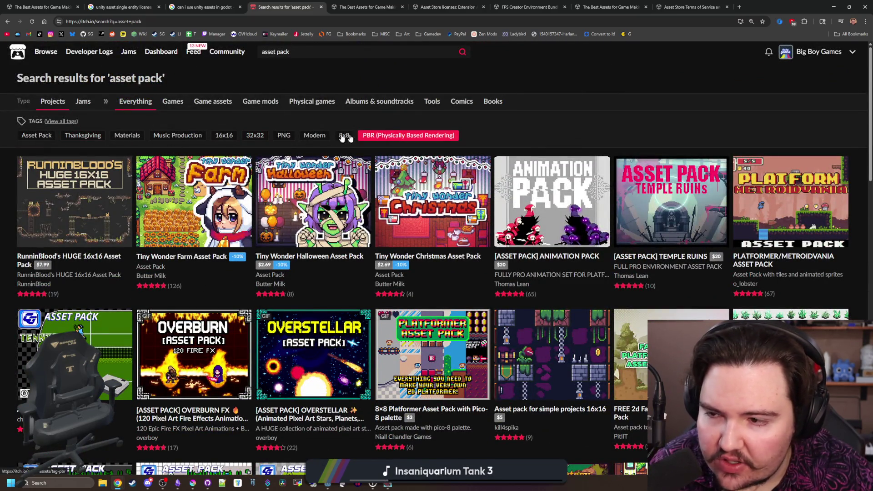
click(36, 135)
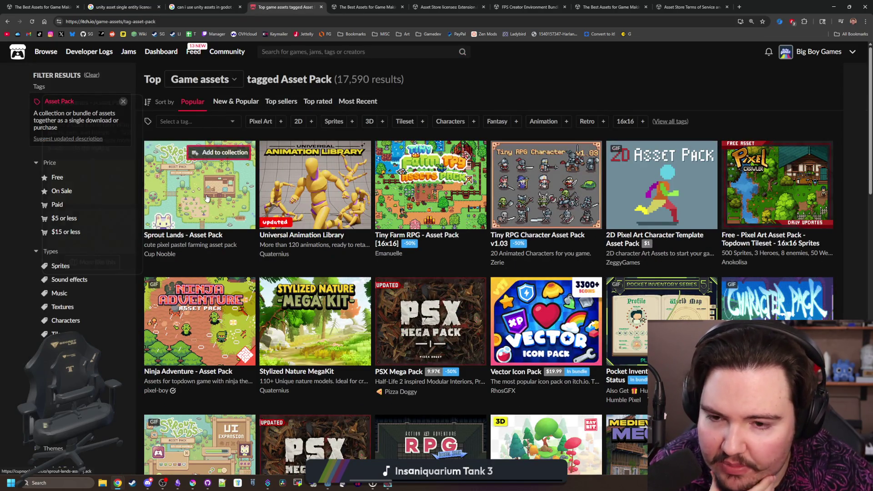
- Open Sprout Lands - Asset Pack in a new tab, read its premium licence terms, and return to the listing
middle_click(92, 185)
click(345, 3)
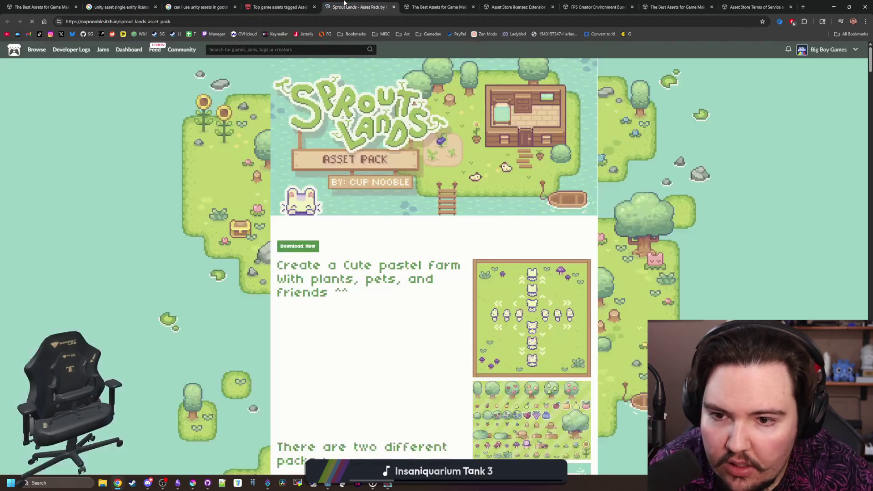
scroll(400, 248, down, 10)
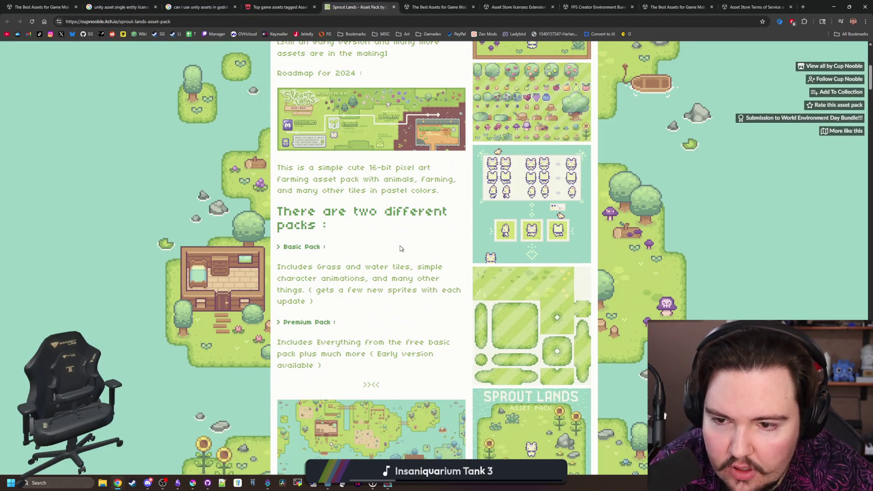
scroll(400, 248, down, 7)
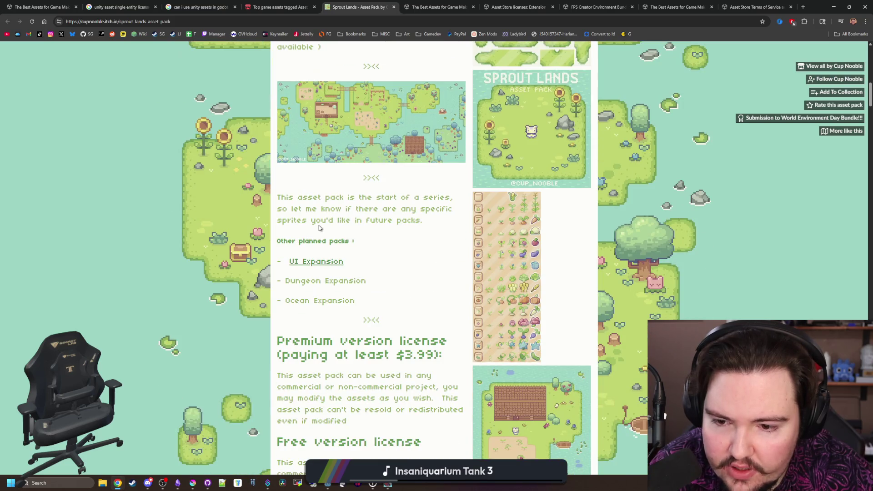
scroll(320, 228, down, 4)
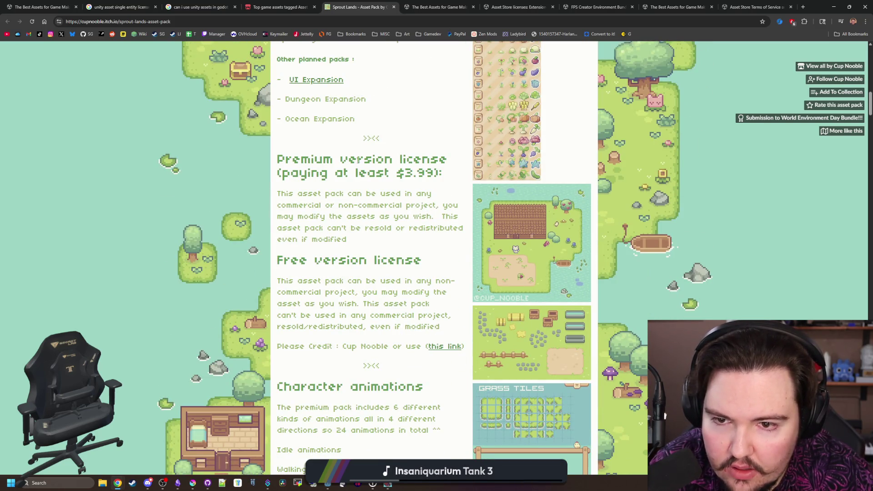
mouse_move(277, 193)
mouse_down()
mouse_move(461, 217)
mouse_move(348, 240)
mouse_up()
click(348, 240)
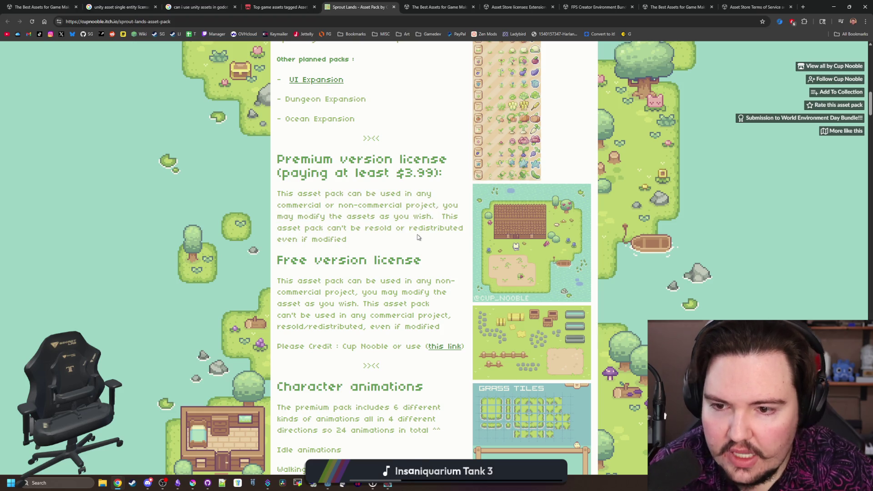
click(282, 7)
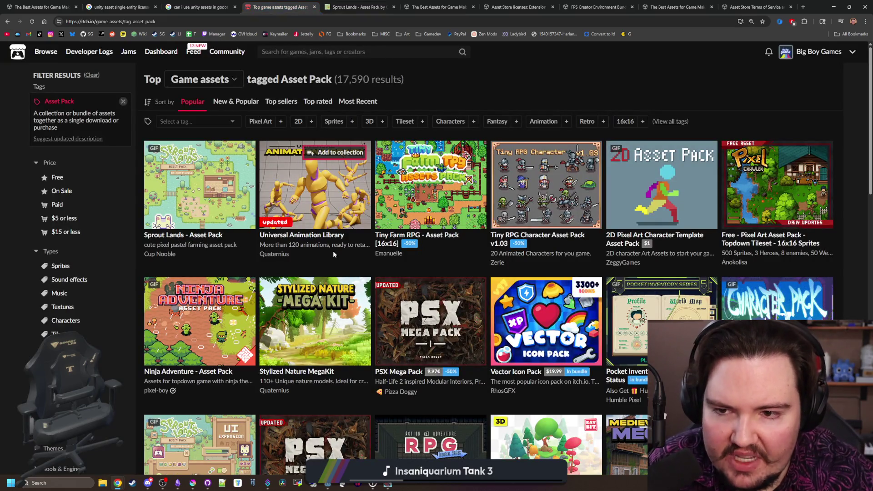
mouse_move(364, 195)
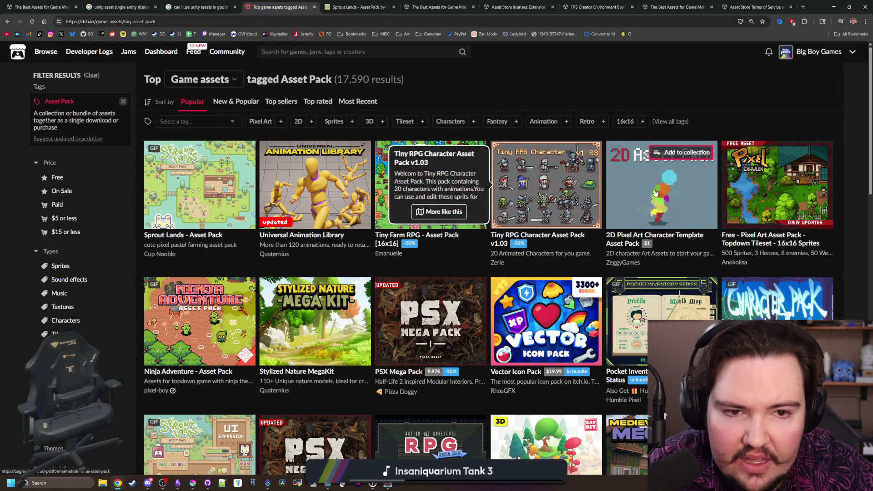
mouse_move(668, 188)
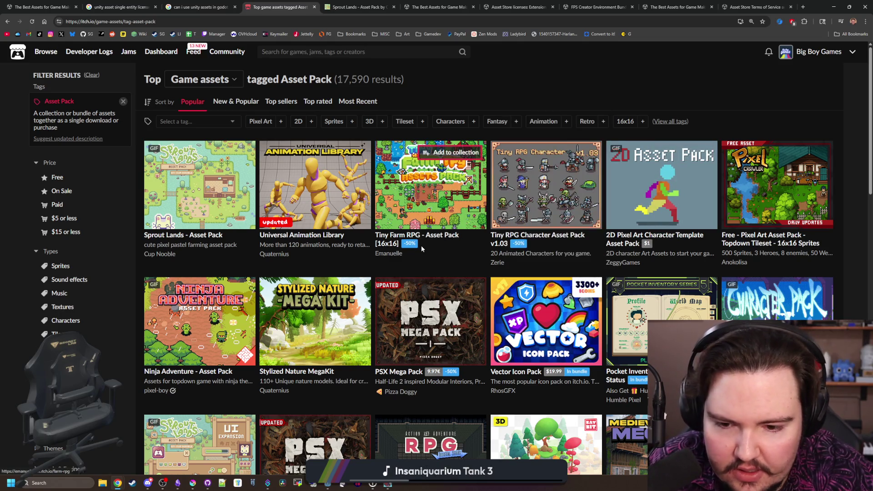
scroll(421, 245, down, 1)
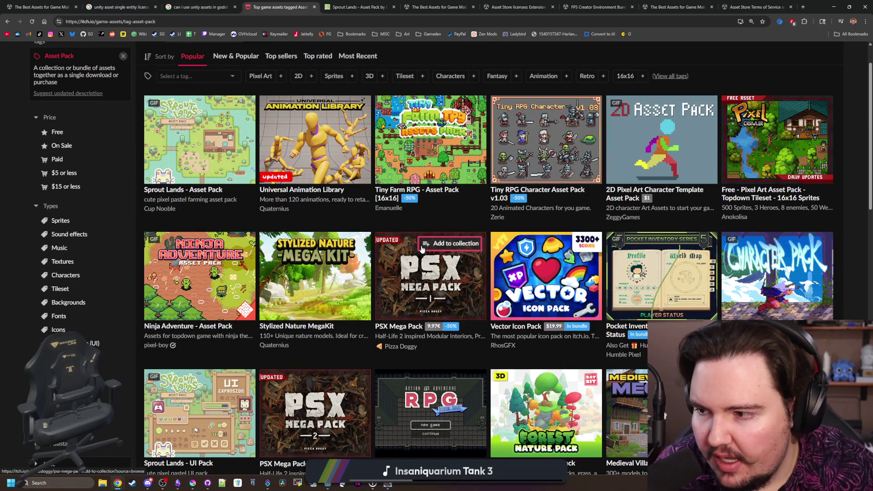
scroll(421, 246, down, 2)
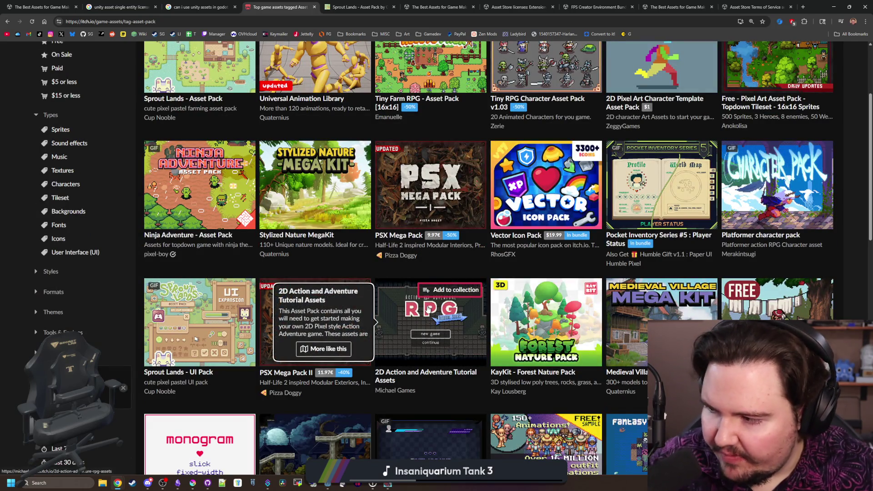
mouse_move(637, 313)
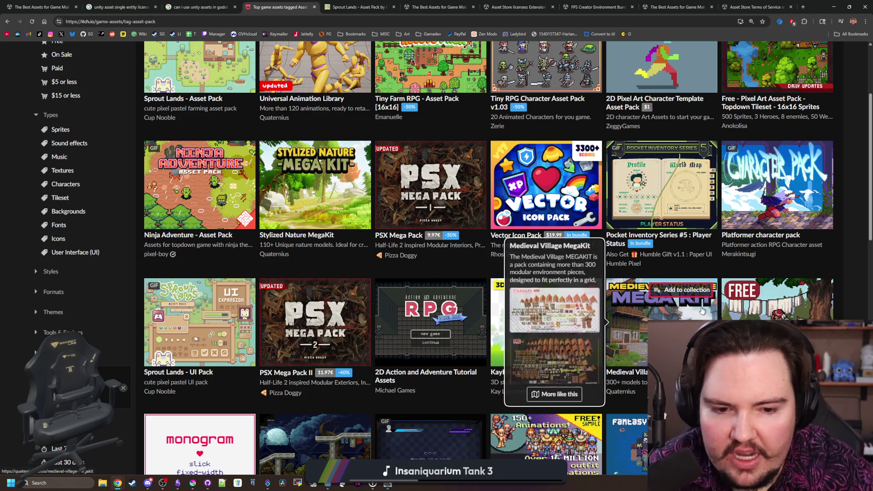
scroll(434, 244, down, 3)
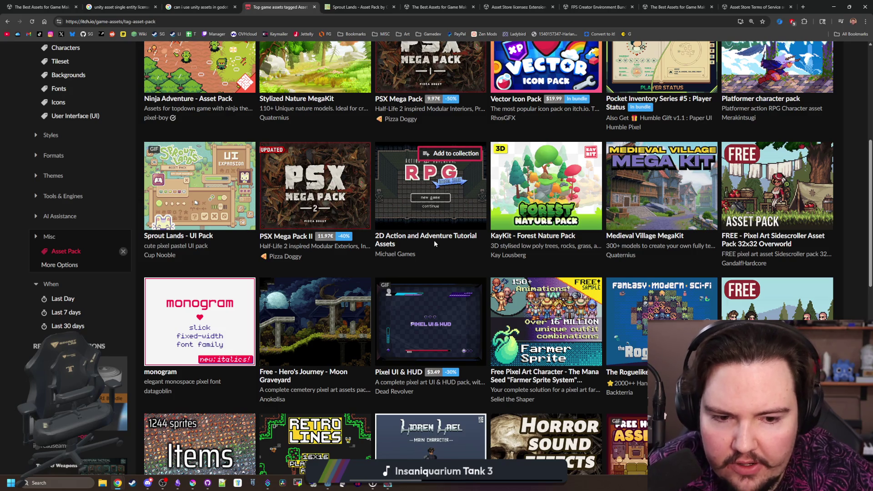
scroll(430, 248, down, 3)
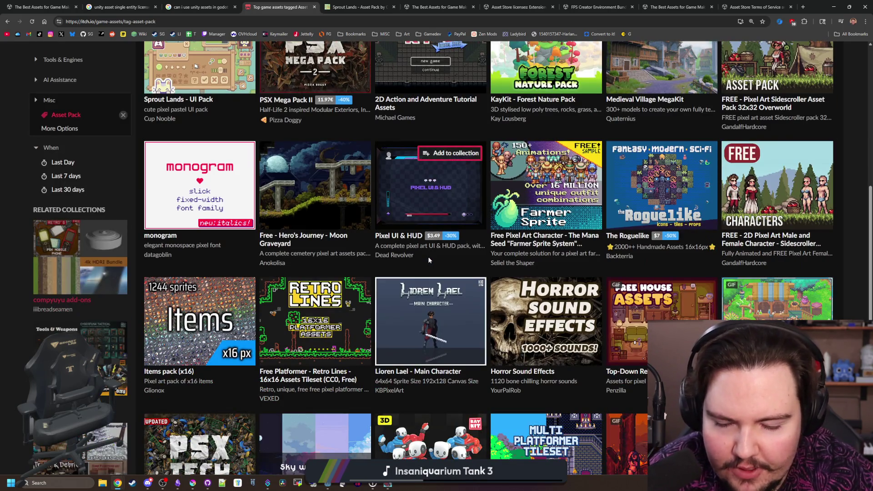
mouse_move(546, 318)
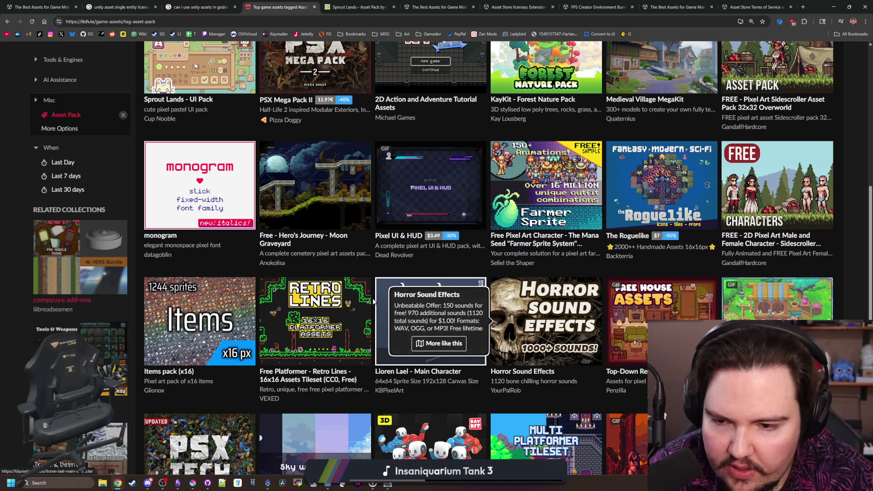
middle_click(541, 324)
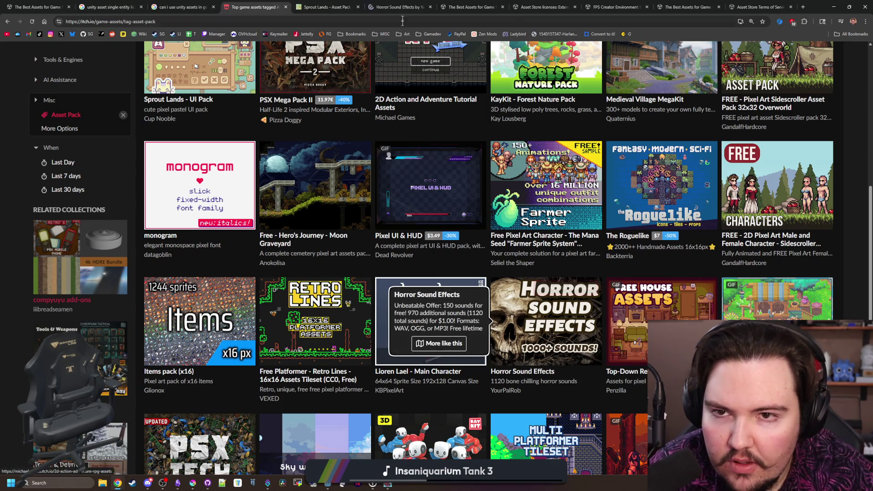
- Switch to the Horror Sound Effects page and scroll through its contents
key(ctrl+Tab)
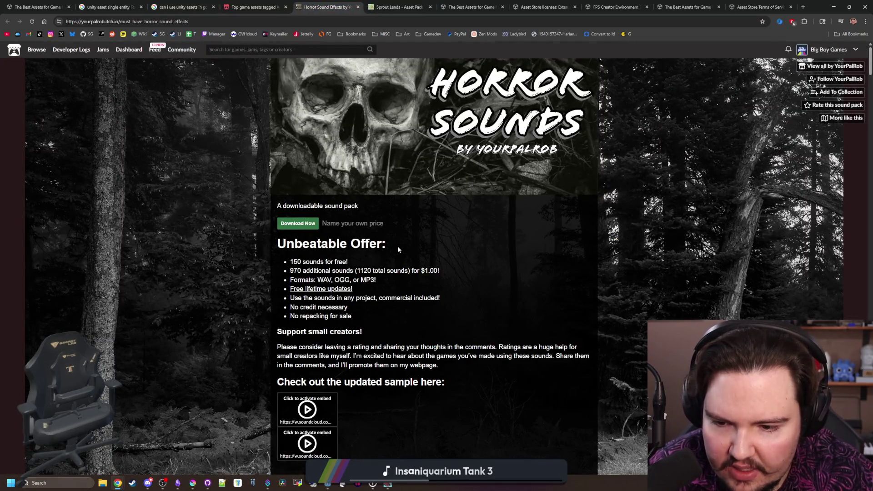
scroll(397, 247, down, 4)
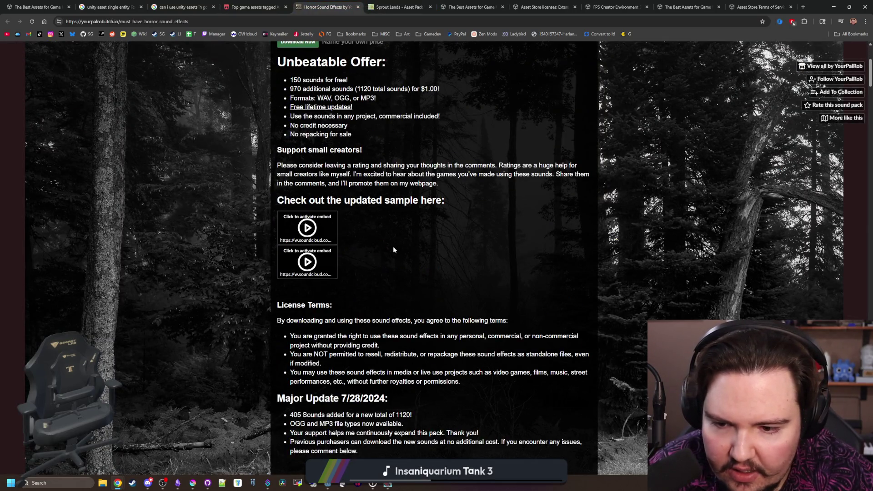
scroll(393, 247, down, 4)
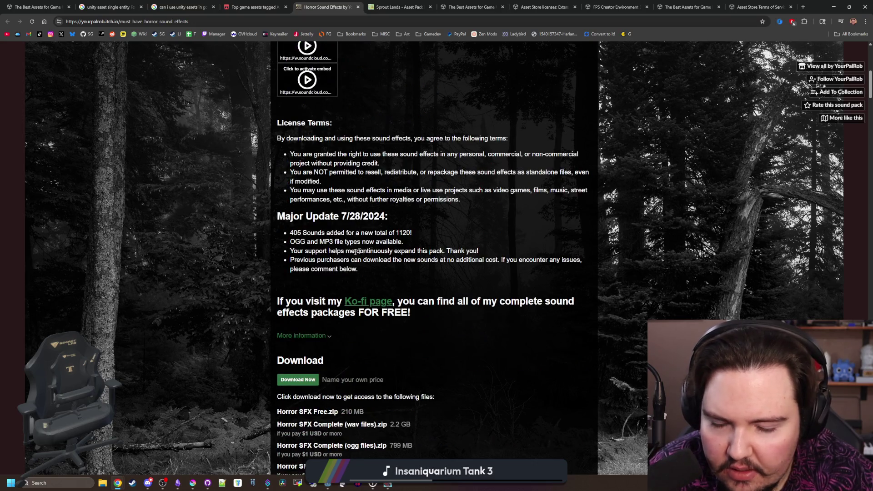
scroll(323, 232, down, 5)
scroll(361, 230, up, 4)
scroll(361, 231, up, 1)
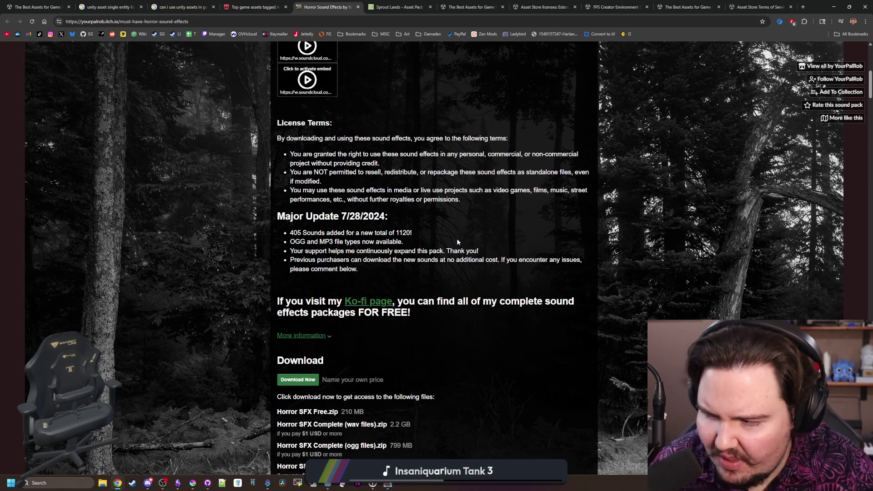
scroll(435, 182, up, 6)
- Glance at the itch.io asset listing, then return to the Horror Sound Effects page
click(255, 7)
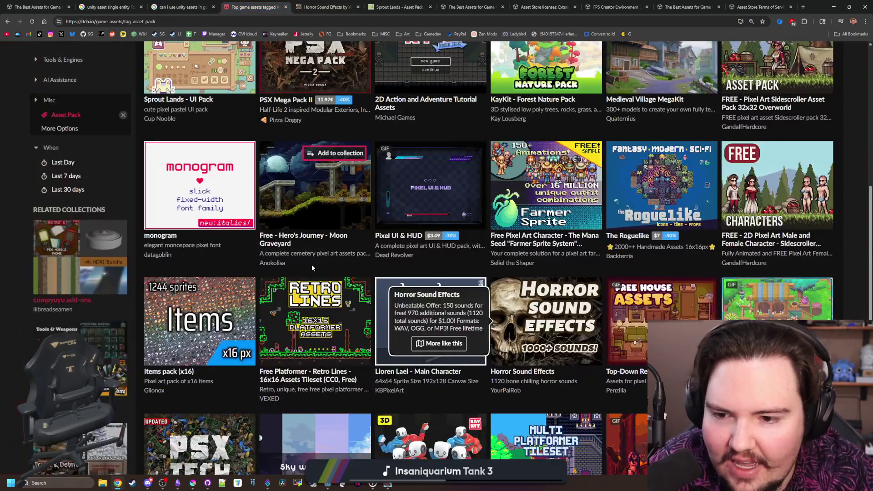
mouse_move(337, 313)
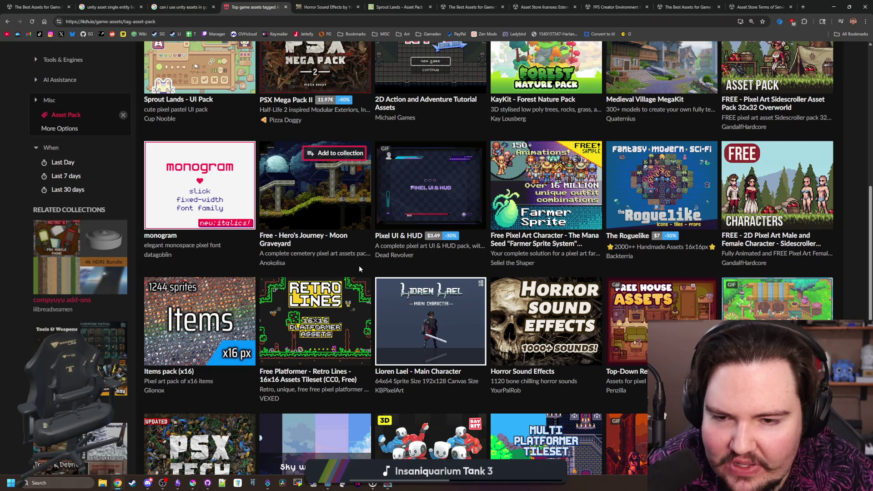
mouse_move(337, 329)
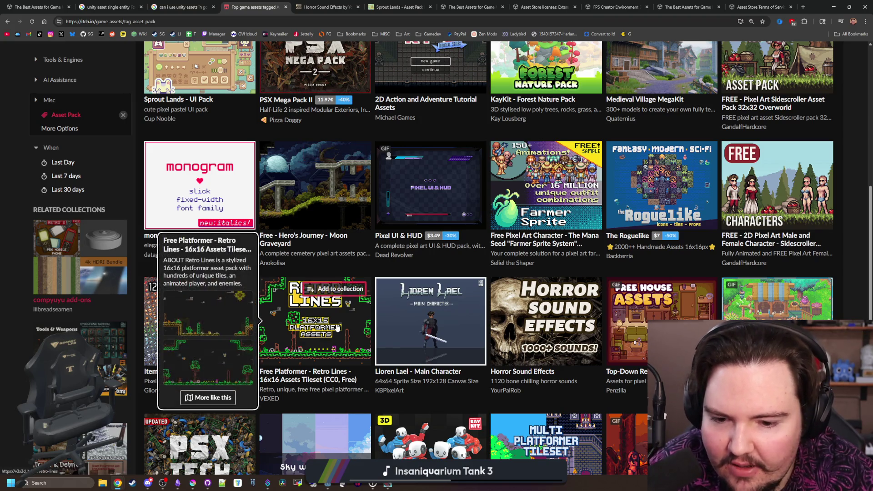
scroll(337, 329, down, 1)
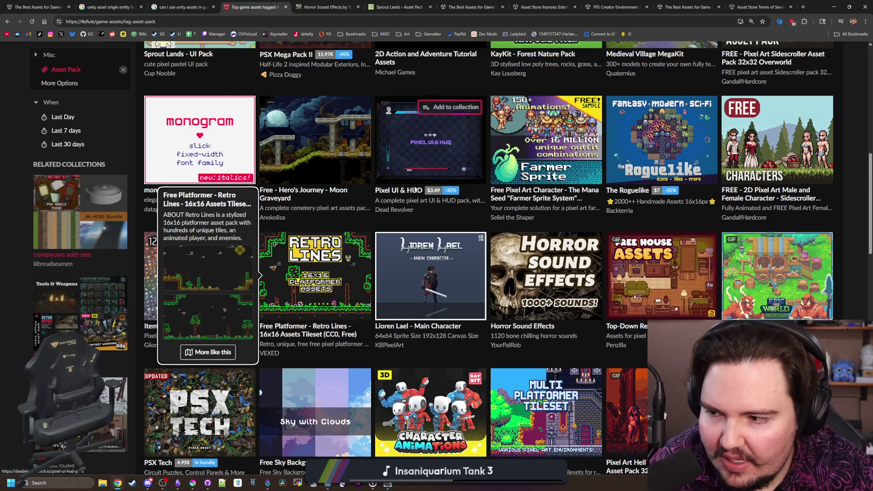
click(326, 7)
- Read the licence terms: usage rights, no credit required, and no resale or redistribution
scroll(456, 269, down, 1)
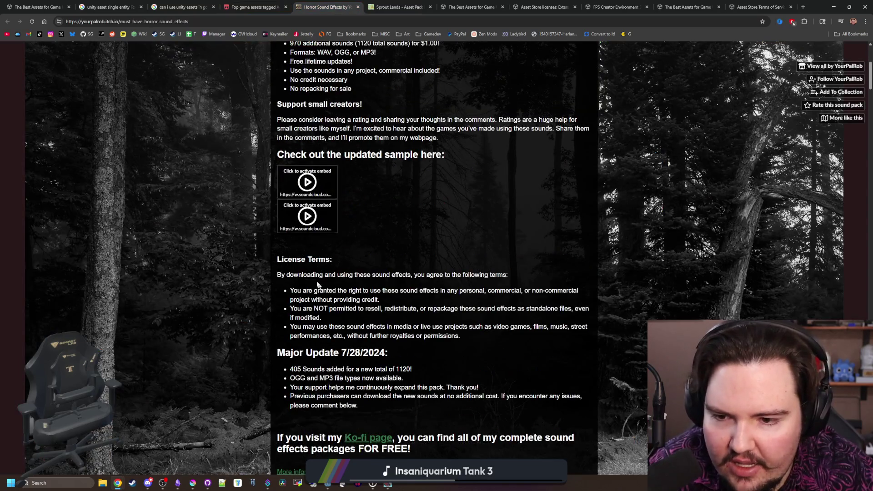
mouse_move(292, 268)
mouse_down()
mouse_move(455, 312)
mouse_move(468, 338)
mouse_up()
click(369, 285)
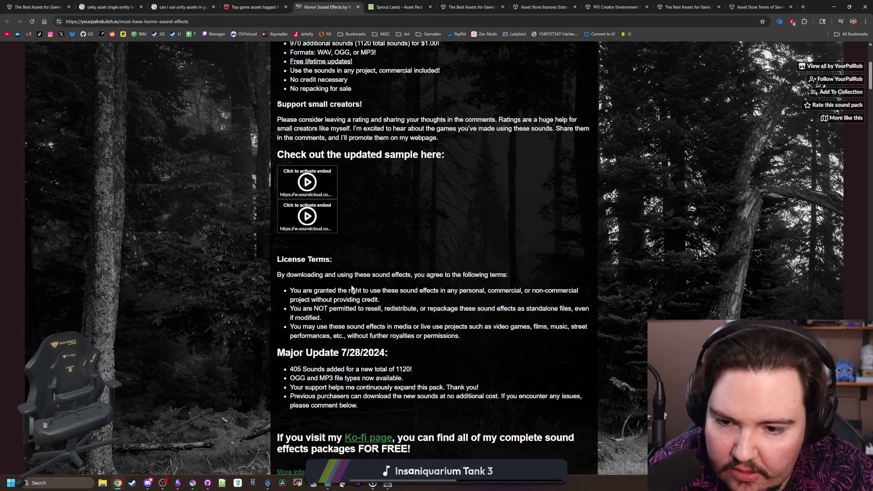
mouse_move(314, 291)
mouse_down()
mouse_move(590, 291)
mouse_move(499, 294)
mouse_up()
click(502, 293)
drag(309, 299, 378, 299)
click(378, 300)
mouse_move(299, 314)
mouse_down()
mouse_move(560, 319)
mouse_move(551, 321)
mouse_up()
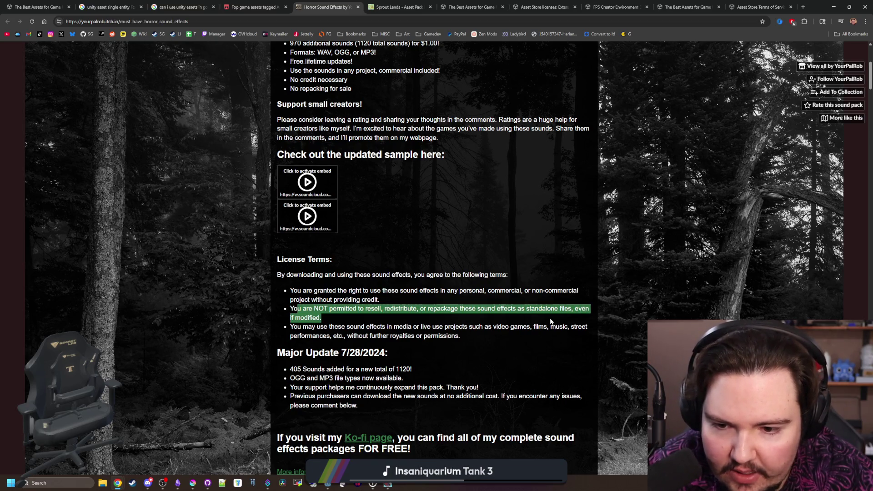
click(551, 321)
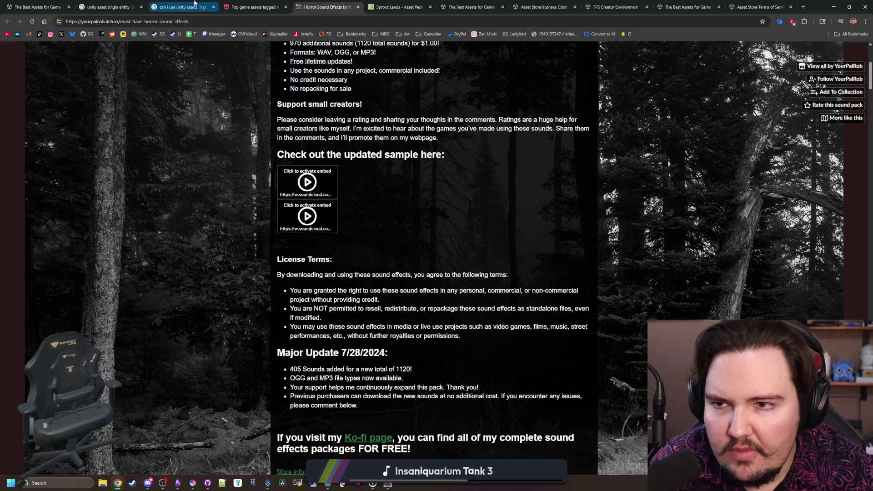
- Browse the itch.io asset grid, filter it by the 3D tag, and move that tab to the strip's end
click(261, 8)
scroll(382, 256, down, 4)
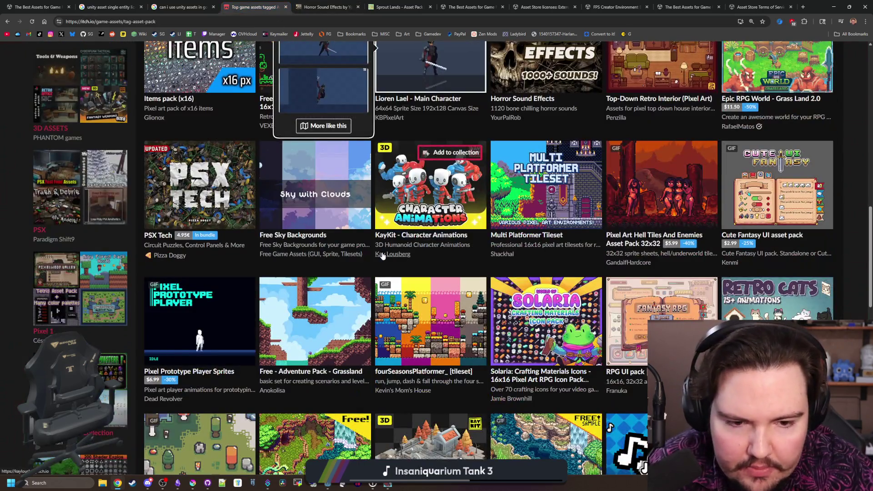
scroll(382, 256, down, 3)
scroll(382, 256, down, 6)
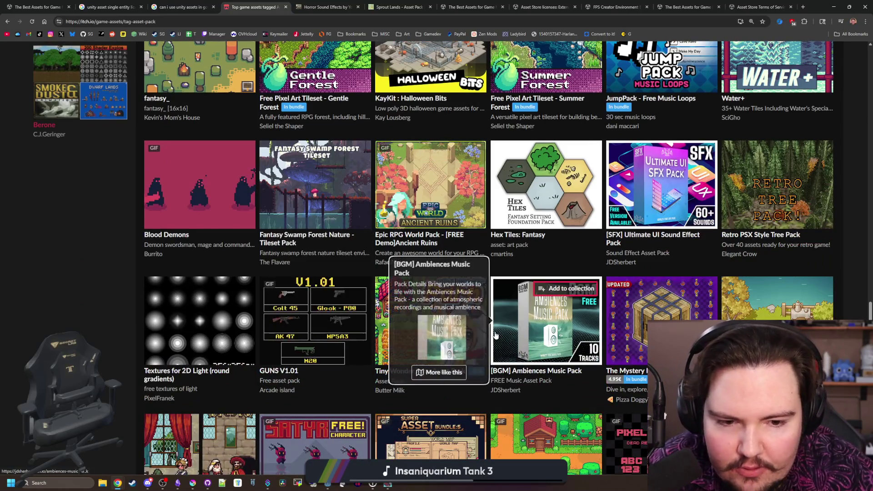
scroll(487, 328, down, 6)
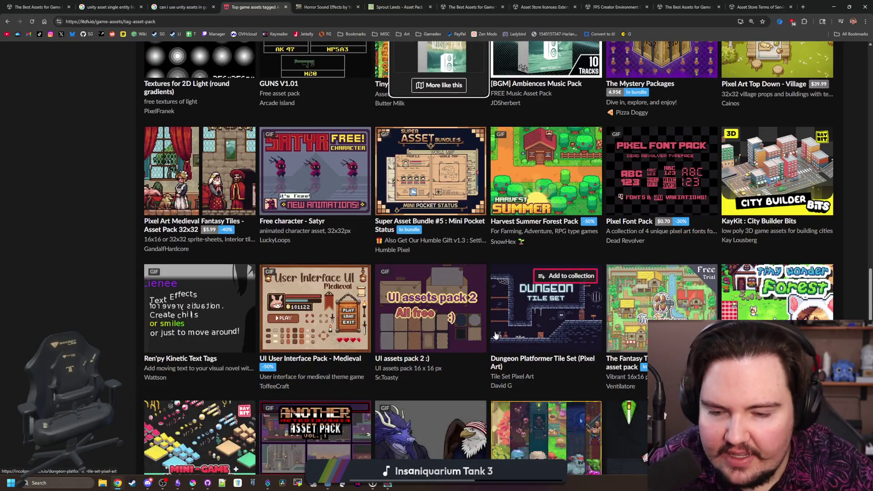
scroll(496, 336, down, 5)
scroll(496, 336, down, 10)
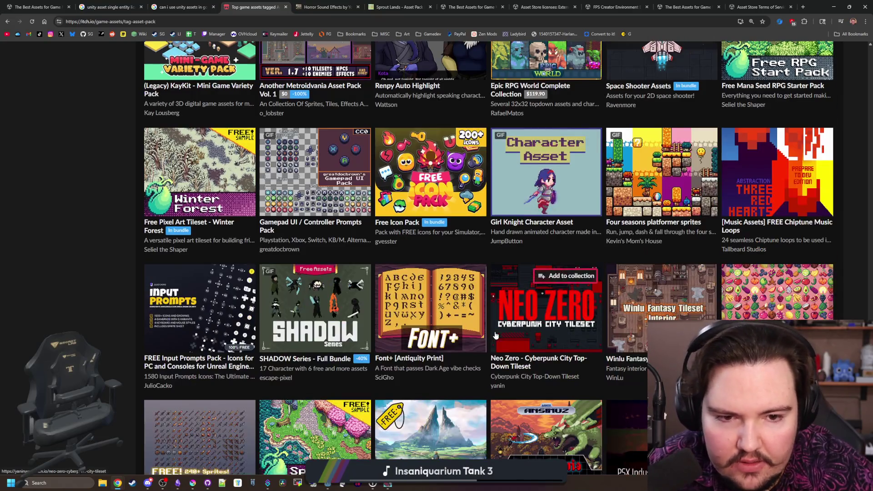
scroll(496, 335, down, 3)
scroll(496, 336, down, 5)
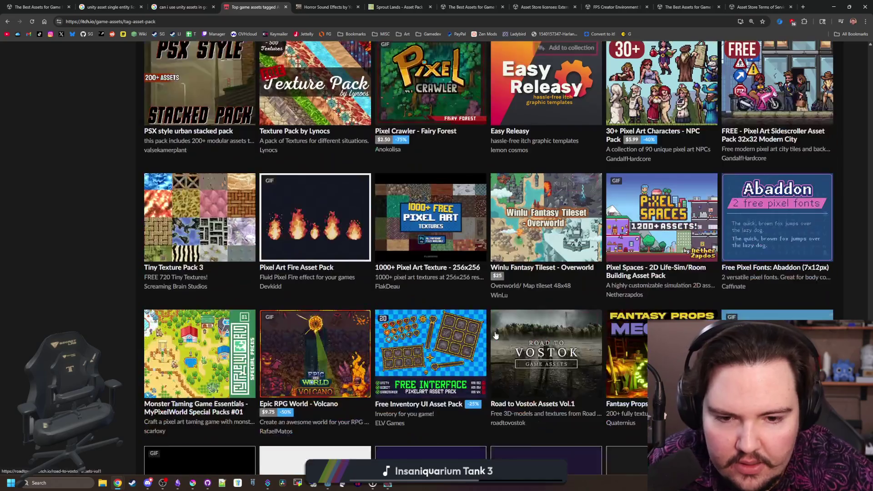
scroll(496, 336, down, 8)
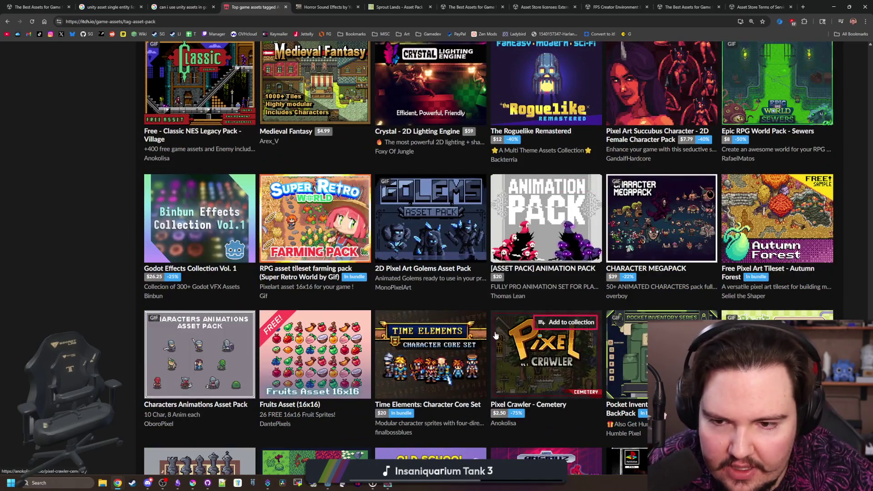
scroll(496, 336, down, 16)
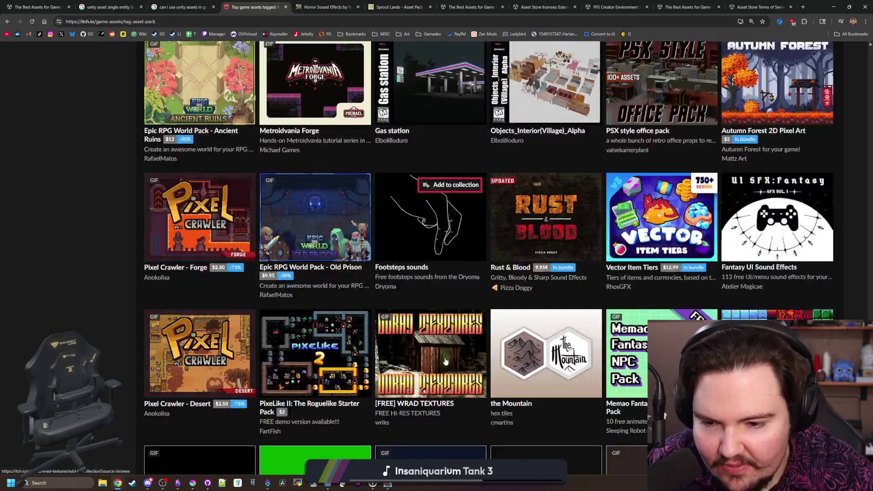
scroll(443, 206, up, 20)
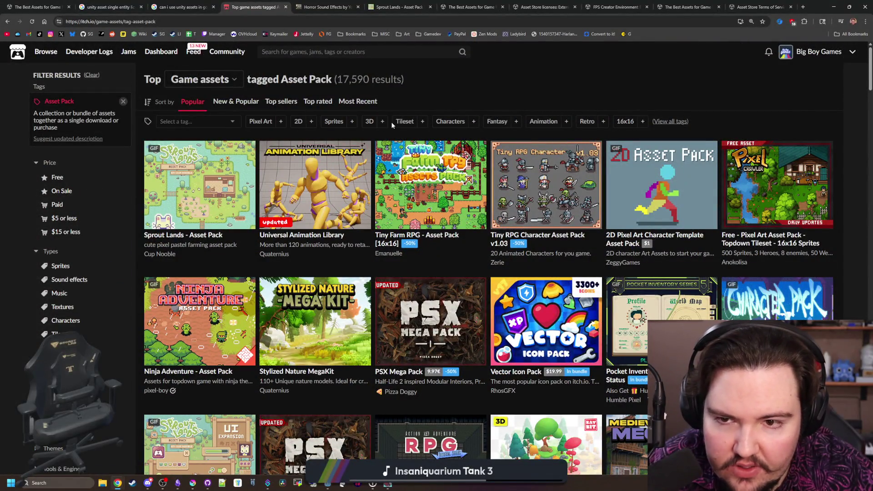
click(374, 122)
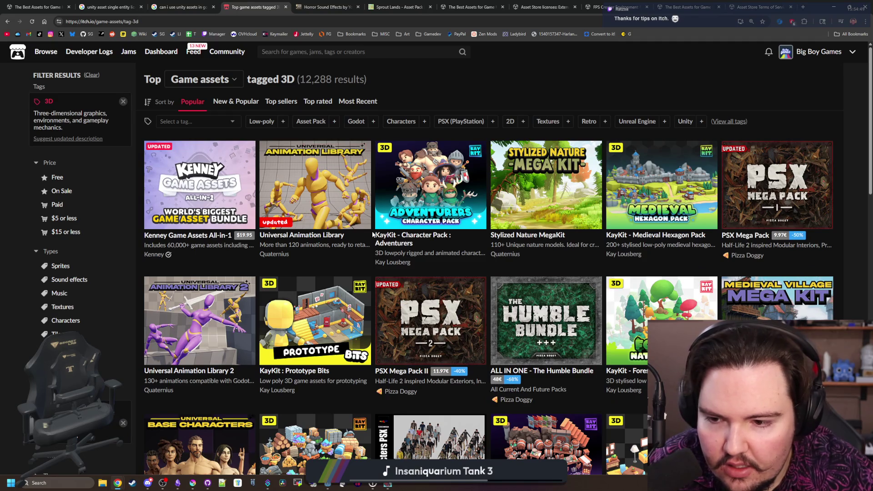
drag(255, 7, 726, 4)
- Search Google for 'kenney assets' in a new tab
click(803, 7)
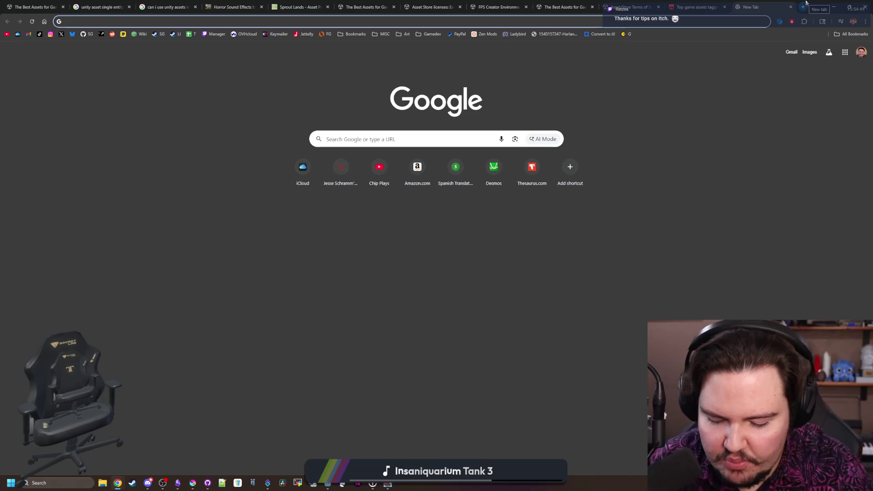
text(ek)
key(BackSpace)
key(BackSpace)
text(kenney )
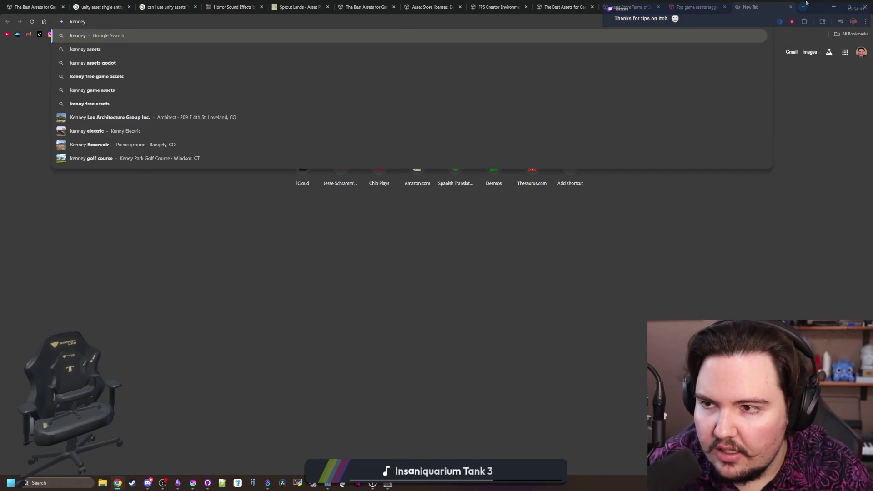
text(assets)
key(Return)
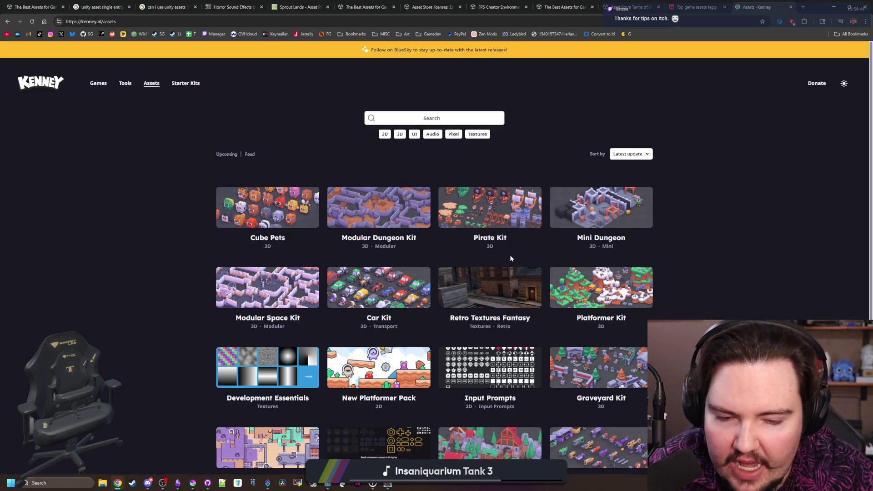
- Browse Kenney's asset catalogue on page 2, listing City Kit, Blocky Characters and Fish Pack
scroll(411, 241, down, 3)
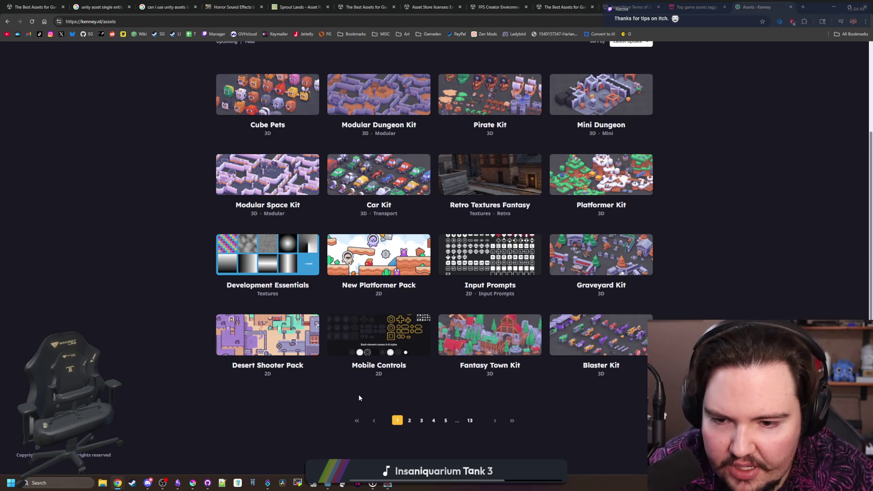
scroll(359, 394, up, 3)
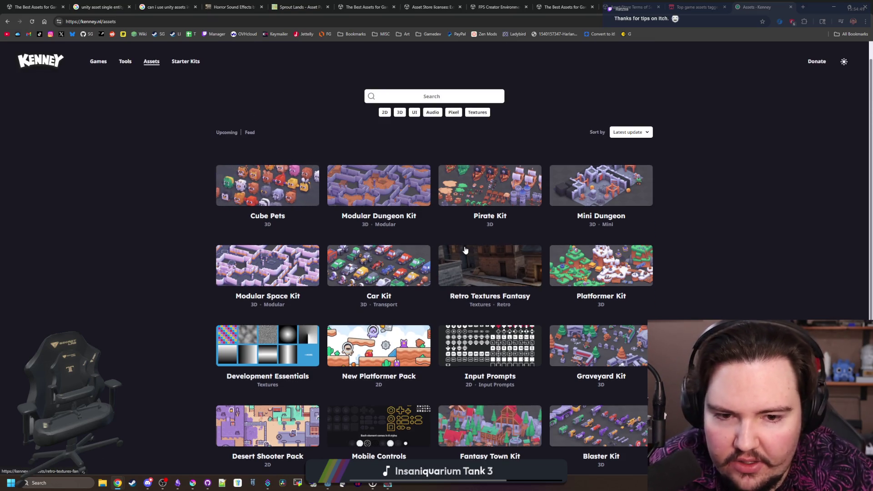
scroll(464, 248, up, 1)
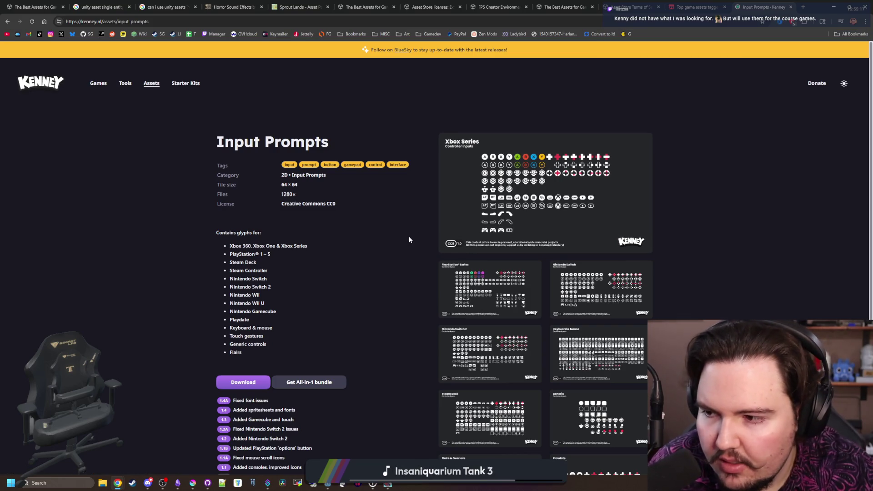
key(alt+Left)
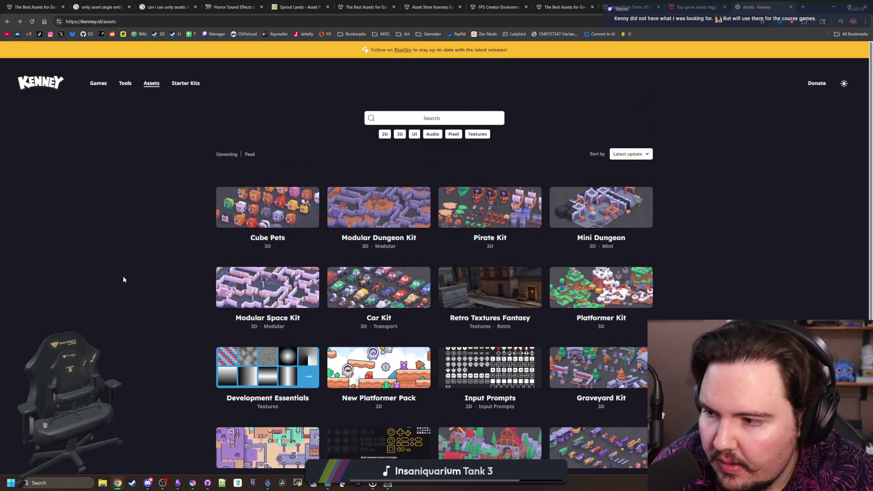
scroll(123, 279, down, 3)
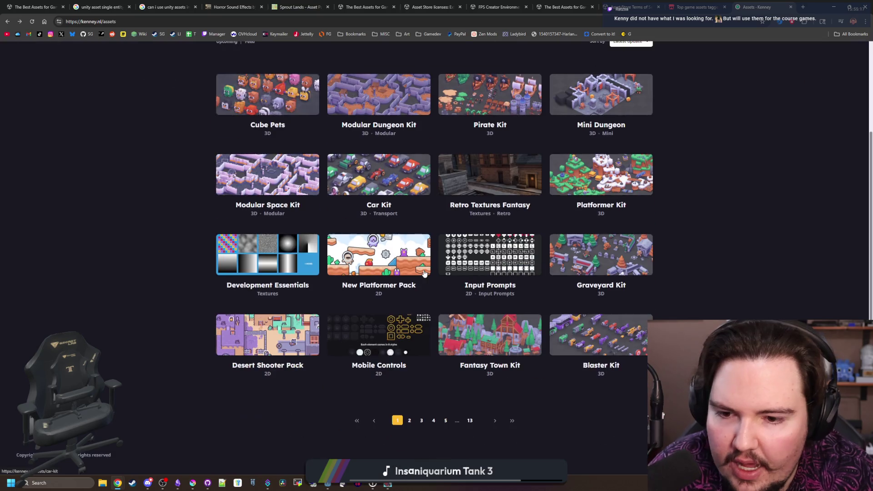
scroll(623, 109, up, 2)
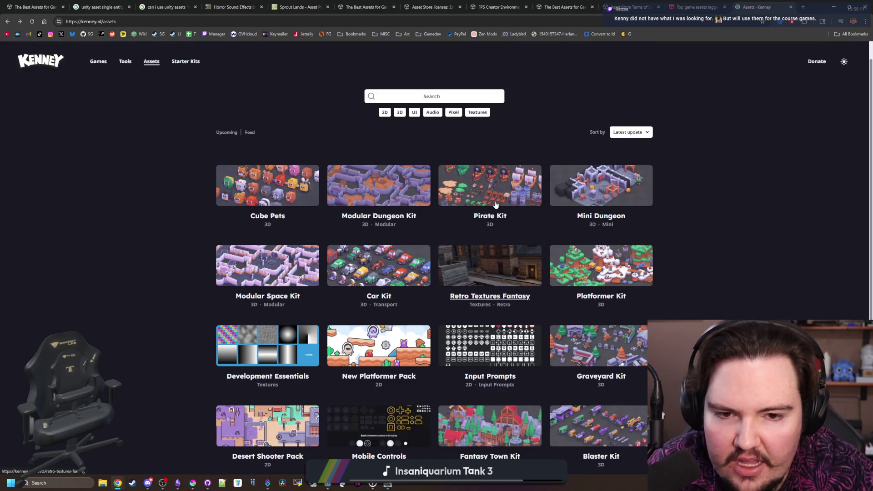
scroll(400, 250, down, 2)
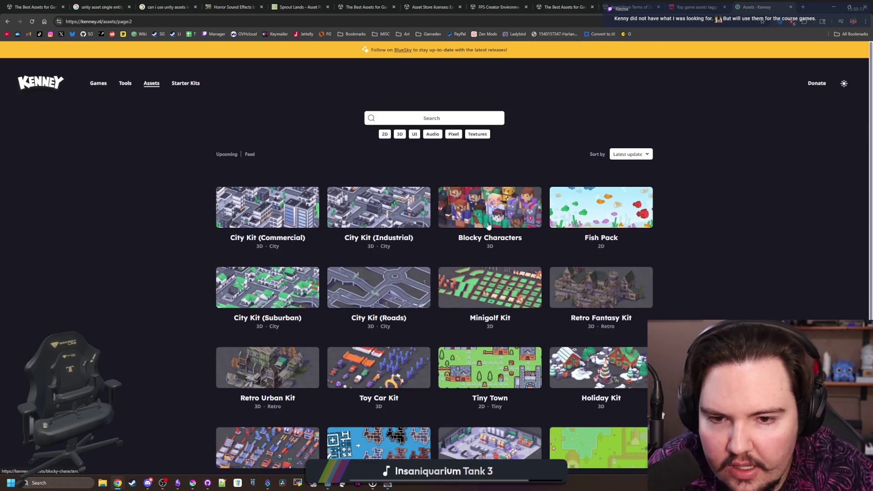
scroll(574, 212, down, 3)
scroll(660, 237, up, 1)
scroll(660, 237, up, 2)
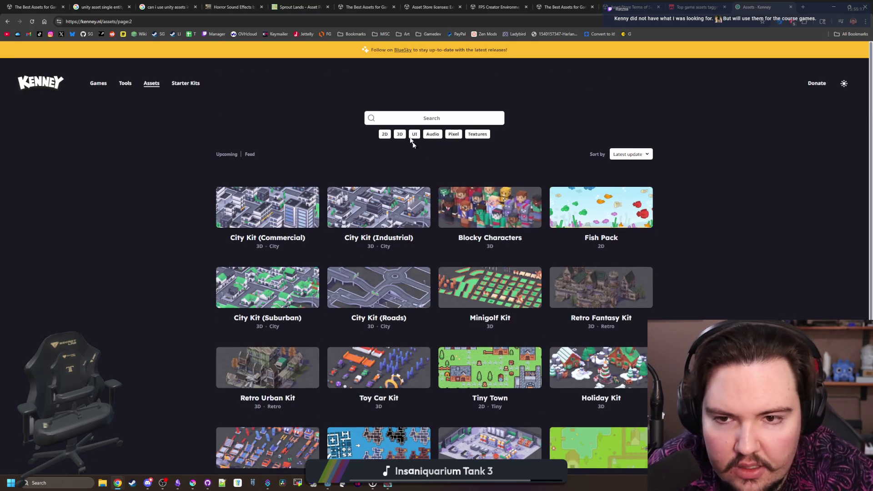
- Scroll well down the itch.io 'Top game assets tagged 3D' listing
click(693, 3)
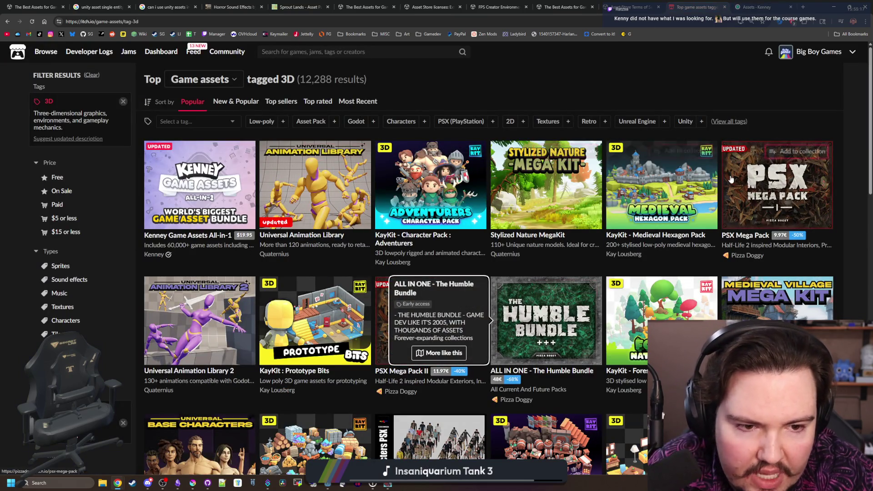
scroll(530, 188, down, 2)
scroll(464, 308, down, 4)
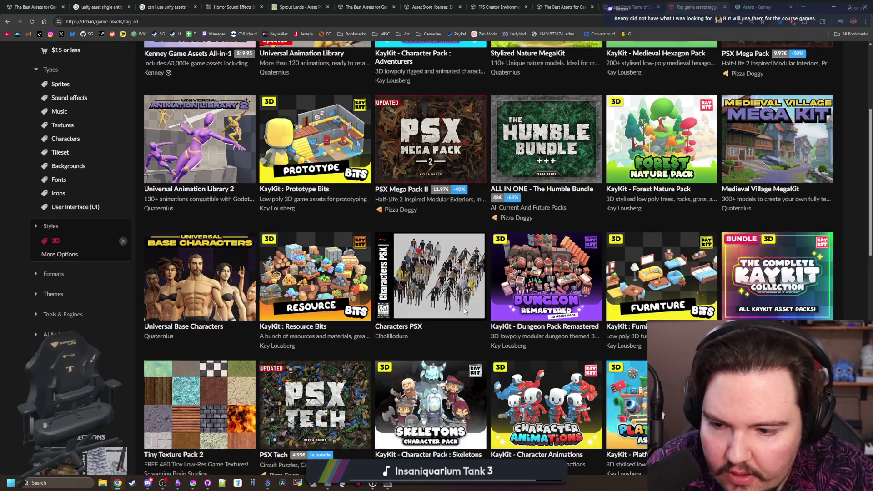
scroll(464, 311, down, 3)
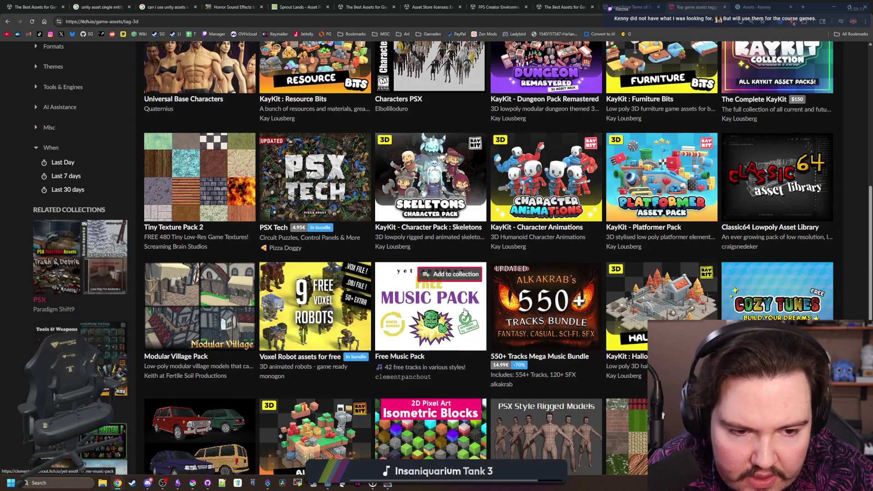
scroll(465, 311, down, 2)
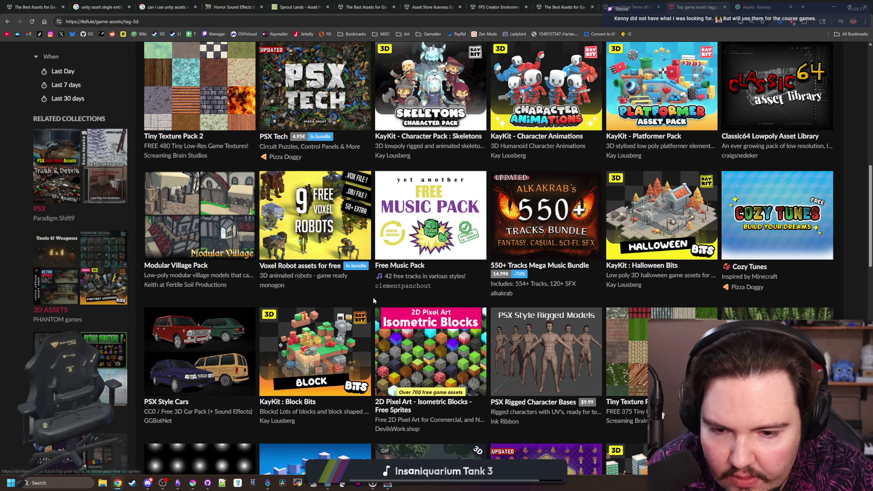
scroll(373, 297, down, 3)
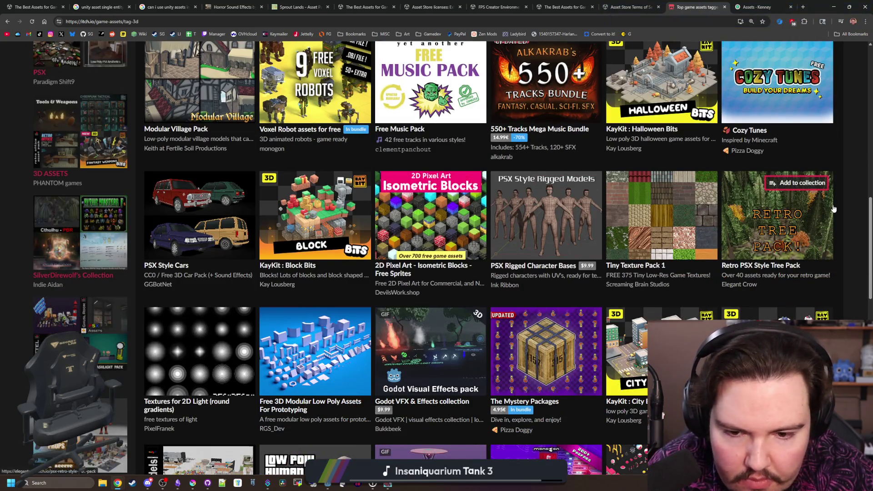
scroll(373, 259, down, 10)
scroll(374, 221, down, 3)
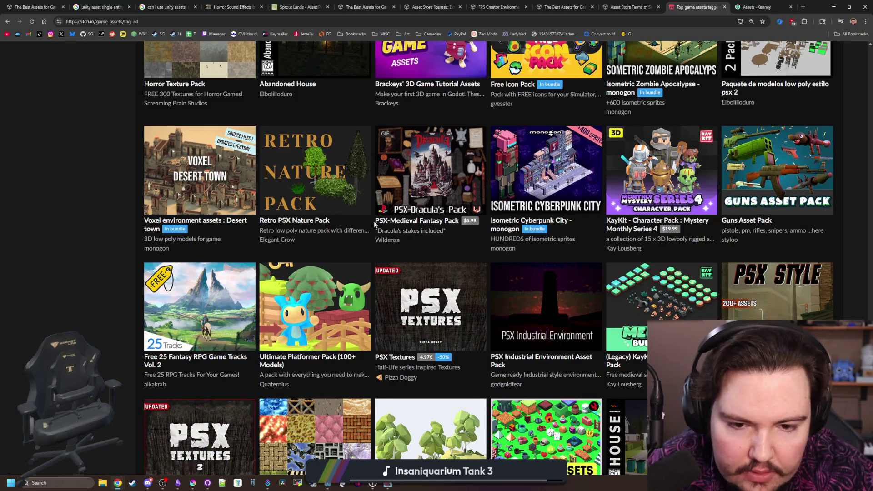
scroll(374, 221, down, 3)
scroll(375, 224, down, 5)
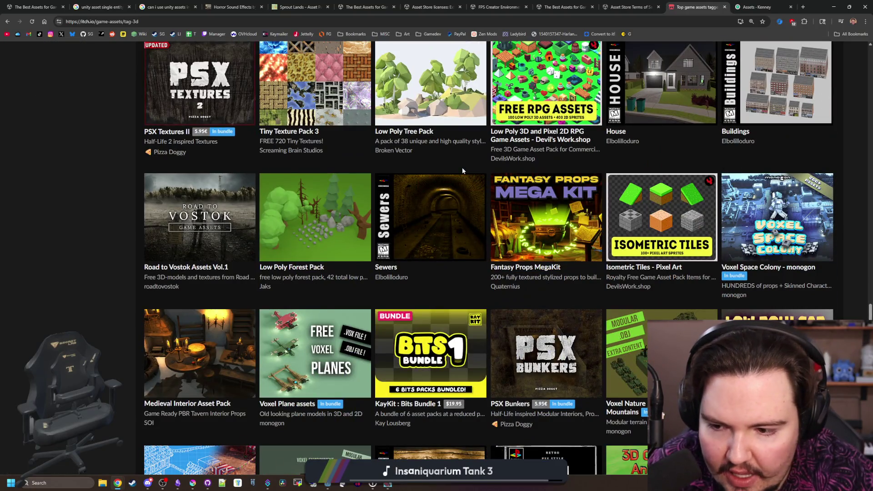
scroll(462, 171, down, 2)
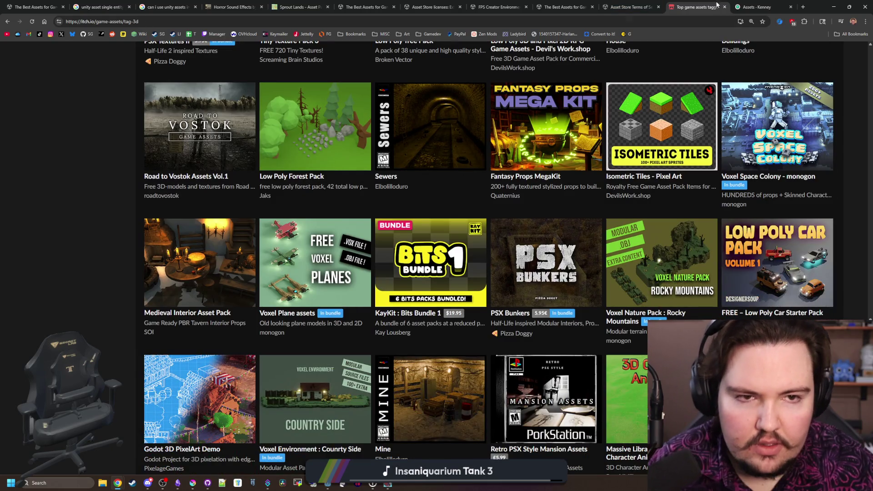
click(804, 6)
- Search Google for 'godot asset store' and glance at the Godot Asset Library result
text(godot asse)
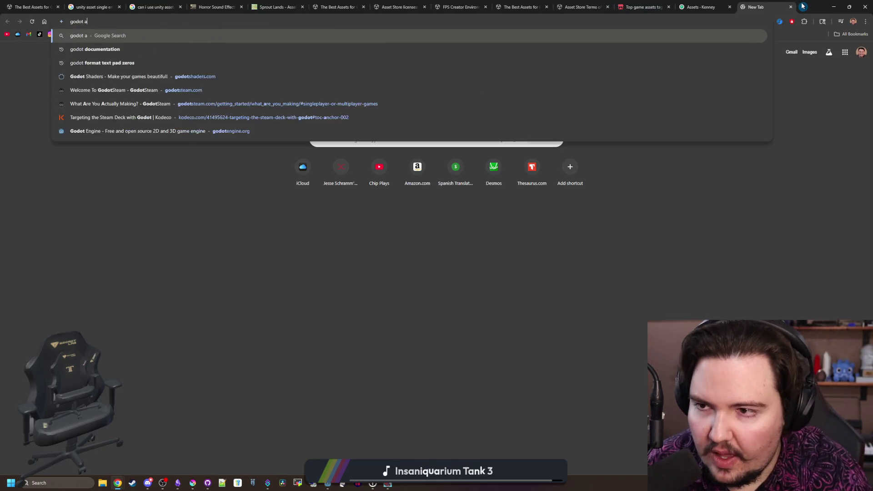
text(t store)
key(Return)
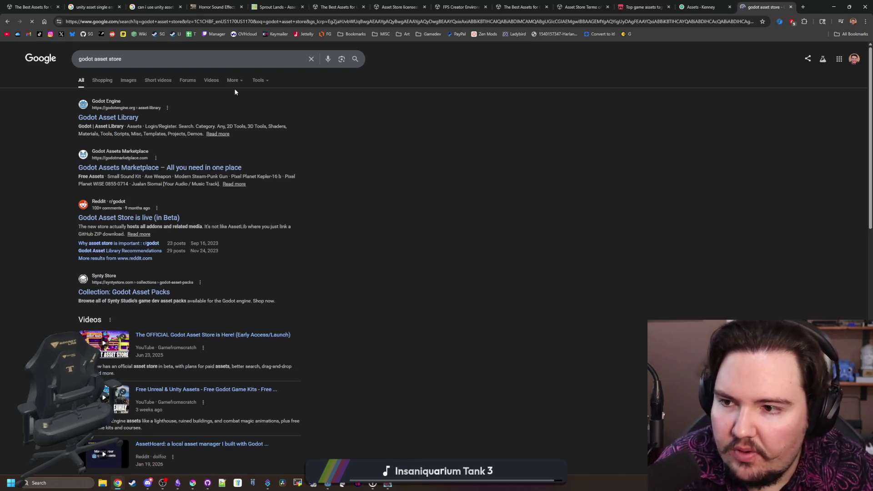
click(121, 116)
key(alt+Left)
- Open the Godot Assets Marketplace result in a new tab and browse its home page
middle_click(187, 175)
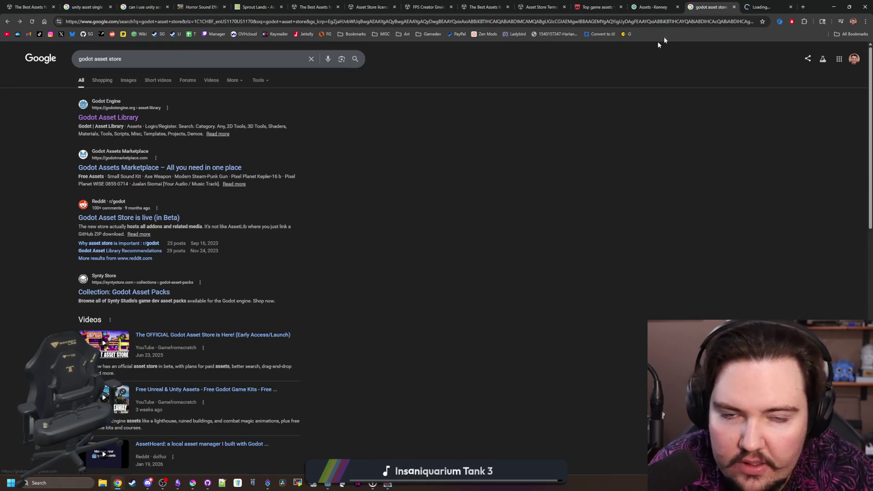
key(ctrl+Tab)
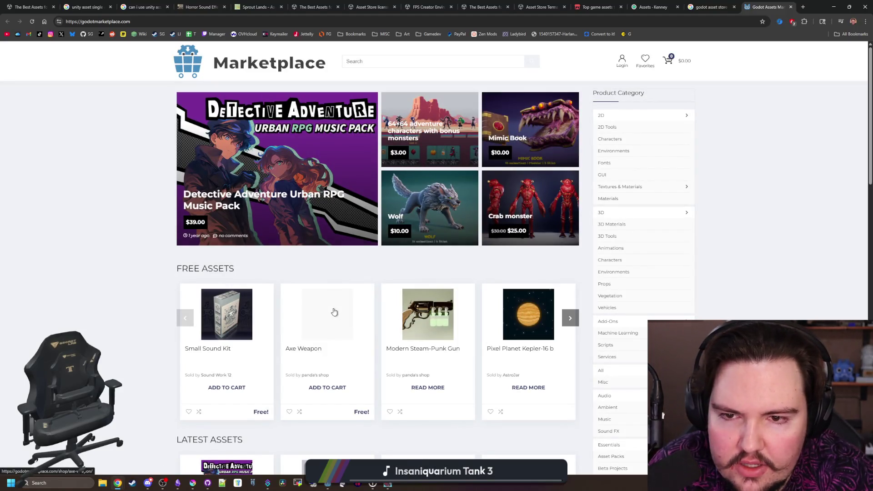
scroll(560, 297, down, 3)
scroll(561, 297, down, 15)
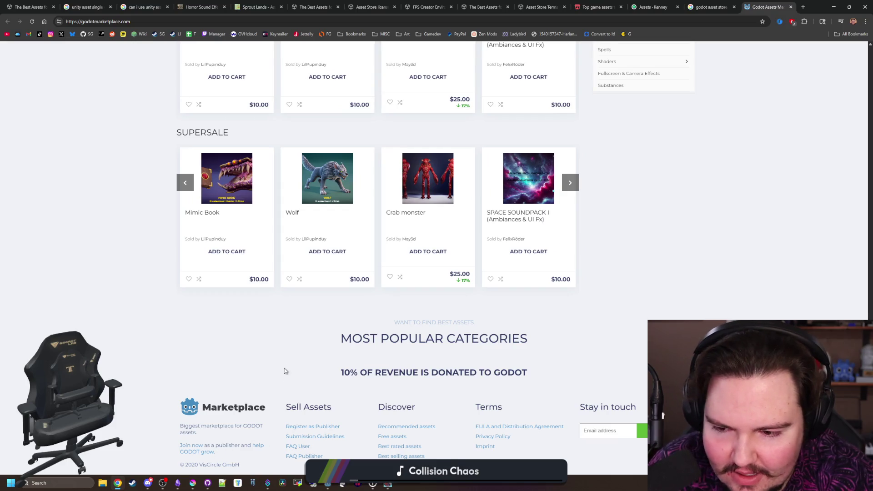
click(192, 402)
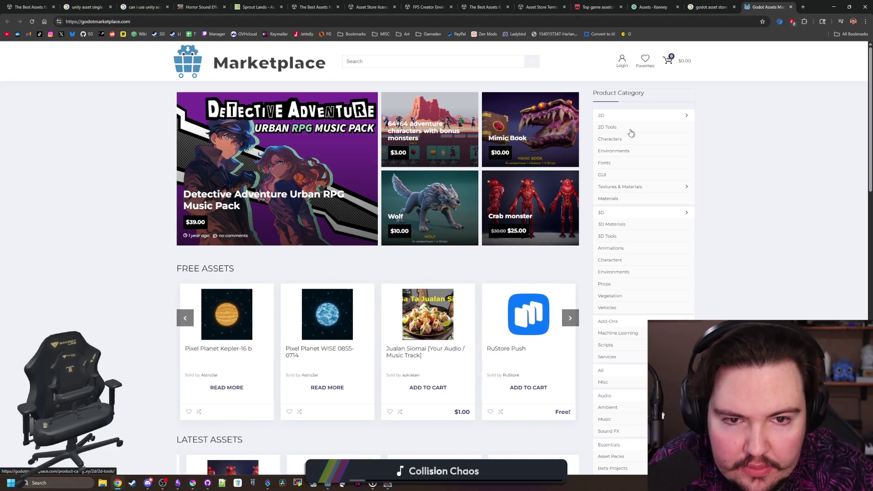
- Browse the 3D category and view the 0001-03_Banana product's information and description
click(618, 213)
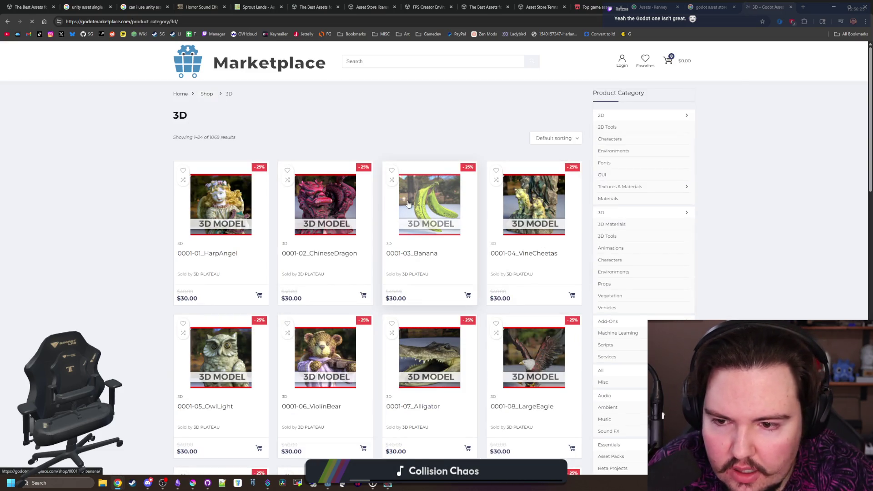
scroll(246, 229, down, 2)
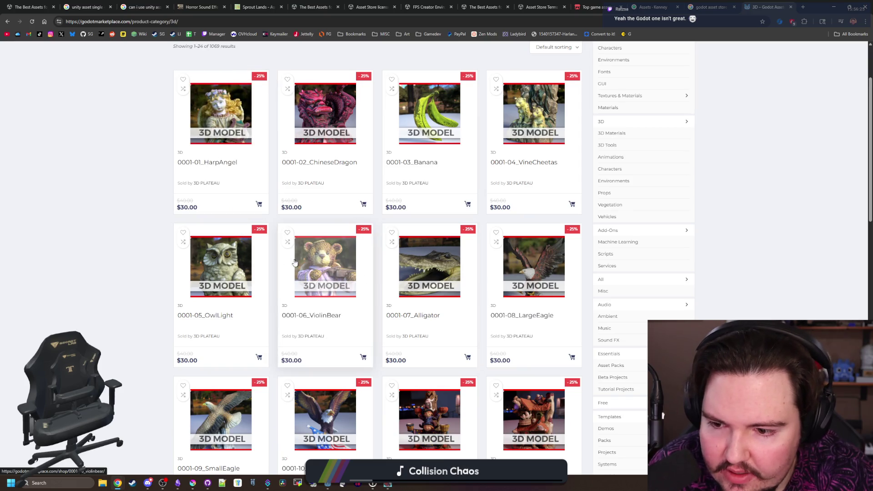
scroll(428, 230, up, 1)
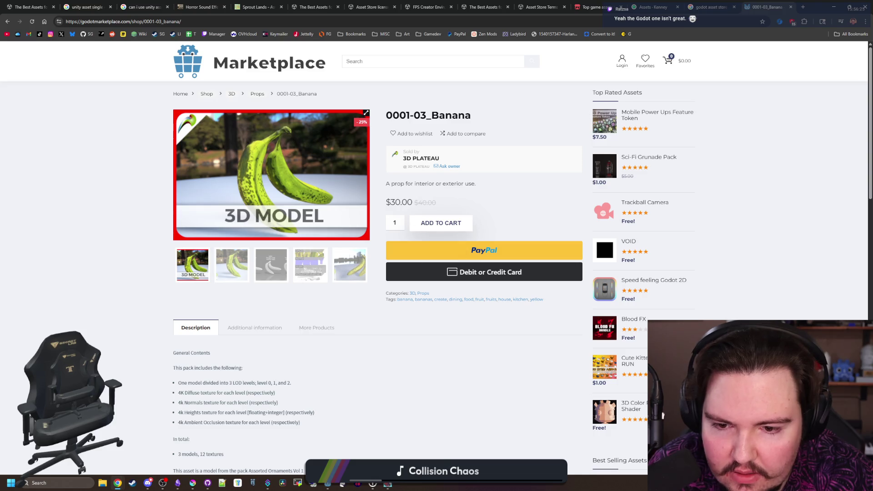
click(253, 336)
scroll(253, 336, down, 1)
click(205, 281)
- Open the FAQ User and FAQ Publisher pages from the footer in new tabs, viewing FAQ User
scroll(204, 286, down, 3)
scroll(204, 287, down, 9)
scroll(223, 253, down, 3)
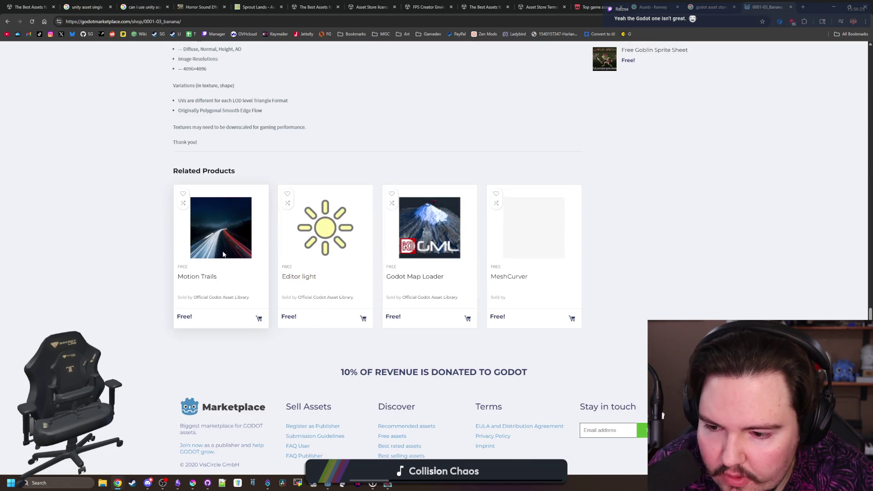
middle_click(294, 447)
middle_click(306, 456)
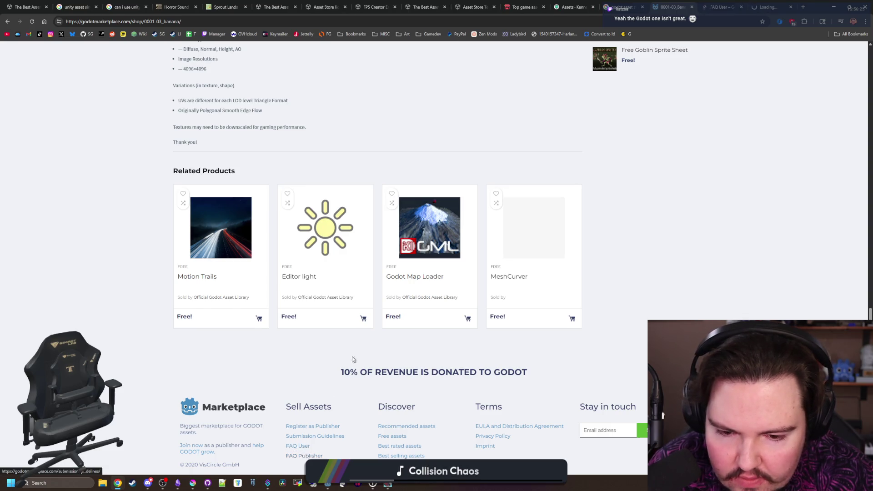
click(723, 6)
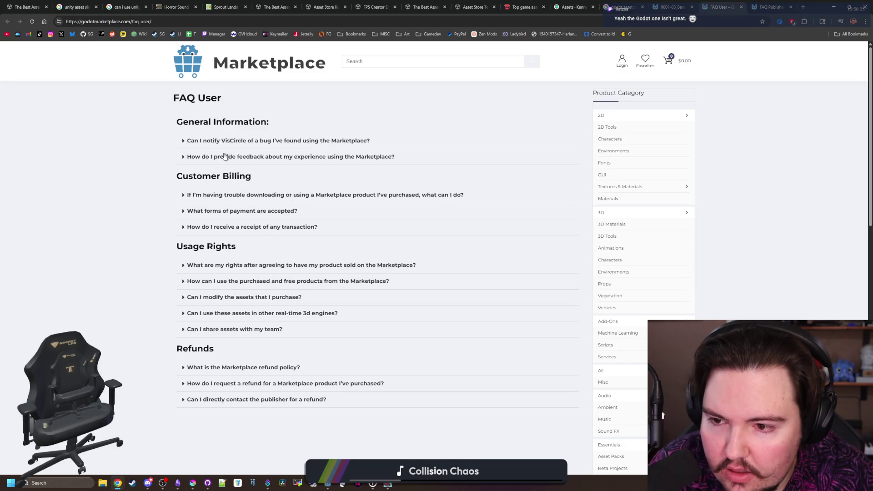
- Read the FAQ User answers on rights after selling and on using purchased and free assets
click(274, 266)
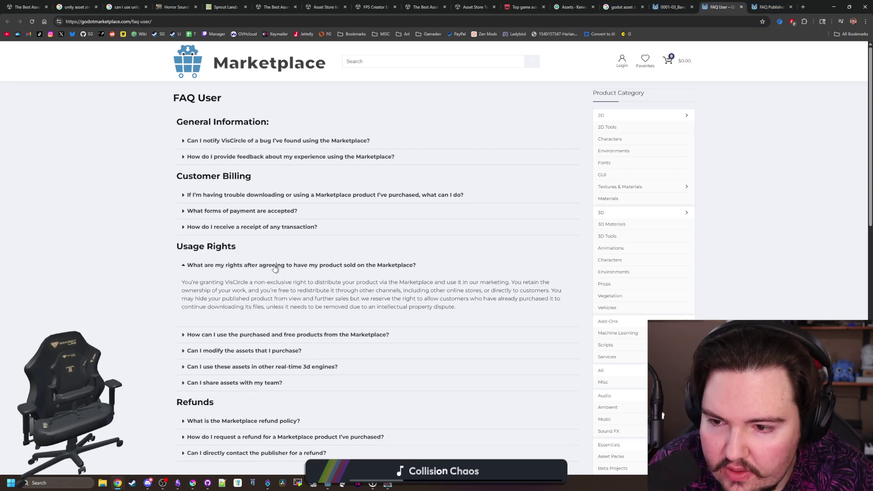
scroll(346, 263, down, 1)
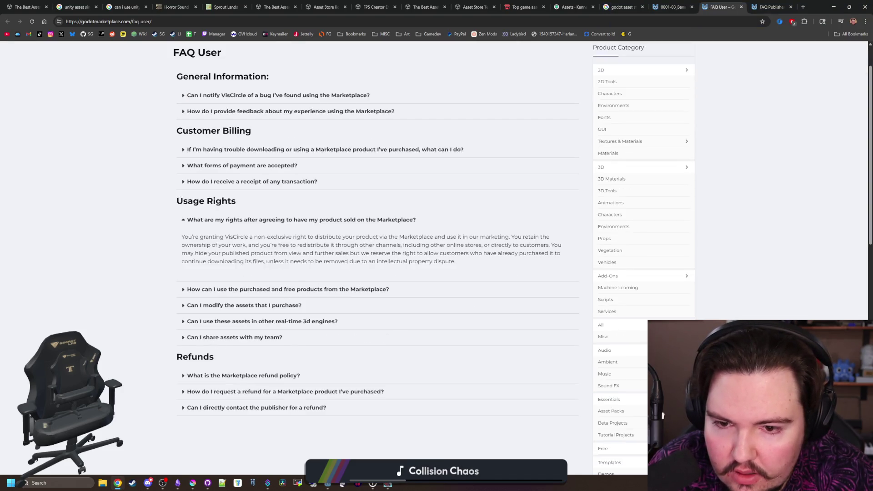
click(400, 225)
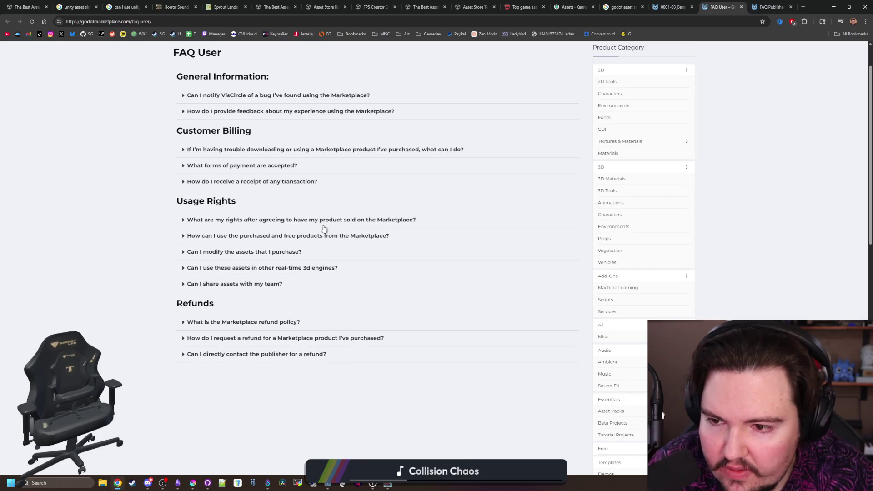
click(259, 240)
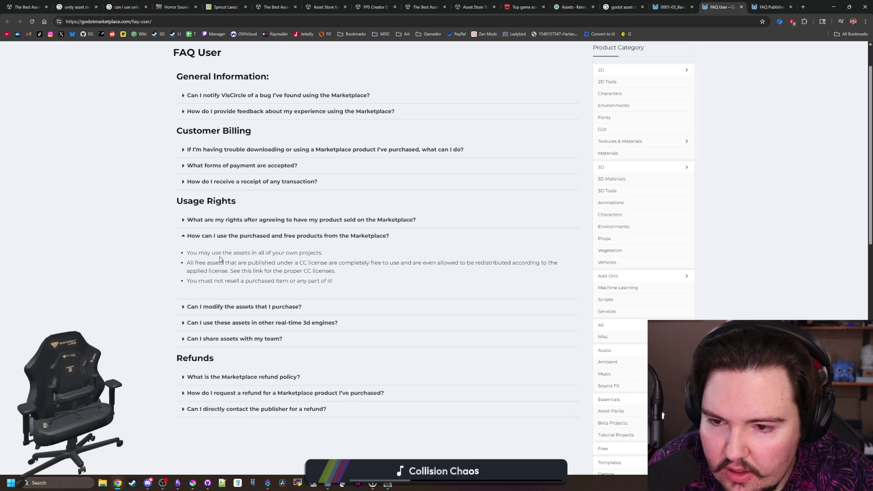
drag(242, 253, 268, 253)
click(268, 253)
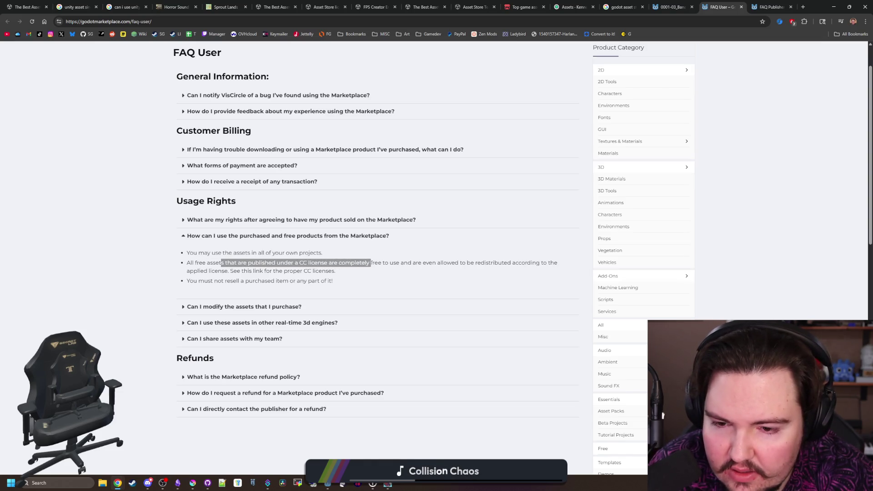
drag(409, 264, 549, 263)
click(554, 262)
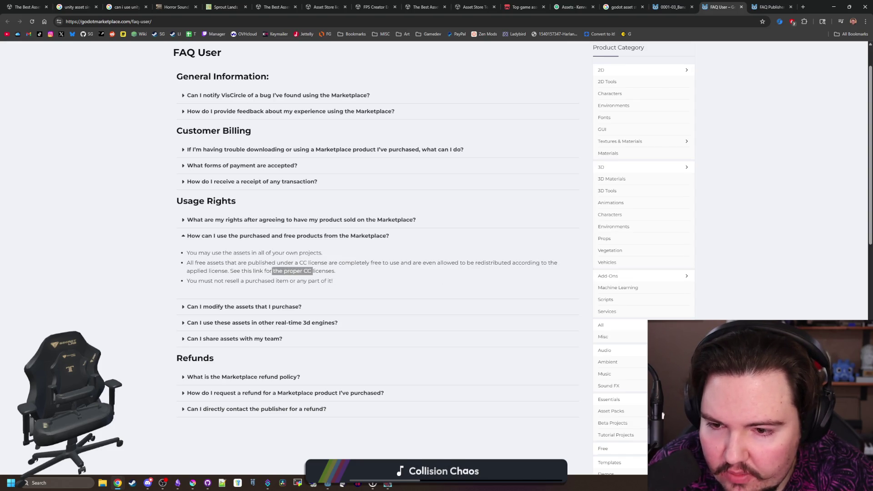
drag(210, 281, 303, 280)
click(303, 280)
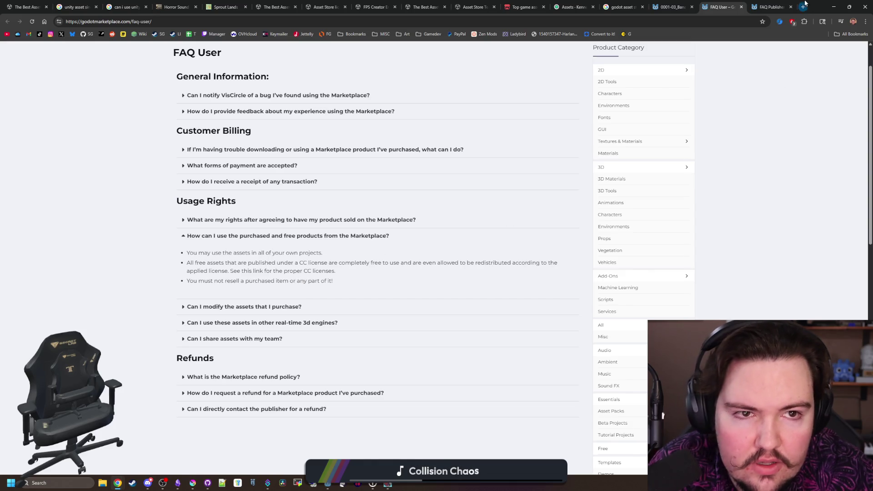
- Look over the FAQ Publisher page
click(773, 7)
scroll(446, 226, down, 8)
scroll(600, 153, up, 8)
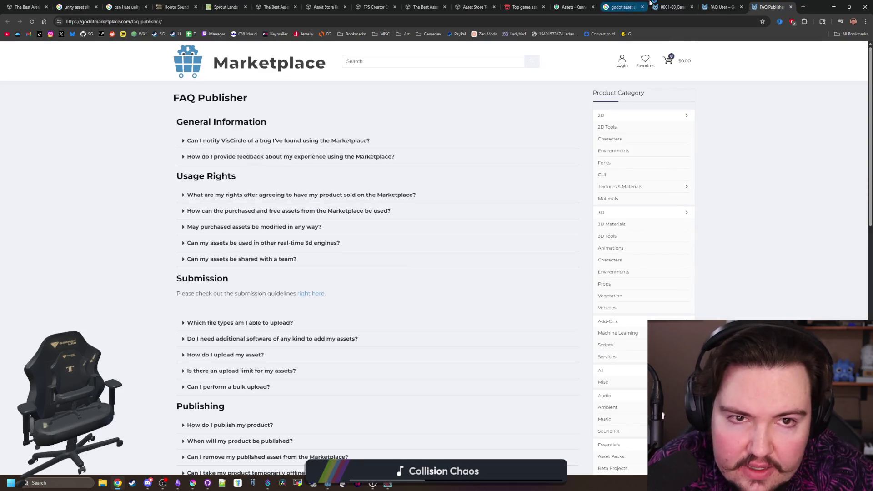
- Review the 0001-03_Banana page and marketplace homepage, then close the marketplace tabs
click(669, 4)
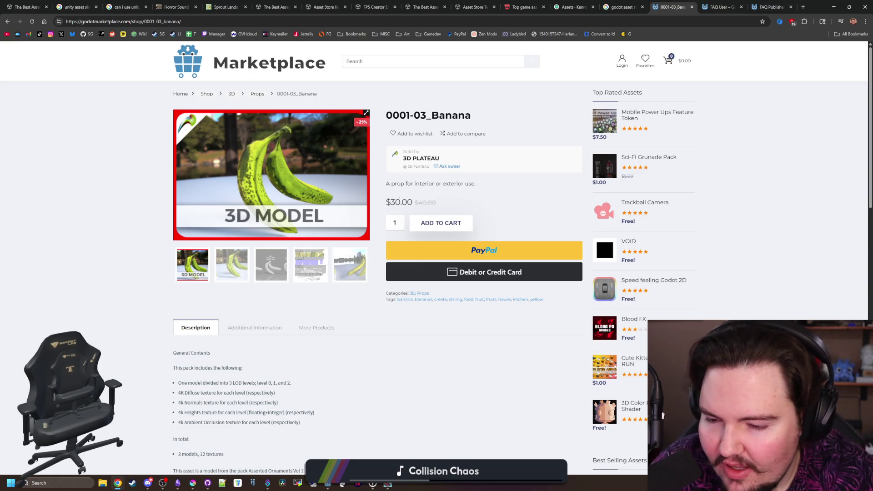
scroll(303, 222, down, 12)
scroll(318, 202, down, 5)
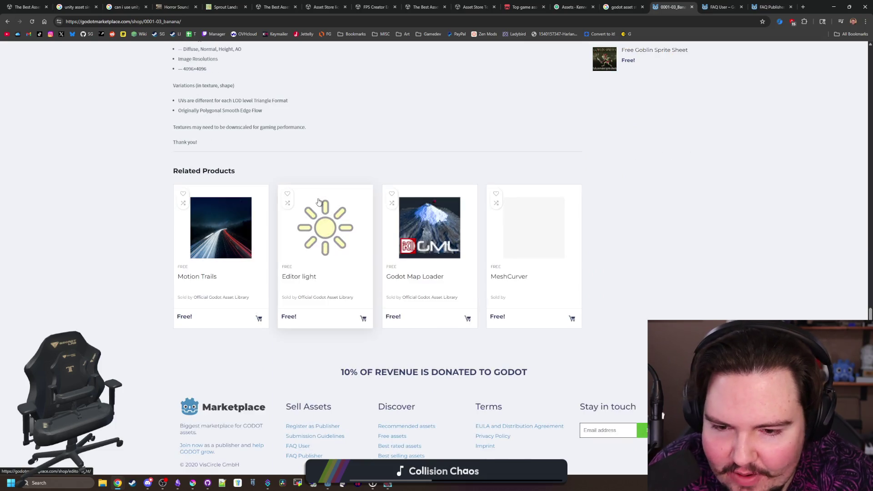
scroll(314, 205, up, 20)
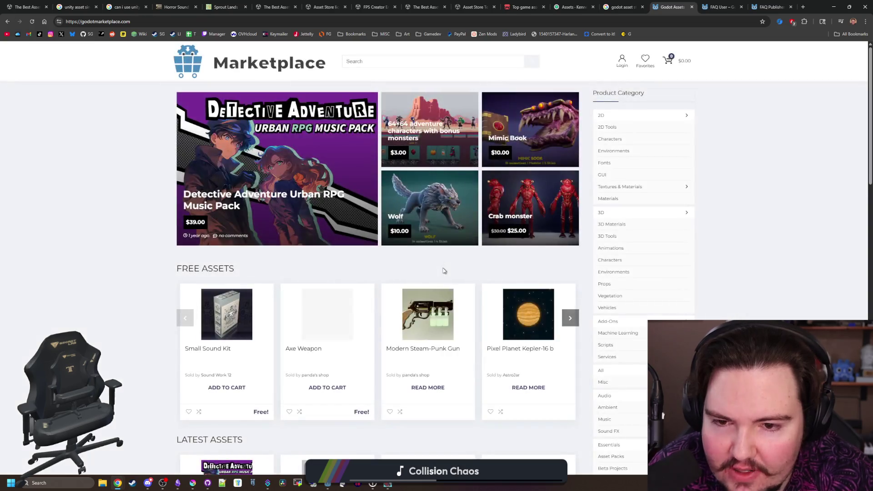
scroll(444, 271, down, 5)
scroll(444, 272, down, 15)
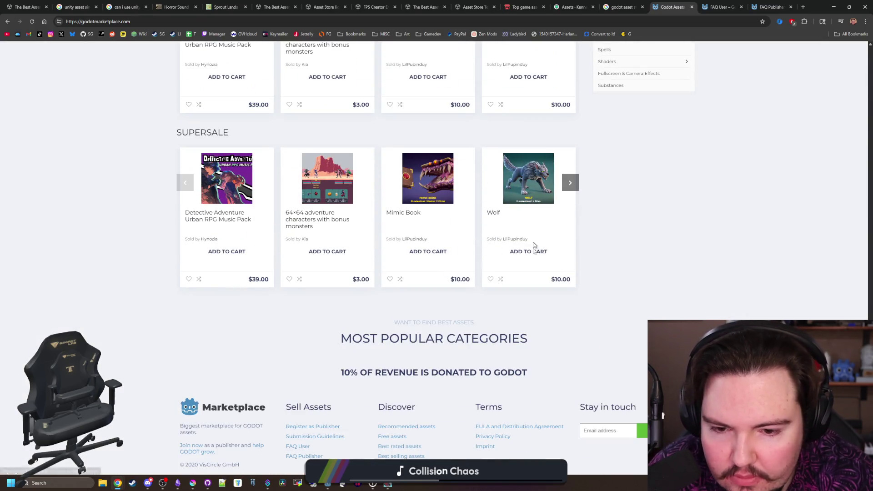
key(Home)
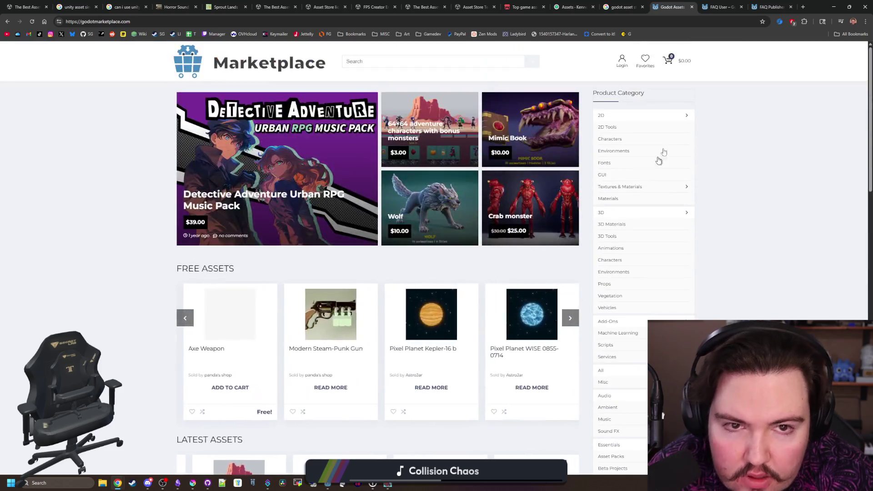
click(694, 7)
click(693, 6)
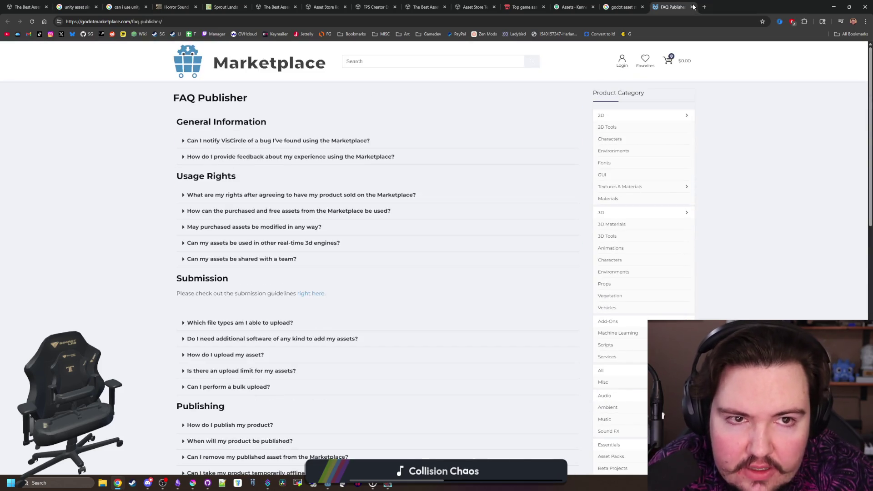
click(693, 6)
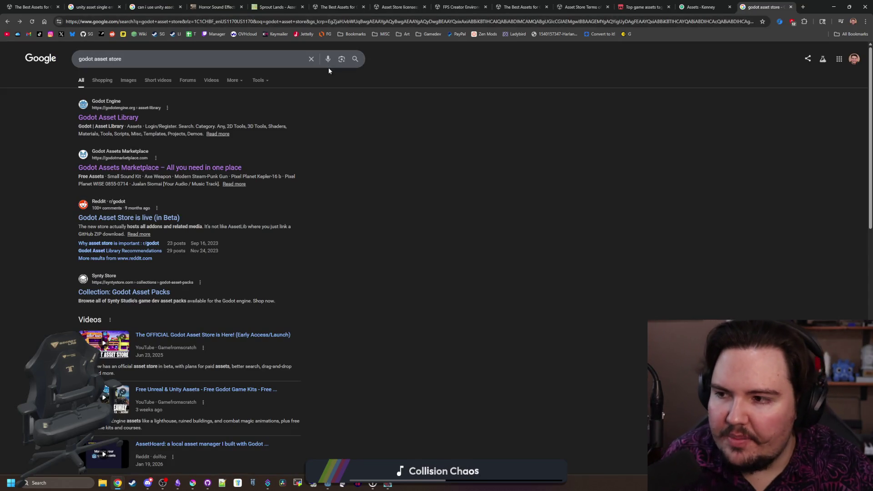
- Search 'turbosquid' from the address bar and browse the TurboSquid homepage's model categories
click(325, 22)
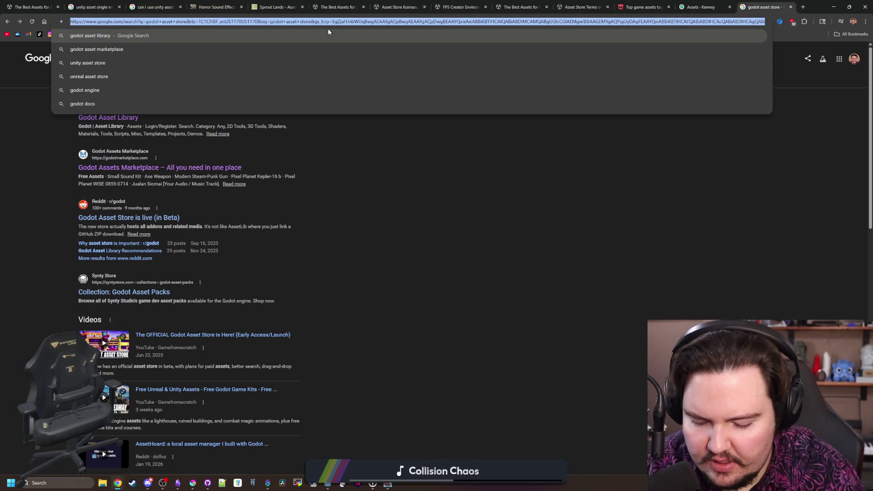
text(turbosquid)
key(Return)
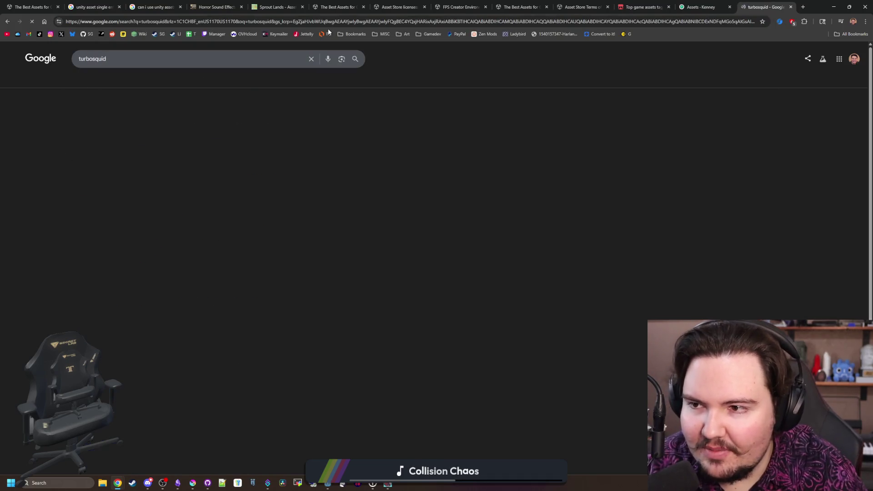
click(139, 119)
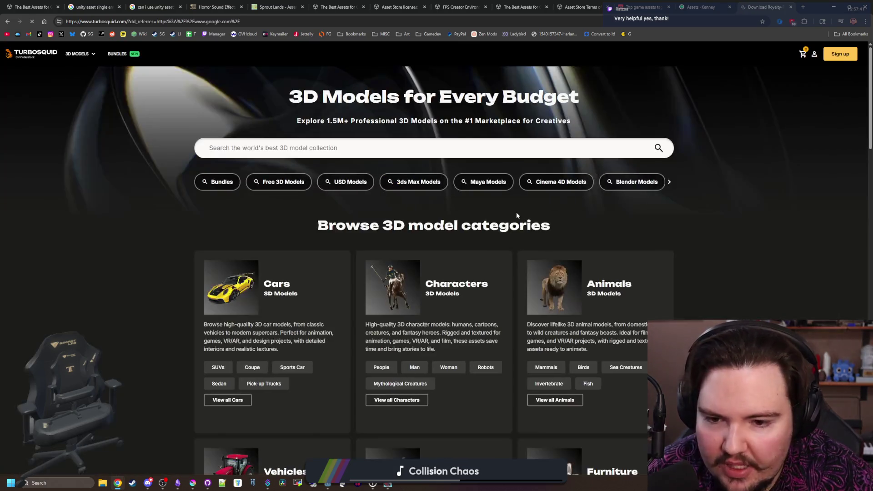
scroll(516, 212, down, 5)
scroll(484, 217, down, 15)
scroll(484, 218, up, 7)
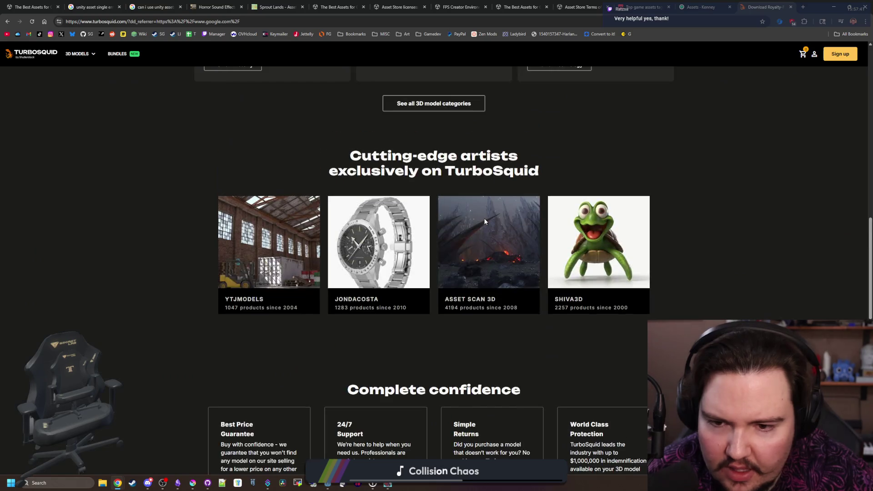
scroll(682, 246, up, 8)
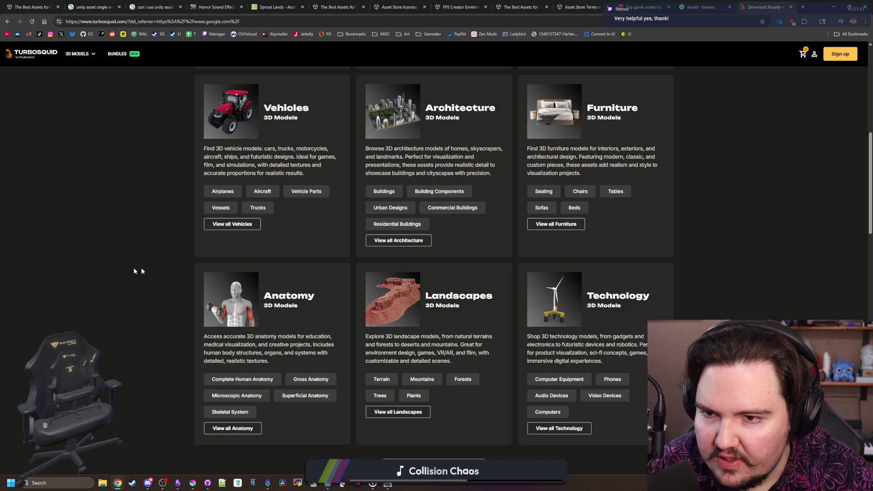
scroll(291, 272, up, 4)
scroll(179, 300, up, 3)
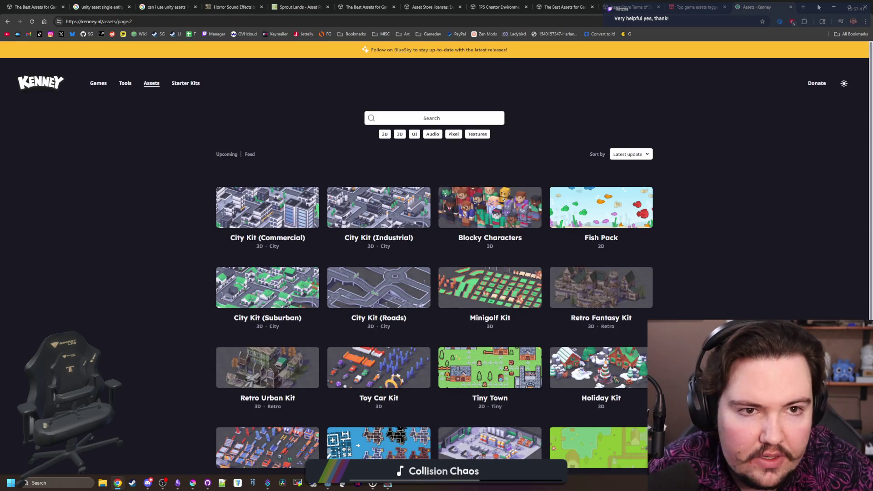
- Bring the running Lured In game forward and take it out of fullscreen
key(alt+Tab)
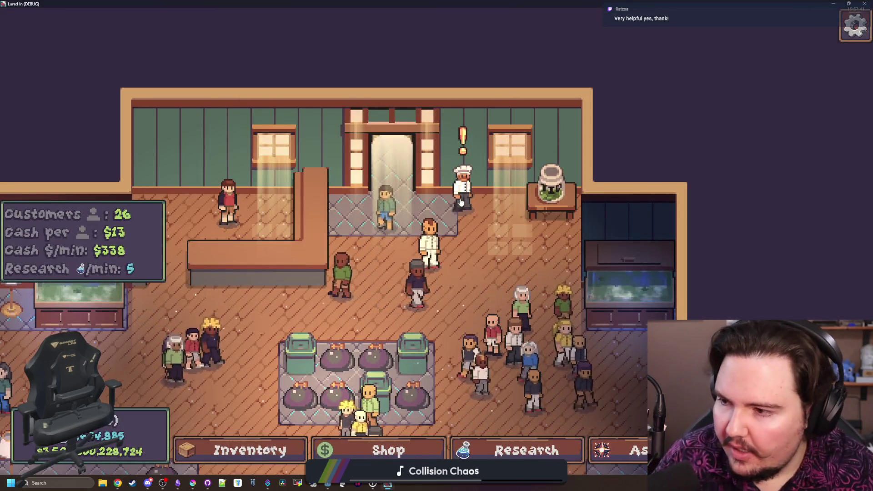
scroll(462, 203, up, 3)
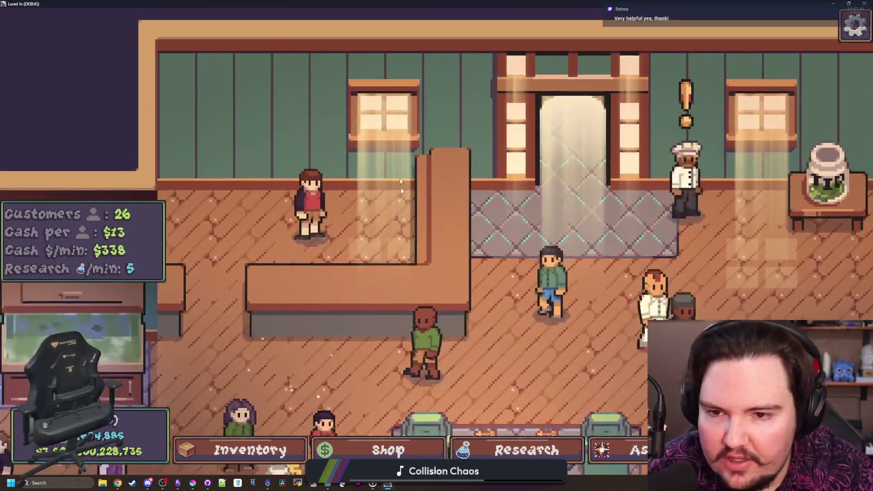
scroll(394, 163, down, 3)
key(F11)
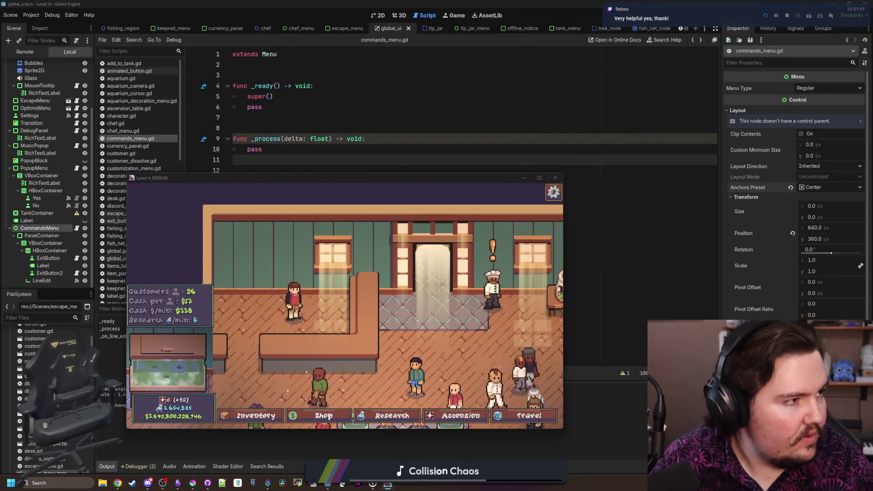
- Open godotshaders.com in a new, maximized browser window
key(super+shift+2)
text(godot)
key(Return)
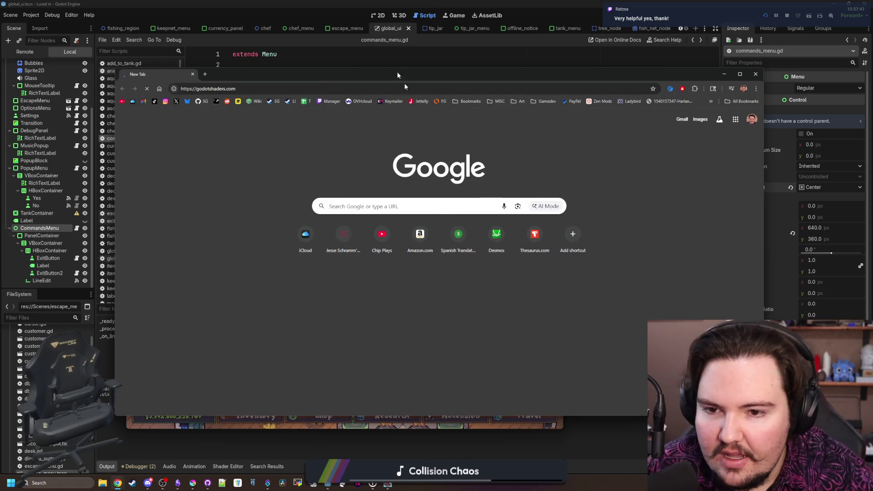
key(super+Up)
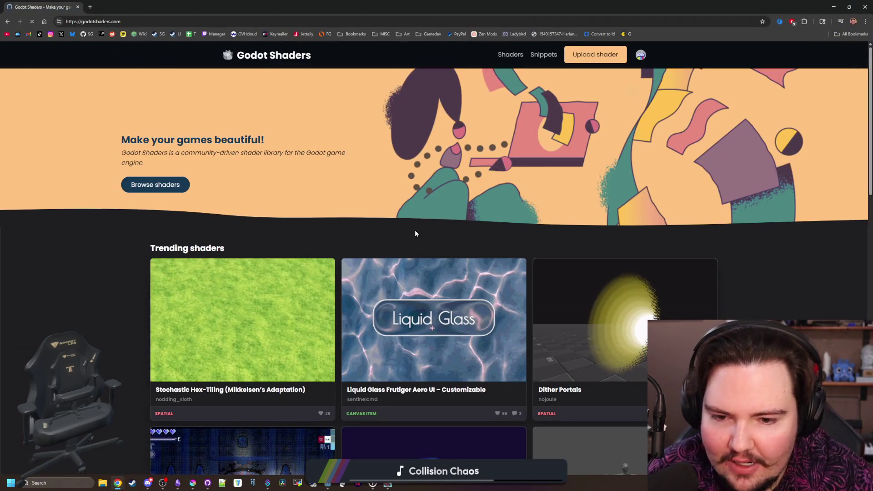
- Open the full shader list and sort it by Most liked
scroll(415, 233, down, 10)
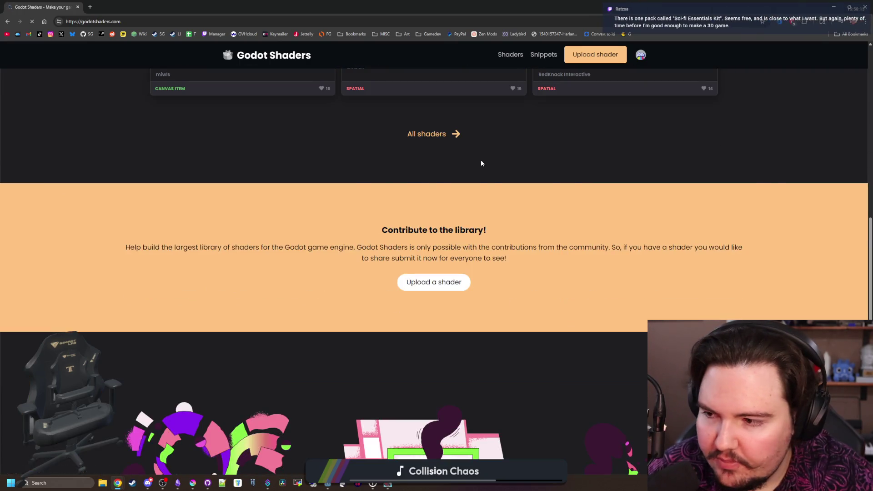
scroll(481, 163, up, 10)
click(139, 191)
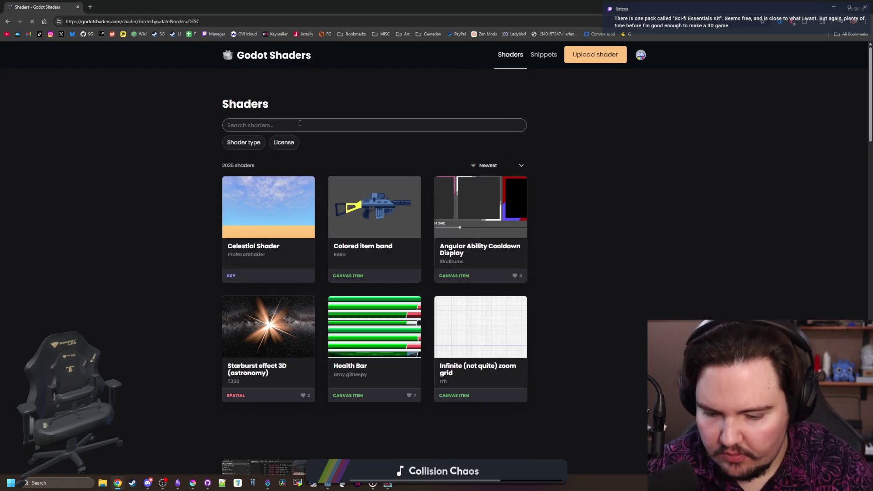
text(sunroys)
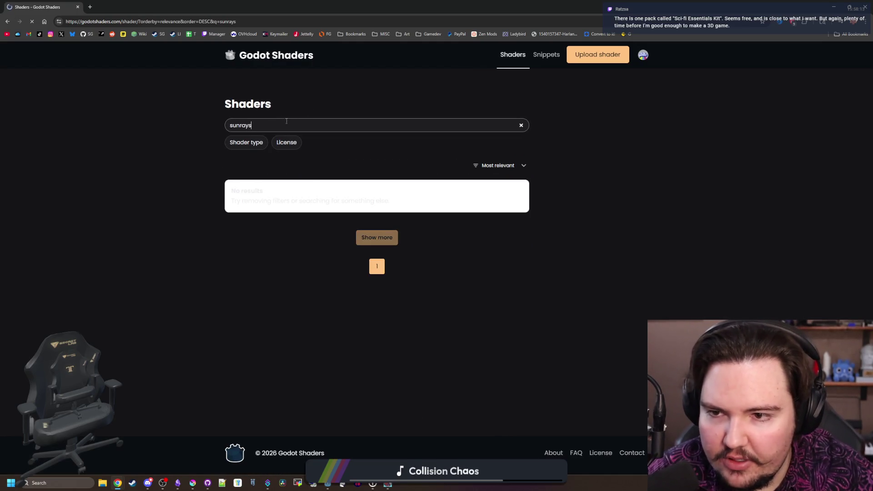
click(512, 166)
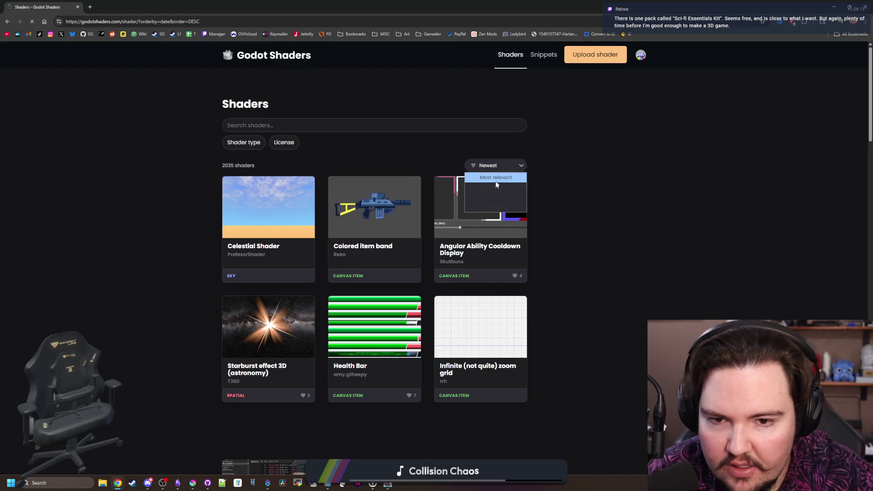
click(501, 193)
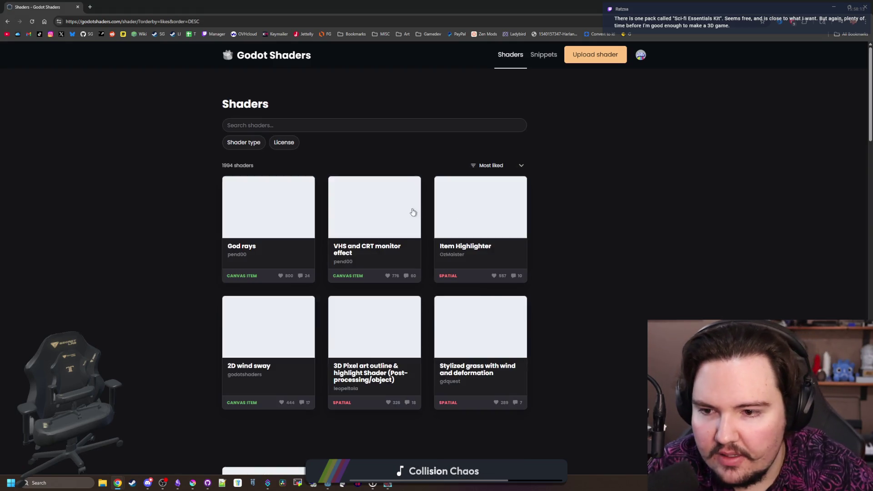
- Read through the God rays shader page and its code, then return to Godot
click(256, 195)
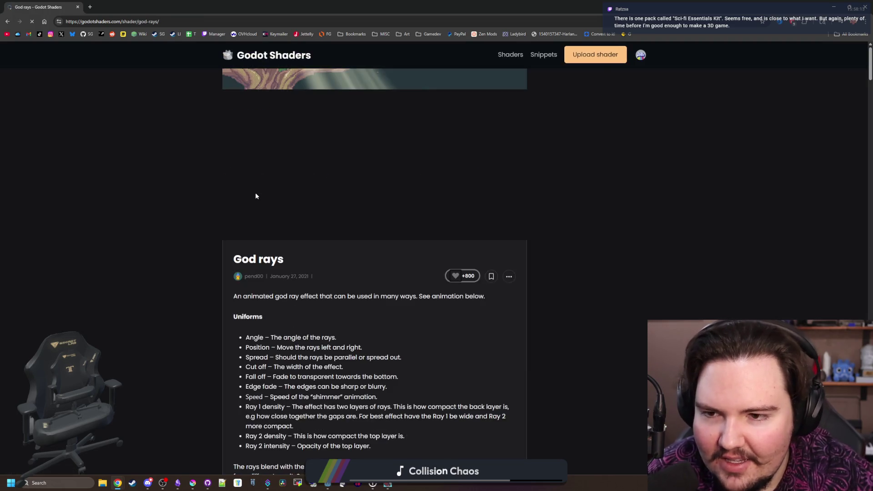
scroll(372, 190, down, 8)
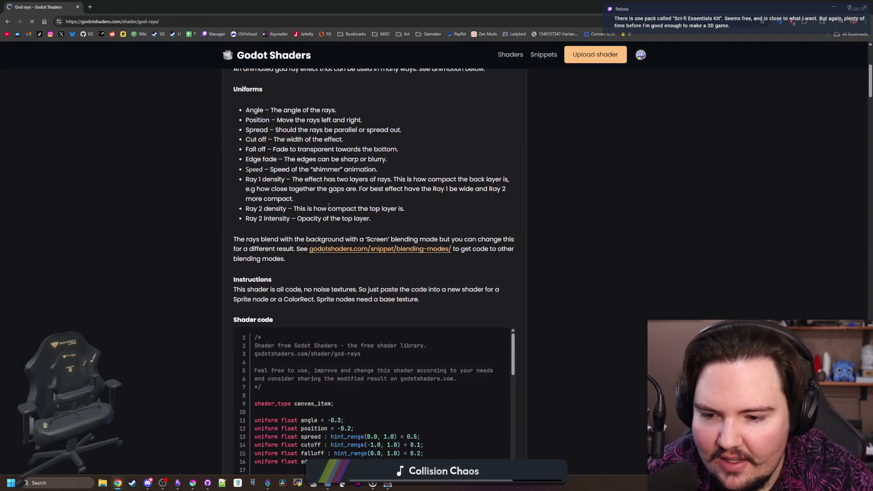
scroll(309, 316, down, 15)
scroll(308, 317, down, 9)
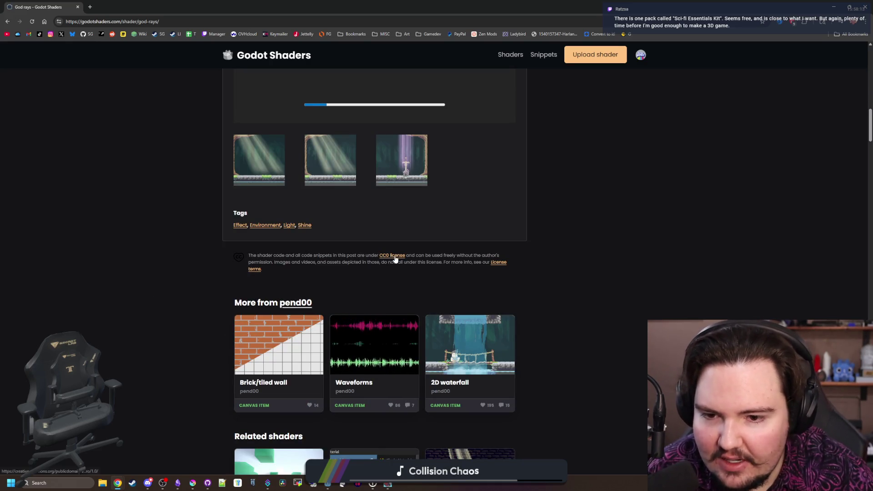
scroll(137, 249, up, 10)
scroll(468, 384, up, 15)
scroll(437, 105, up, 6)
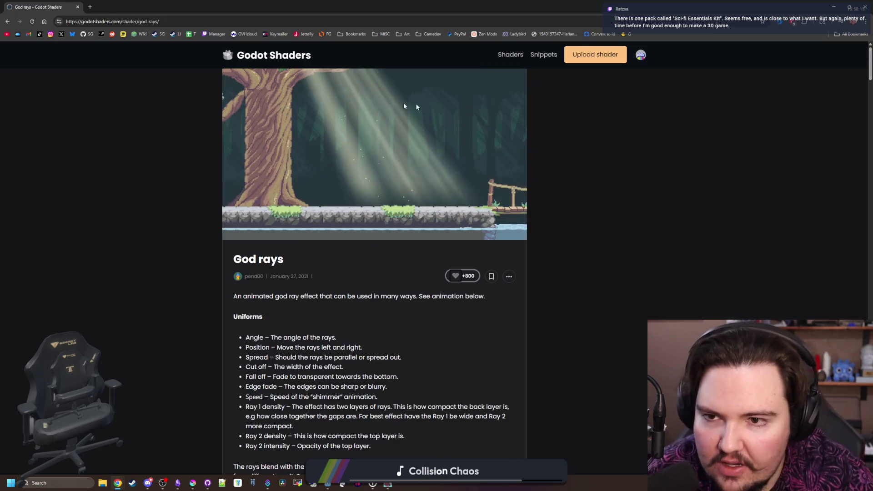
scroll(220, 216, down, 9)
scroll(430, 215, down, 6)
scroll(430, 214, up, 15)
scroll(516, 305, down, 5)
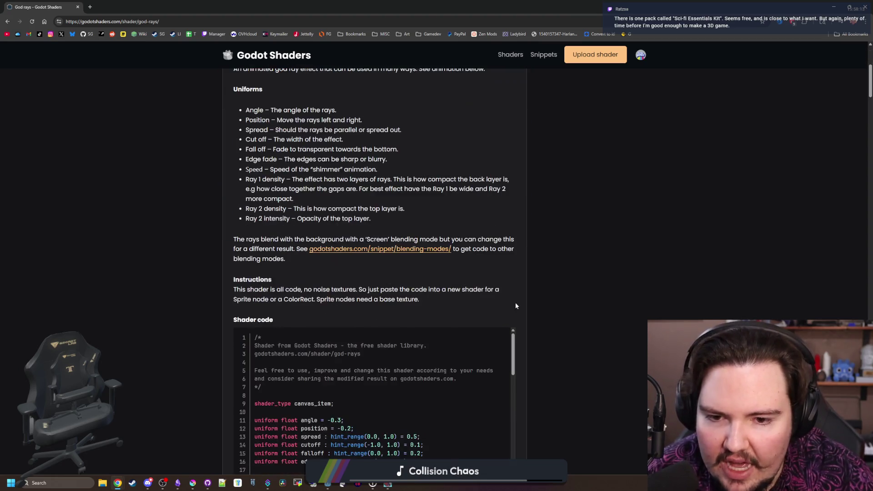
key(alt+Tab)
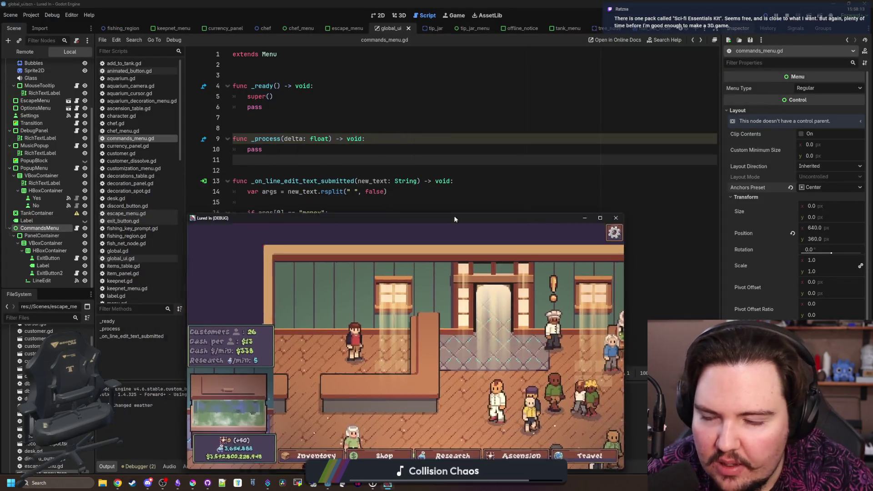
- Open aquarium.tscn from the FileSystem and show it in the 2D editor
click(308, 87)
text(aquar)
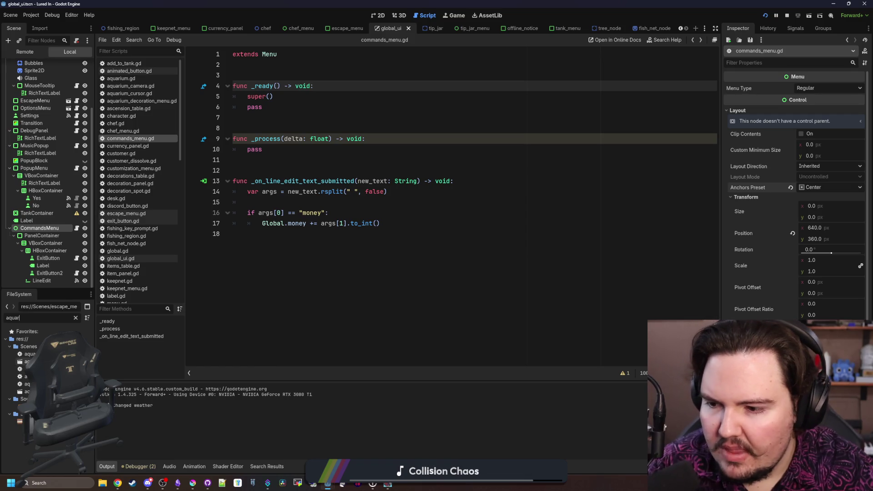
double_click(25, 361)
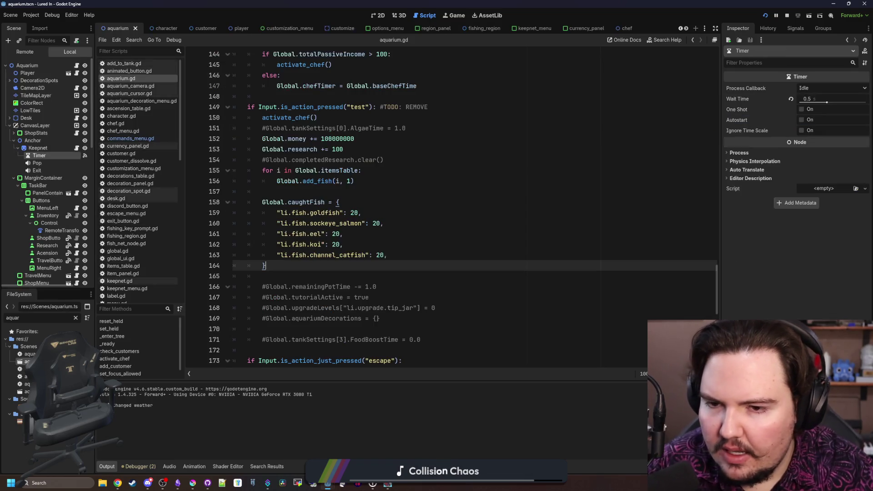
click(381, 16)
scroll(286, 136, down, 3)
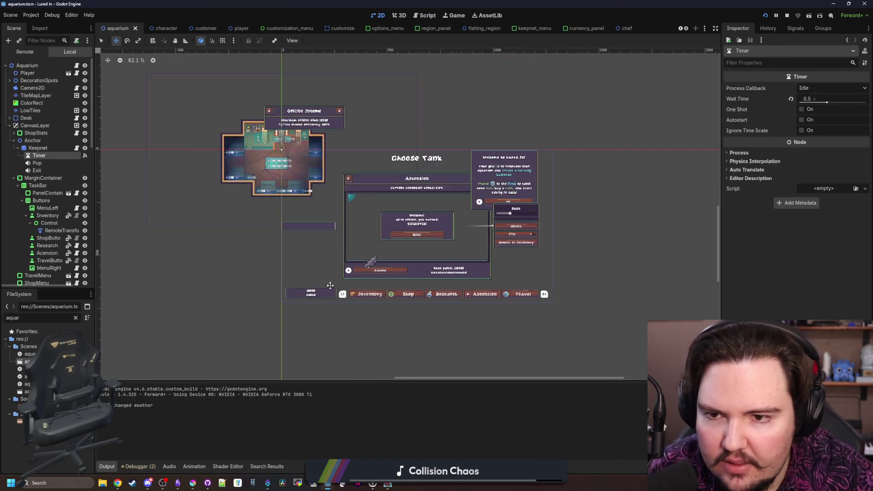
scroll(286, 124, up, 10)
scroll(287, 124, up, 2)
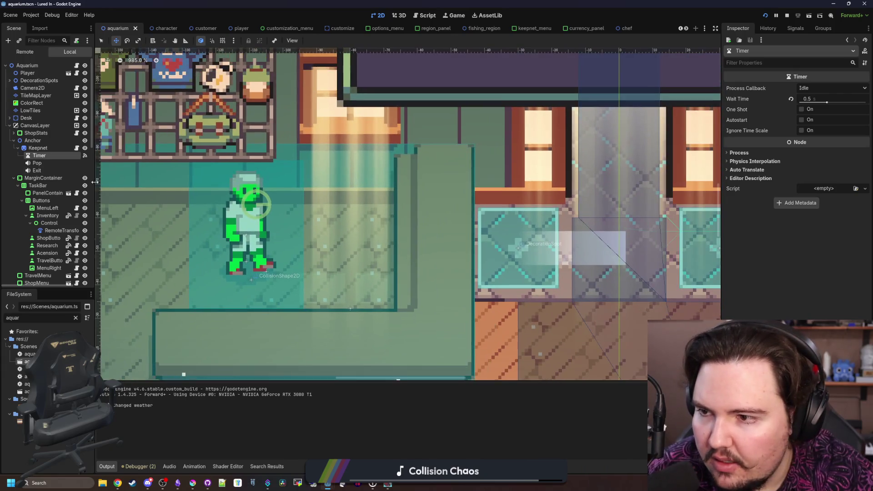
- Inspect the ColorRect node and the GodRay beam's godray.gdshader material
click(44, 103)
scroll(47, 144, down, 5)
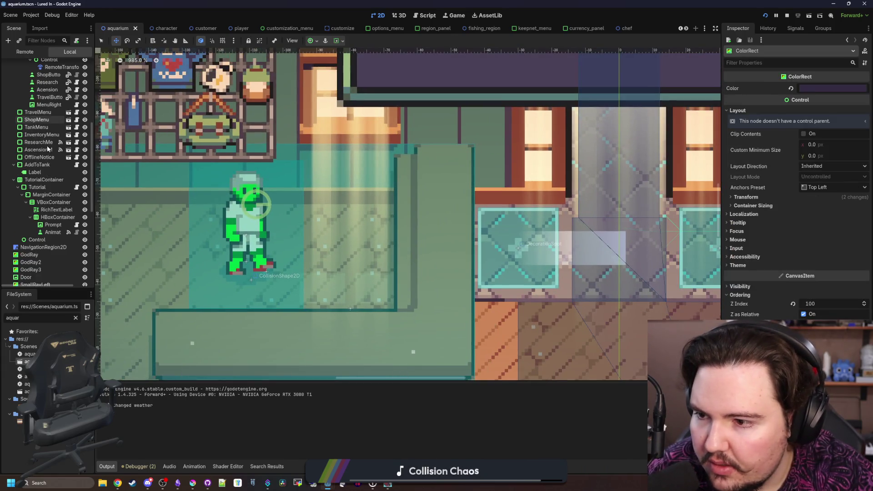
click(26, 202)
scroll(389, 141, down, 5)
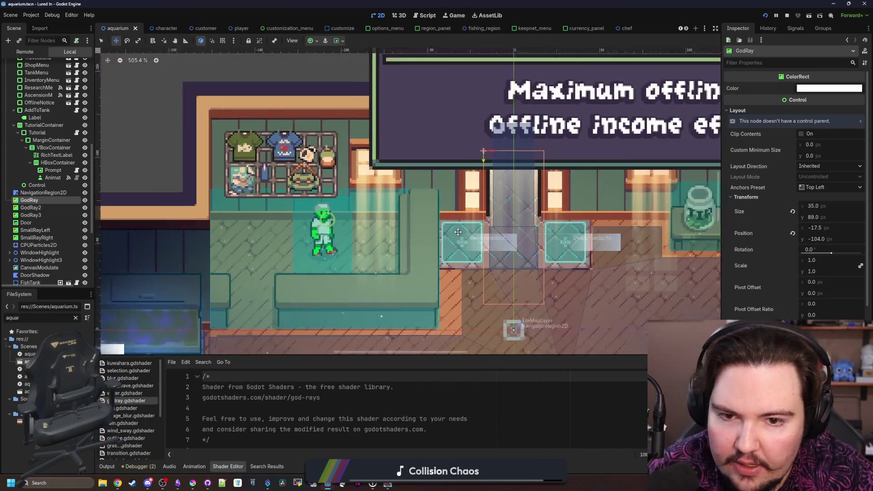
scroll(389, 141, up, 4)
scroll(377, 214, down, 1)
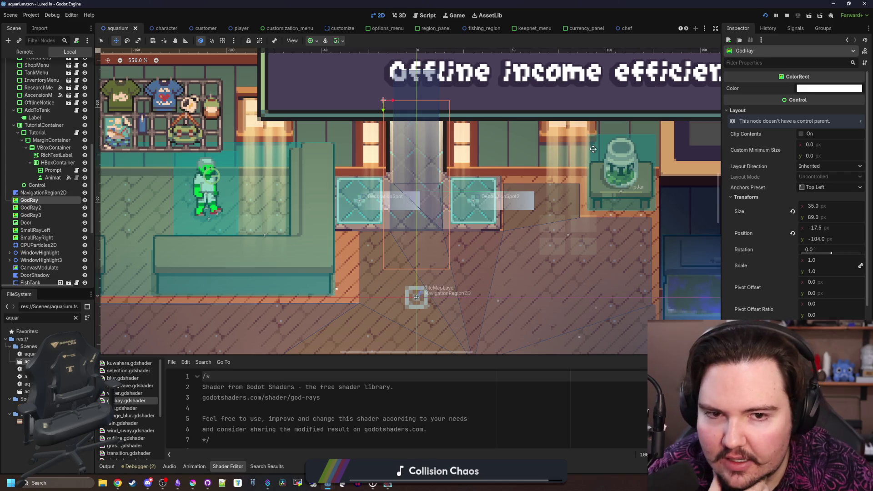
scroll(821, 254, down, 5)
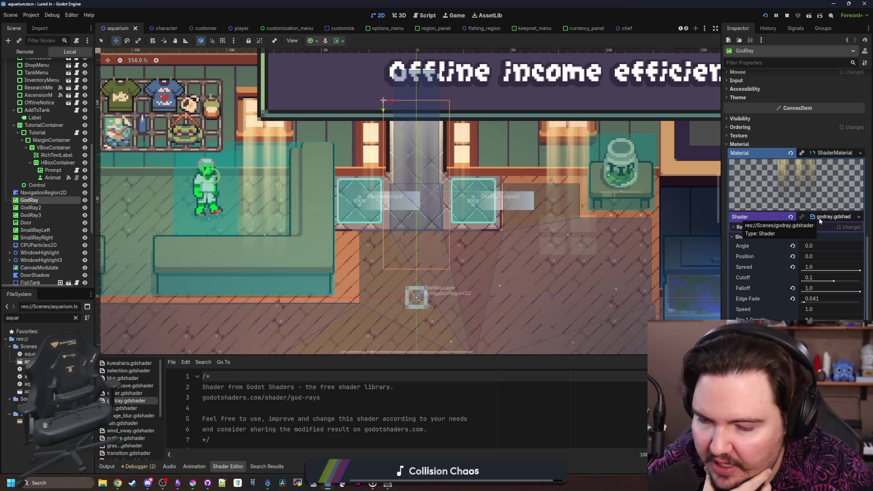
scroll(401, 273, down, 2)
scroll(635, 265, up, 8)
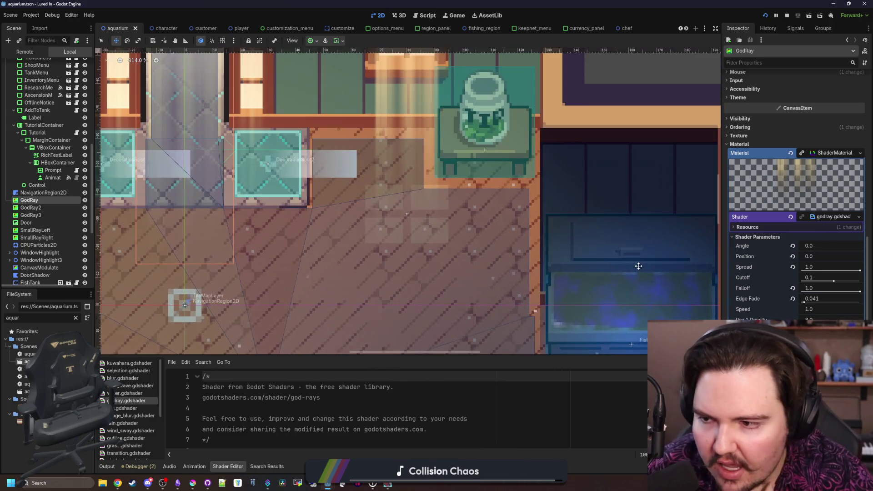
scroll(411, 219, down, 8)
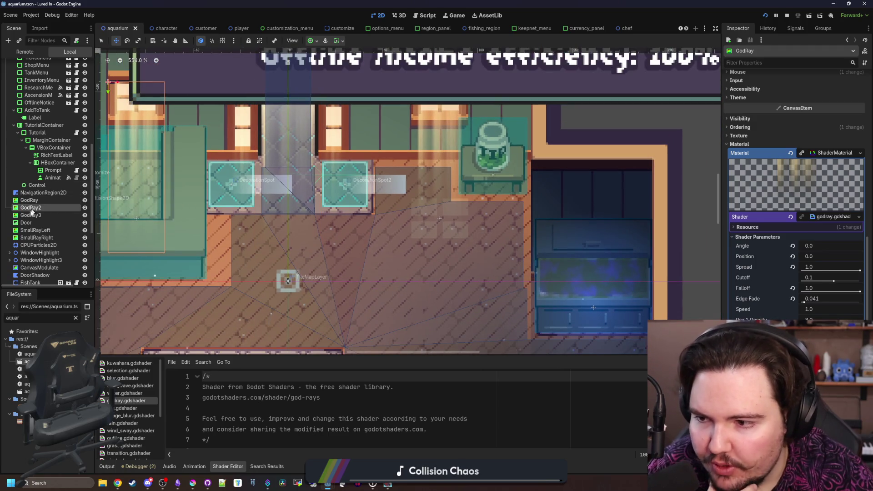
- Check CPUParticles2D, then compare GodRay's and GodRay2's shader materials
click(34, 230)
click(38, 245)
scroll(515, 257, down, 3)
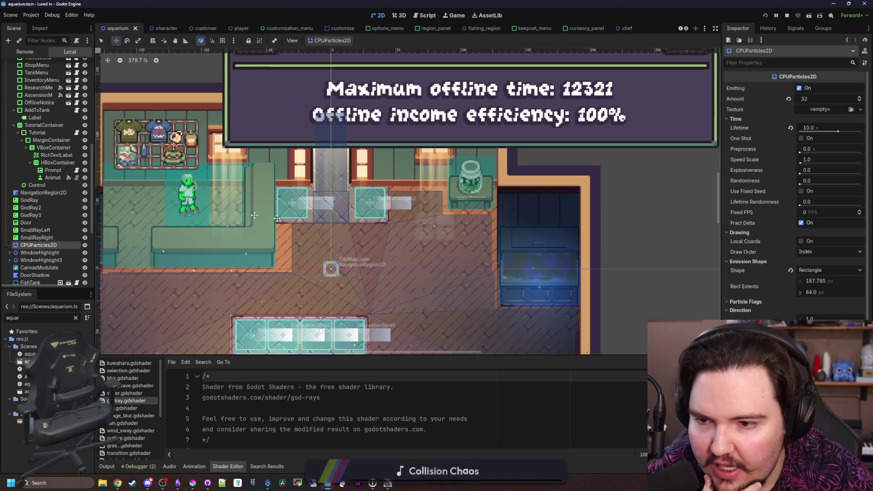
click(36, 200)
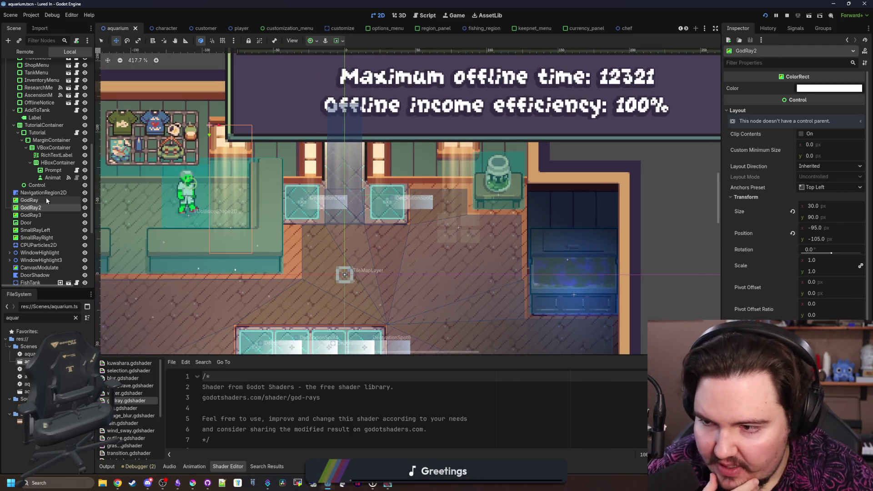
click(42, 208)
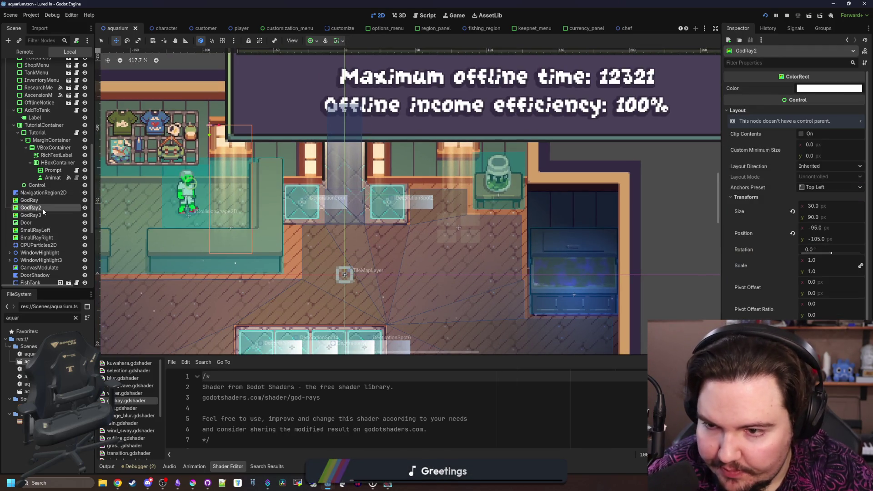
scroll(191, 259, up, 3)
scroll(39, 228, down, 3)
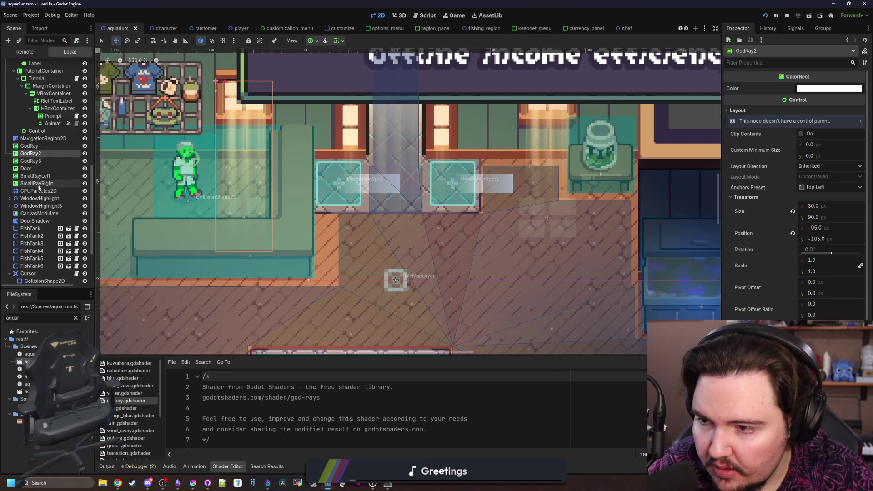
scroll(38, 187, up, 3)
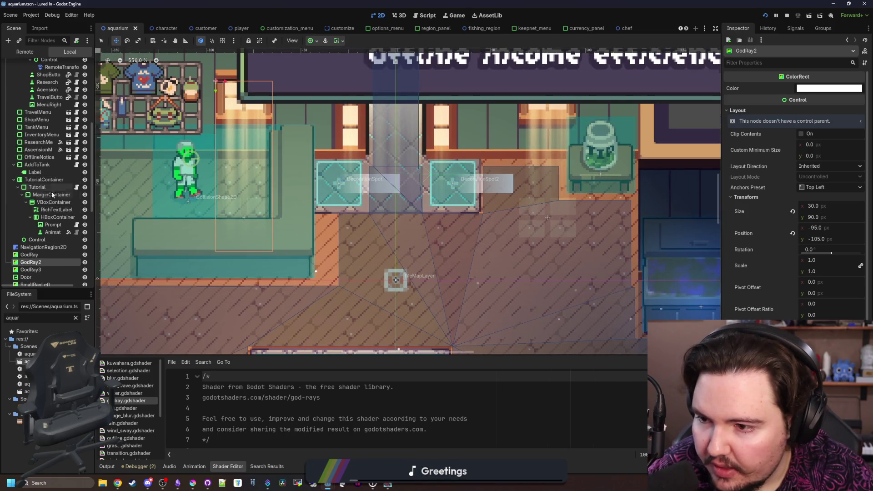
scroll(52, 207, down, 2)
scroll(61, 200, up, 6)
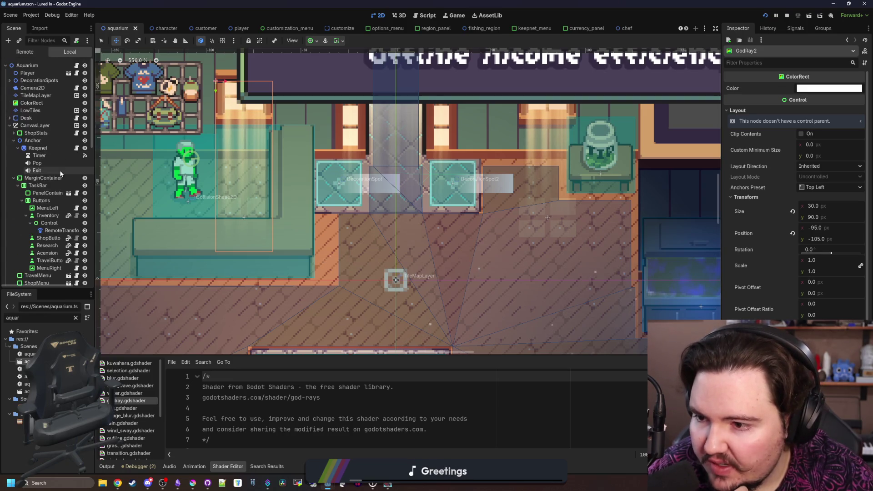
- Inspect ColorRect, Control, SmallRayLeft, SmallRayRight and the FullBright light node
click(47, 104)
scroll(58, 150, down, 6)
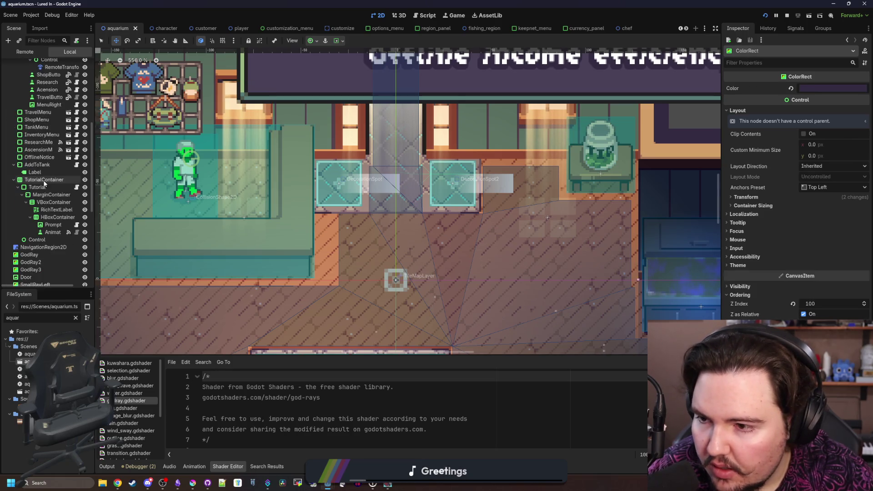
click(38, 240)
scroll(37, 244, down, 2)
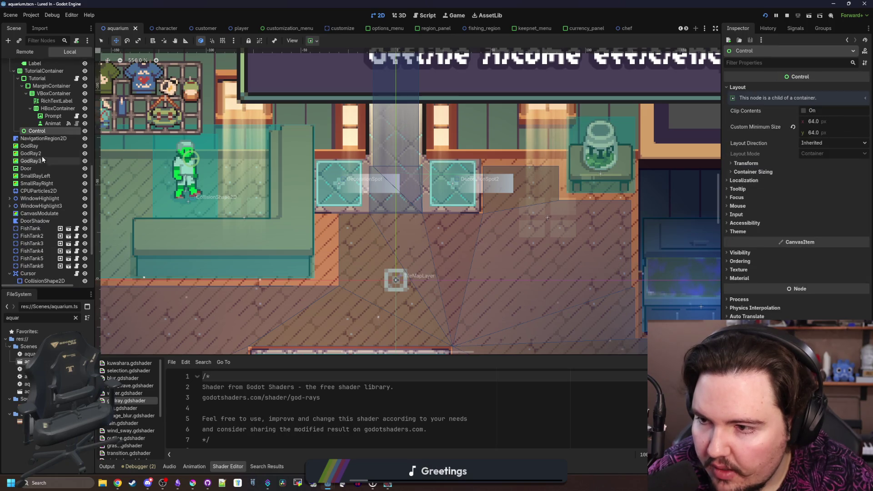
click(43, 158)
click(41, 176)
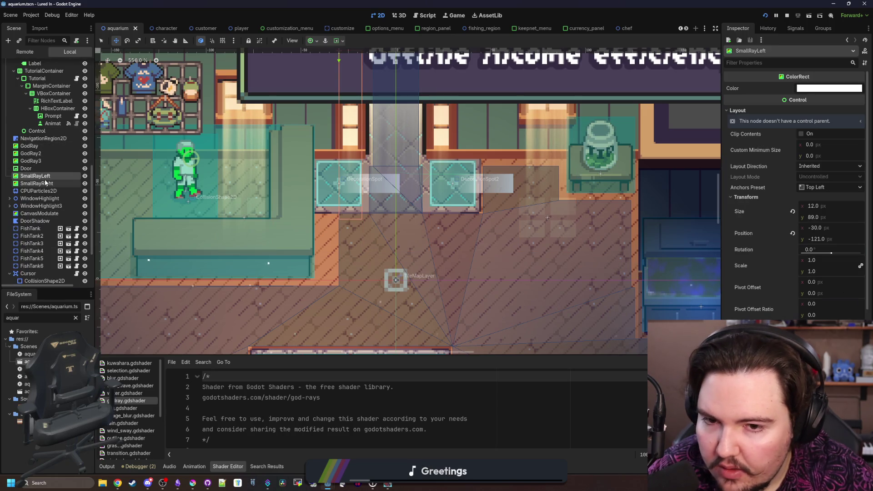
click(47, 183)
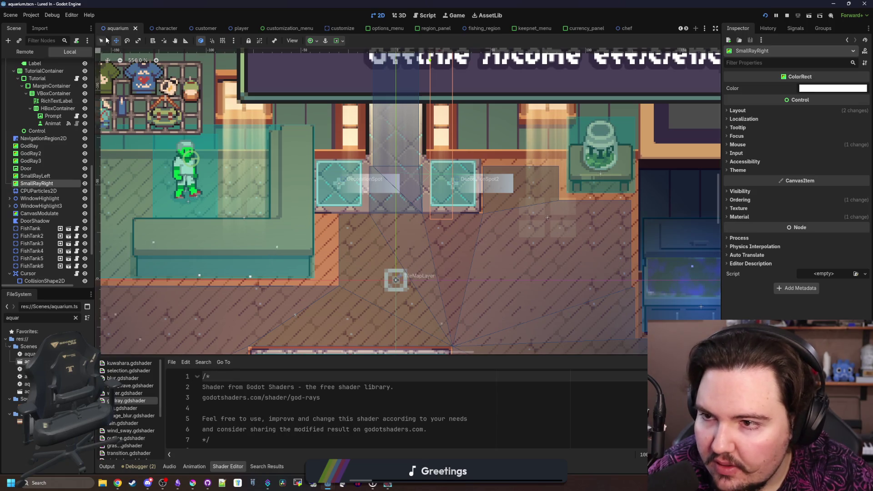
scroll(535, 230, up, 3)
click(576, 229)
scroll(576, 228, up, 7)
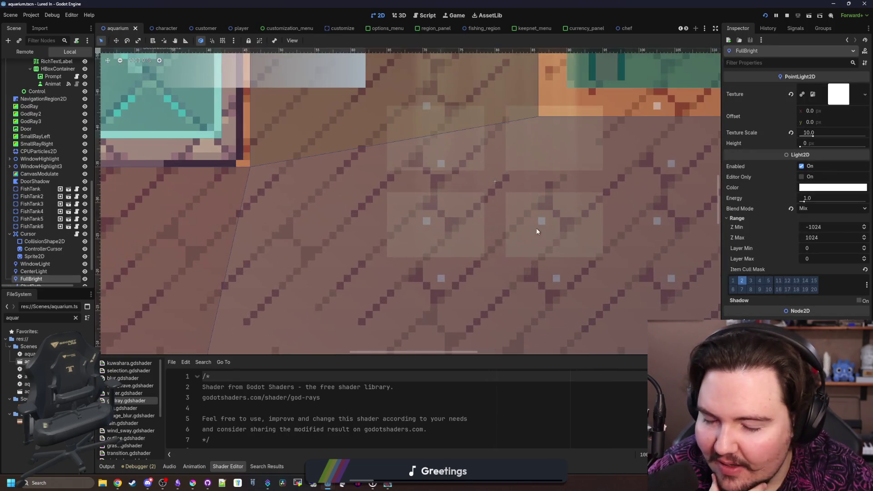
scroll(502, 234, down, 8)
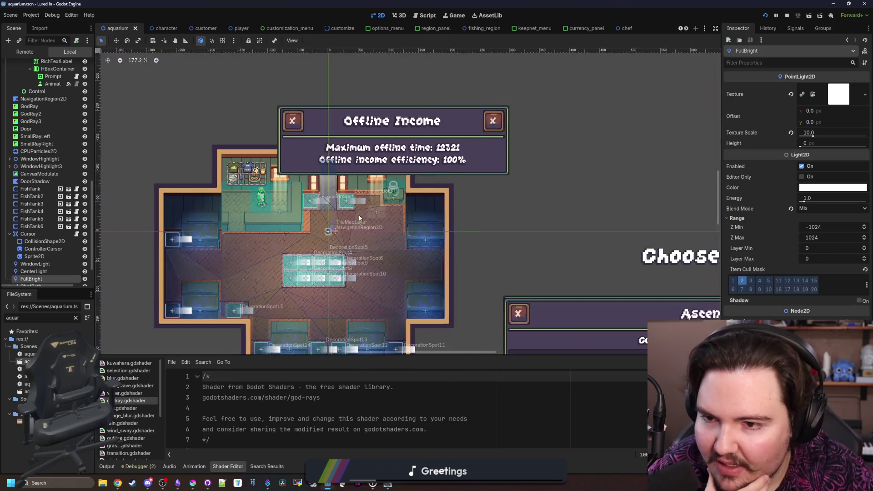
scroll(39, 139, up, 10)
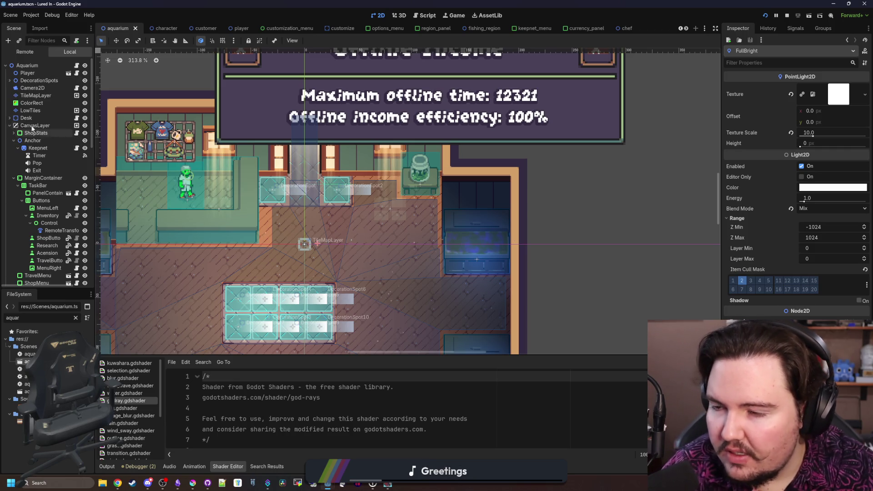
- Collapse CanvasLayer, expand WindowHighlight and inspect its Polygon2D shapes, including Polygon2D4's visibility
click(9, 126)
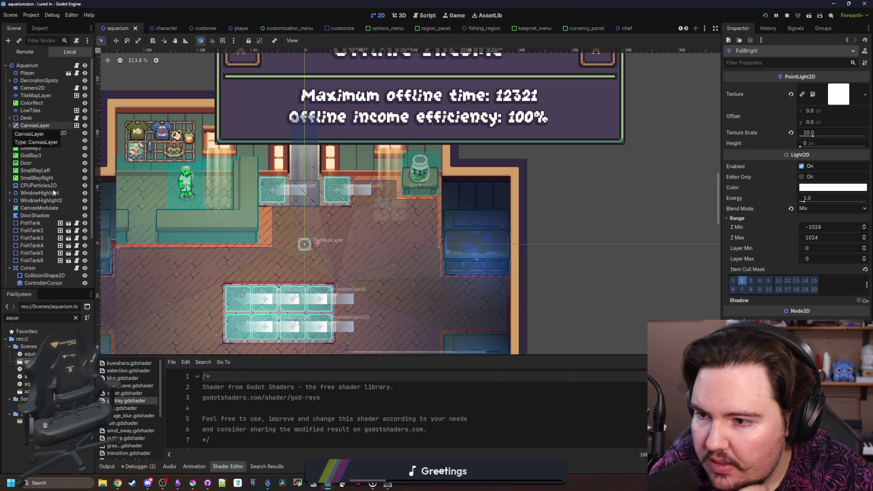
click(10, 193)
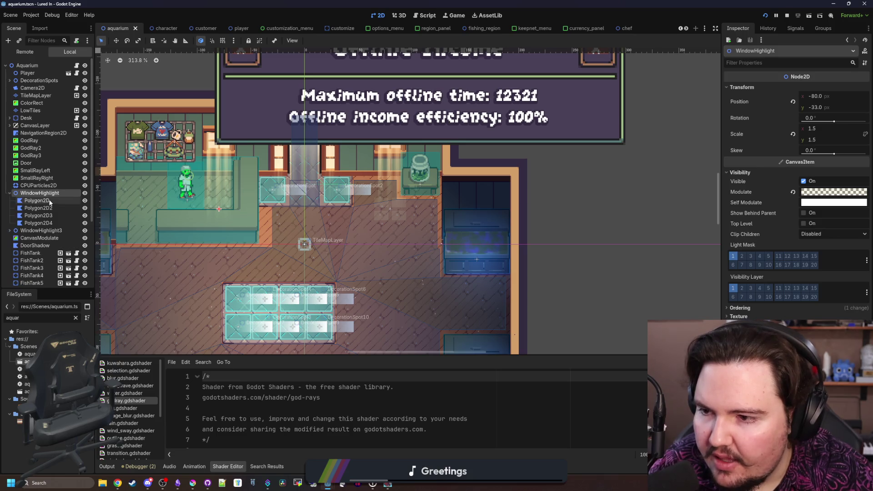
click(37, 200)
scroll(187, 203, up, 7)
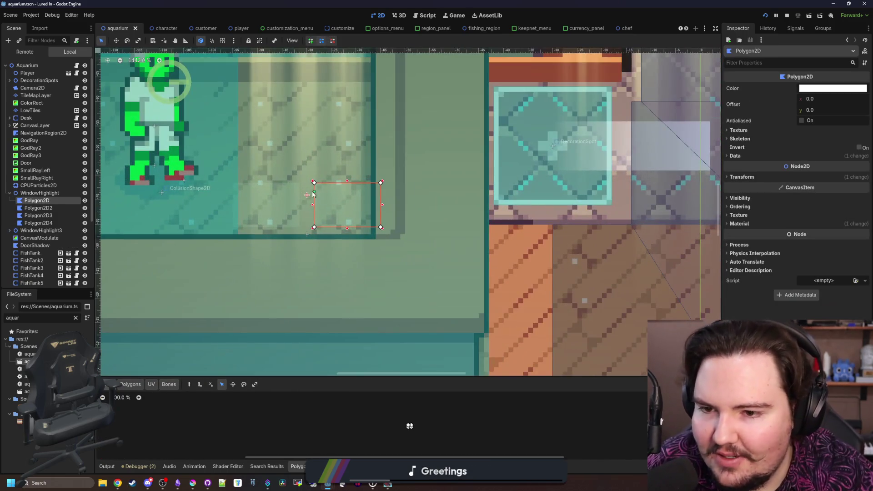
click(38, 223)
scroll(300, 238, down, 4)
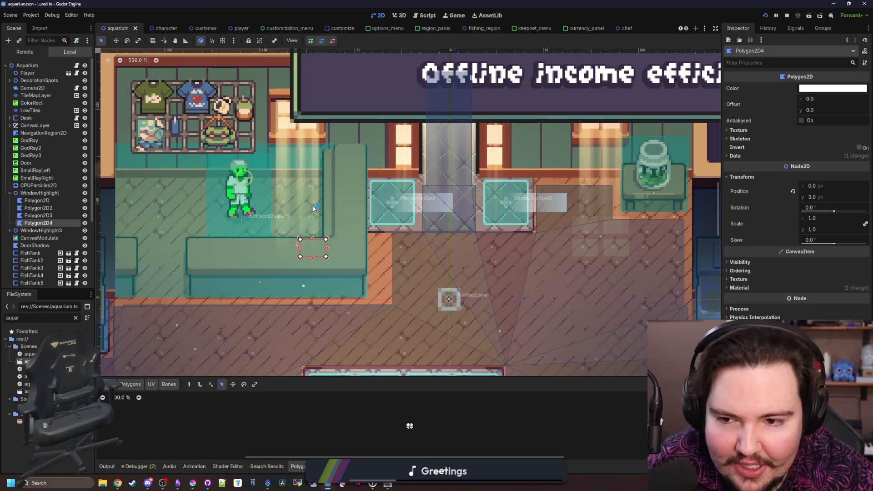
scroll(296, 243, up, 4)
click(762, 263)
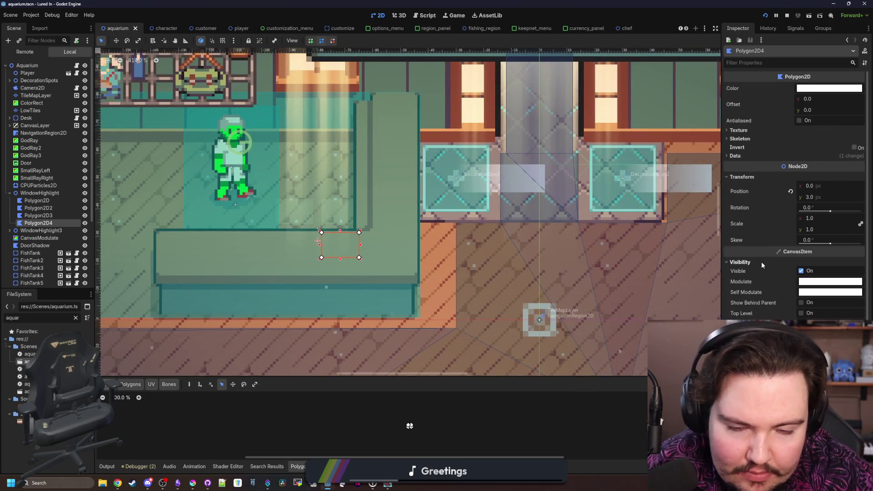
click(762, 263)
- Select WindowHighlight and check its Modulate colour without changing it
click(54, 193)
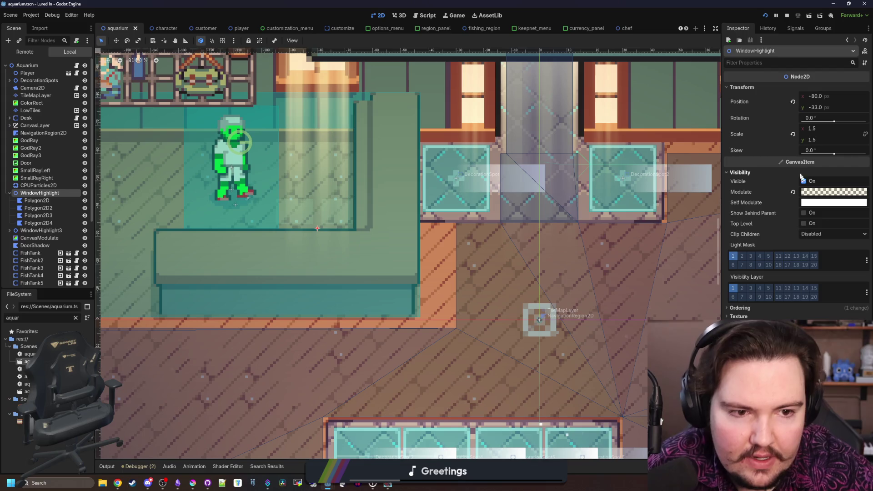
click(834, 192)
key(Escape)
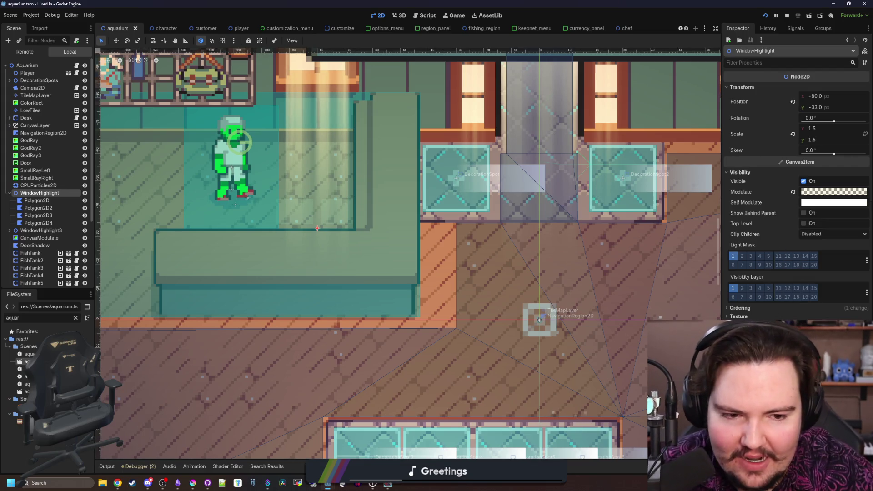
click(743, 175)
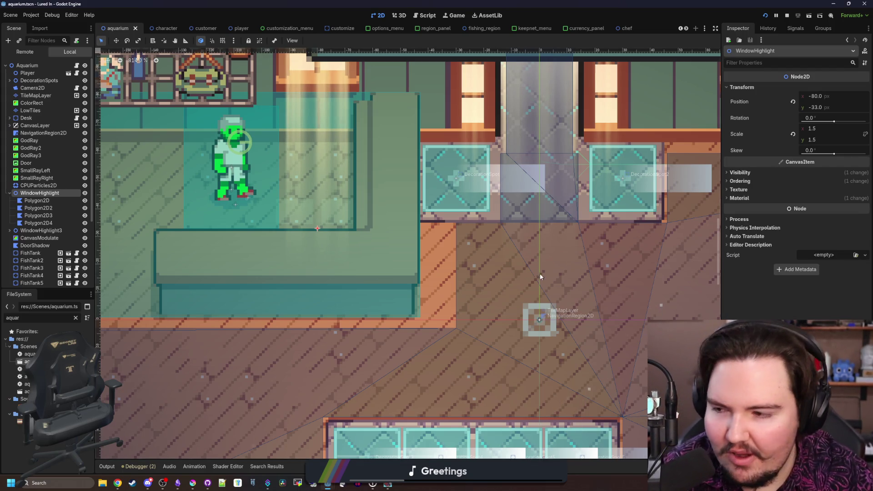
- After zooming around the aquarium scene, bring the running Lured In (DEBUG) game to the front
scroll(413, 288, down, 5)
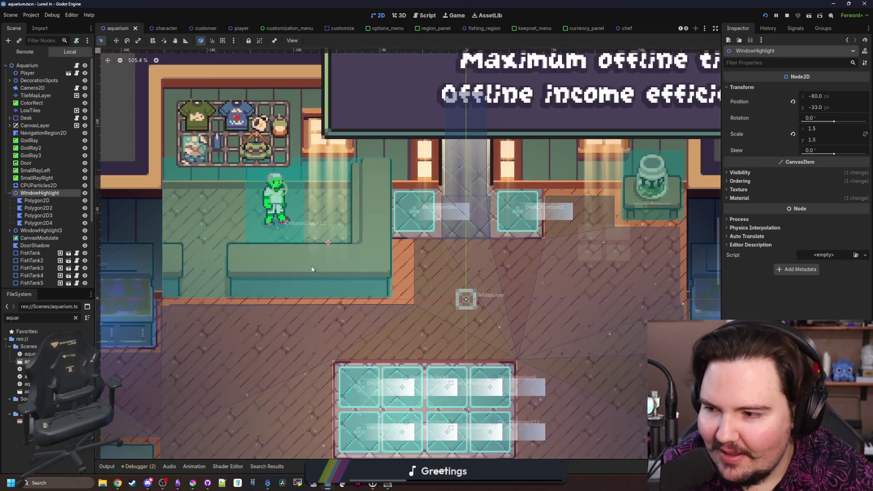
scroll(493, 269, up, 3)
scroll(468, 191, up, 2)
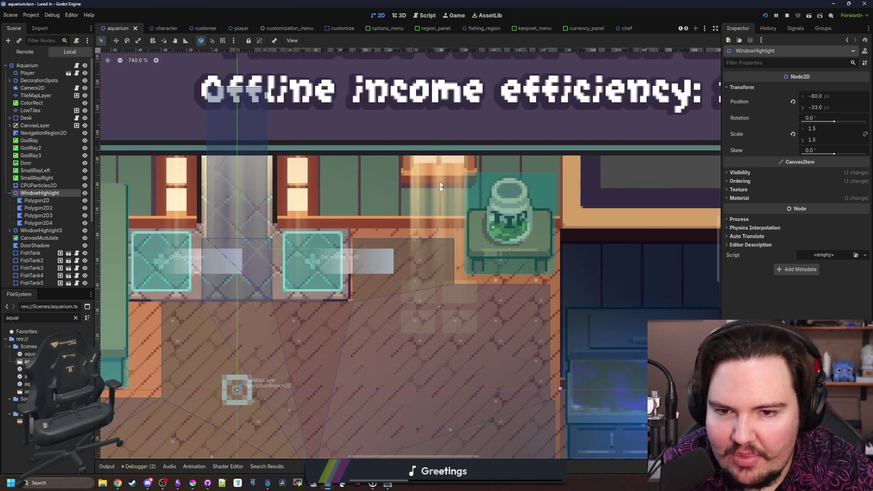
scroll(429, 343, up, 2)
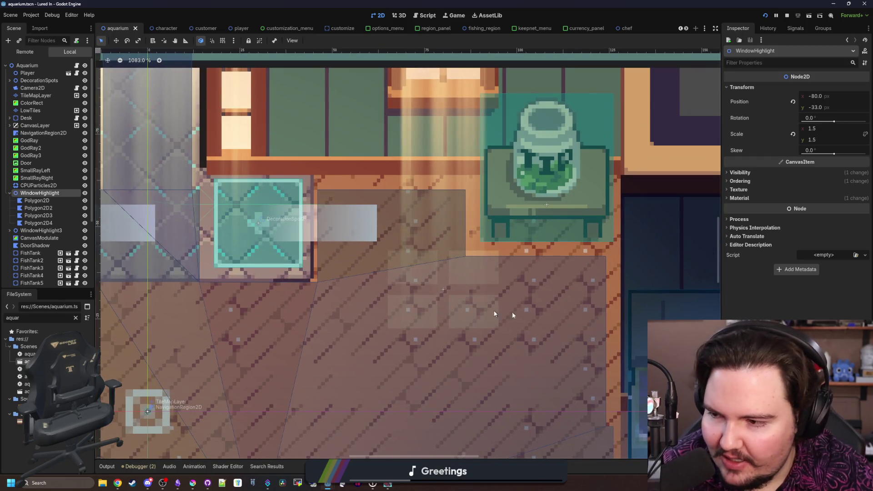
scroll(498, 314, down, 5)
scroll(321, 330, down, 4)
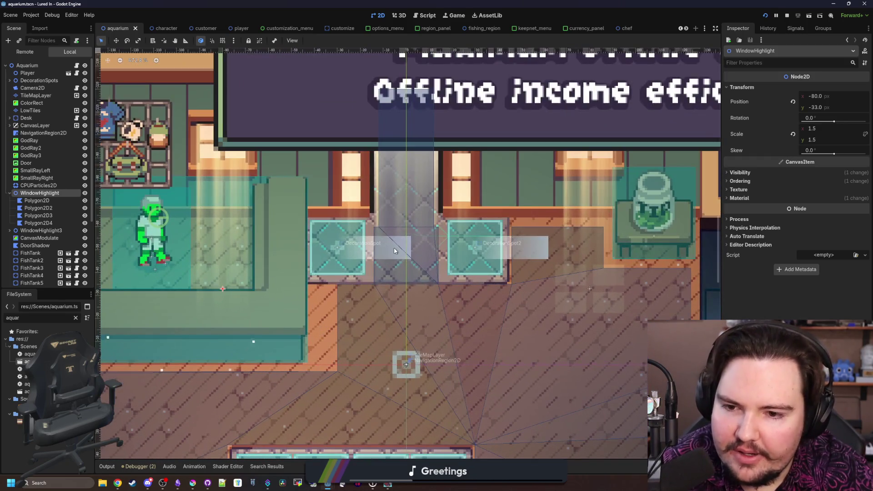
scroll(303, 307, up, 3)
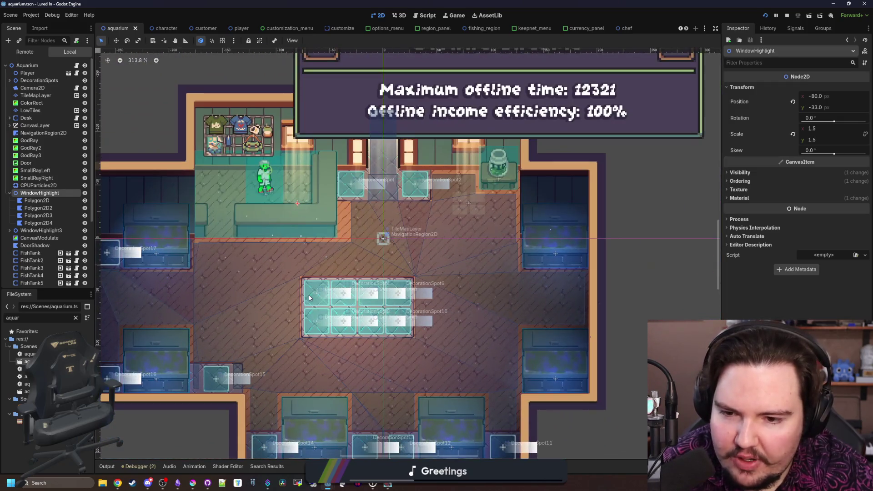
scroll(442, 249, down, 7)
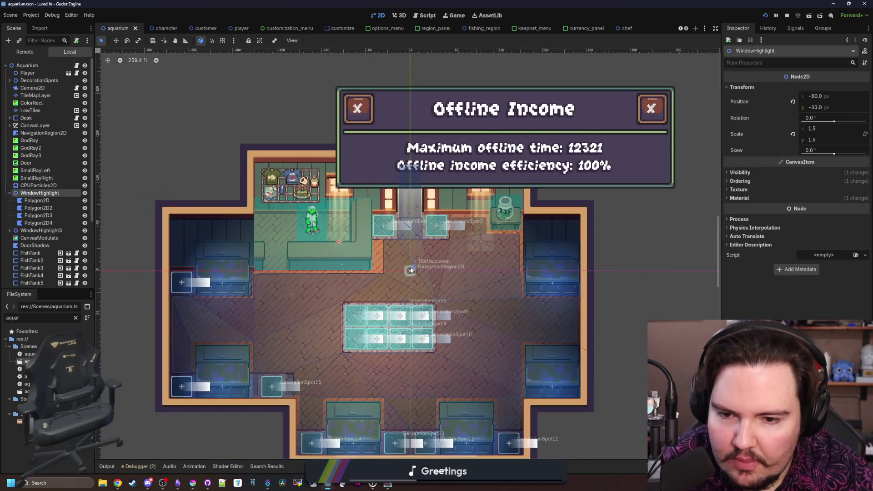
scroll(400, 281, up, 7)
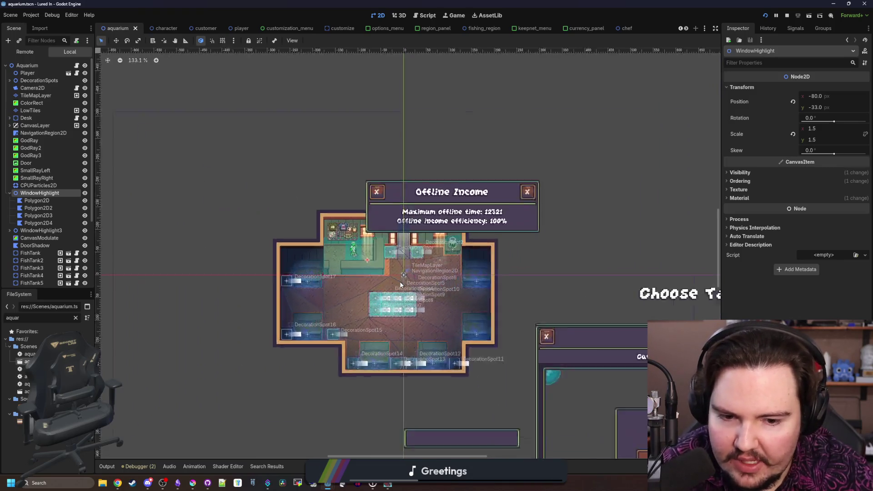
scroll(362, 231, up, 3)
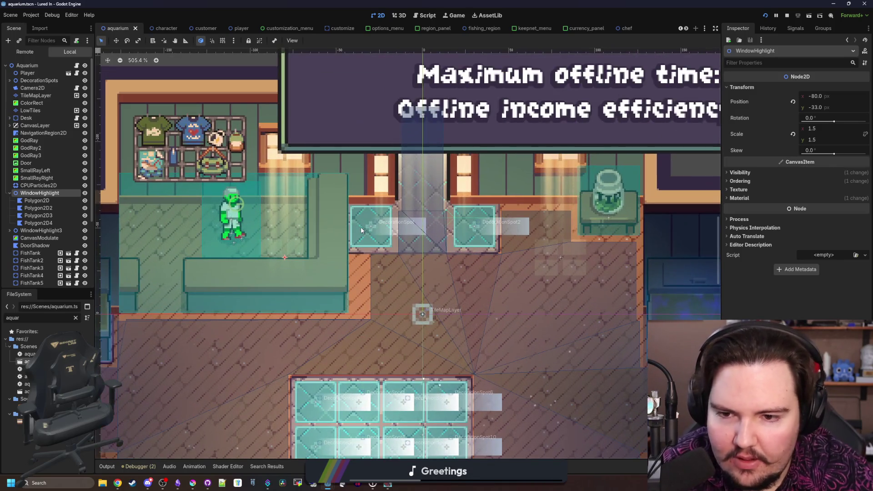
scroll(362, 230, down, 5)
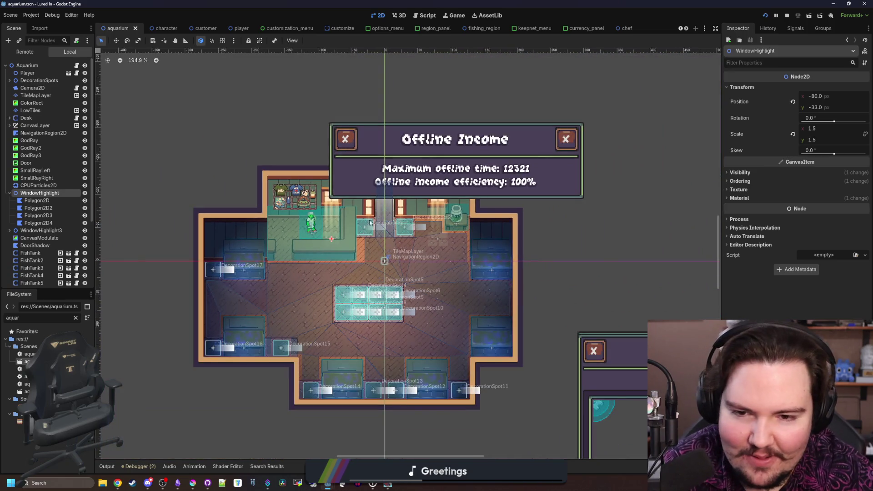
scroll(375, 222, up, 3)
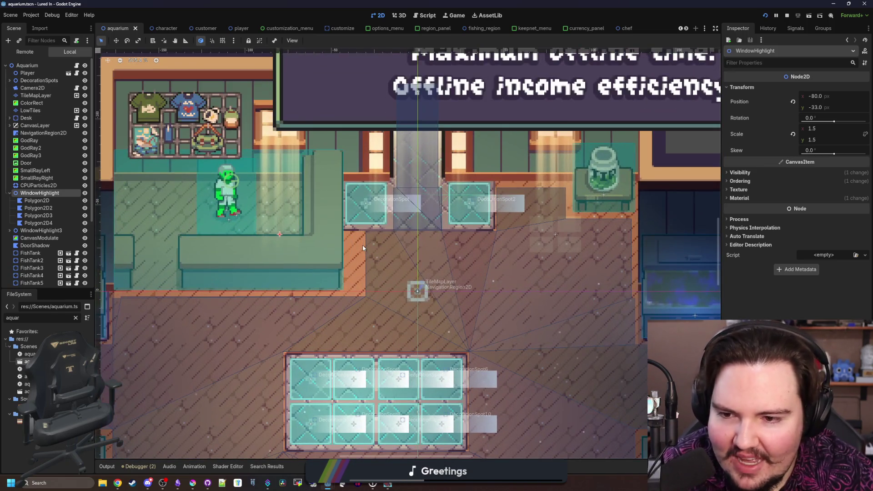
scroll(442, 230, up, 2)
scroll(443, 232, down, 1)
scroll(445, 234, up, 3)
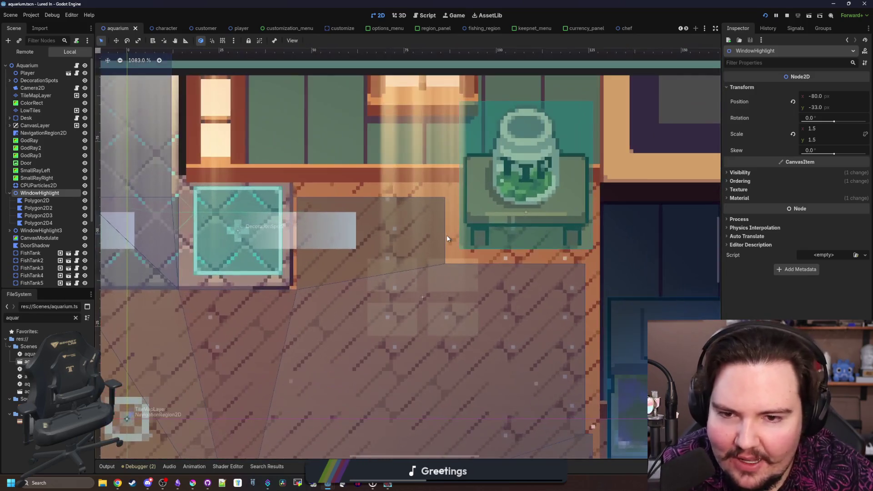
scroll(447, 236, down, 2)
scroll(446, 238, down, 5)
scroll(447, 238, up, 4)
click(386, 485)
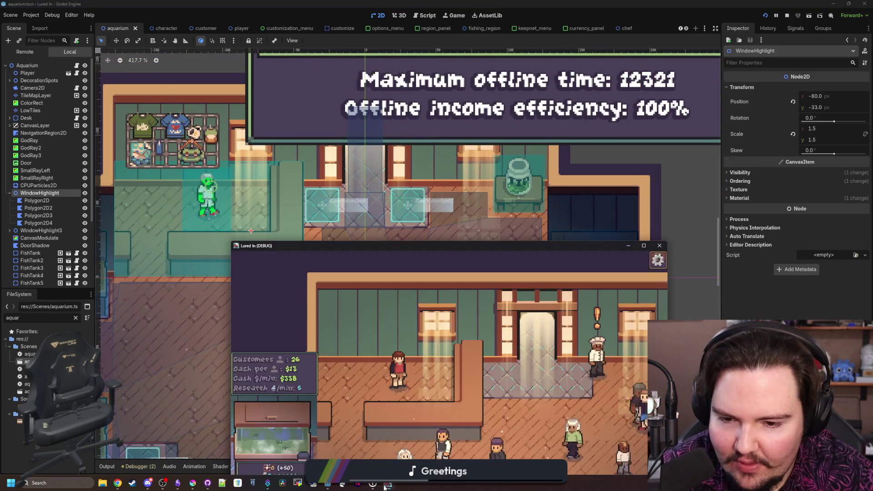
- Maximize the Lured In game window and zoom toward the doorway's light beams
double_click(476, 247)
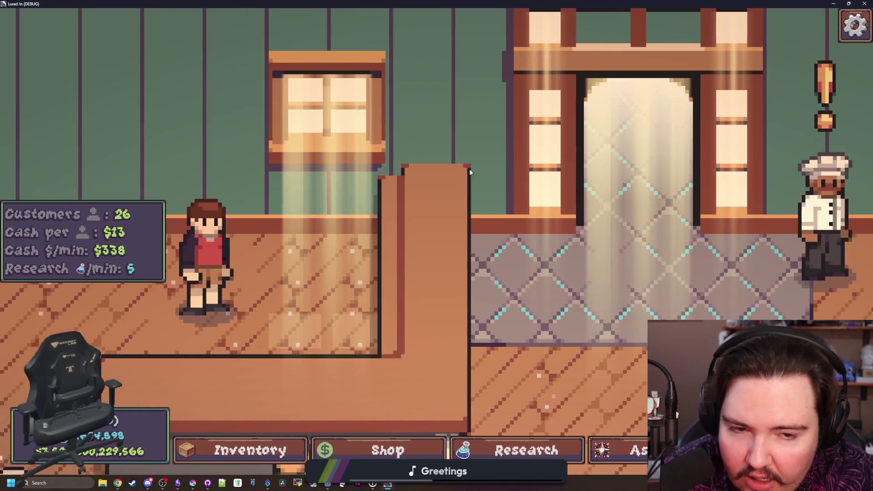
key(d)
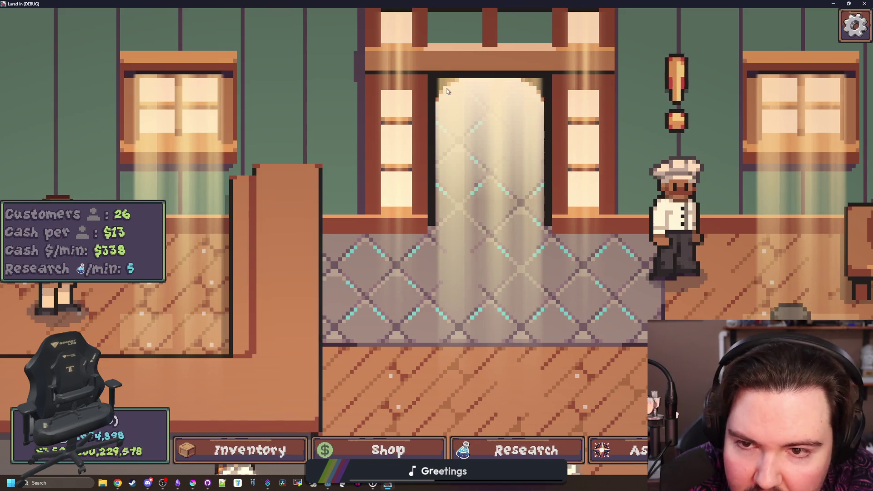
scroll(463, 157, down, 5)
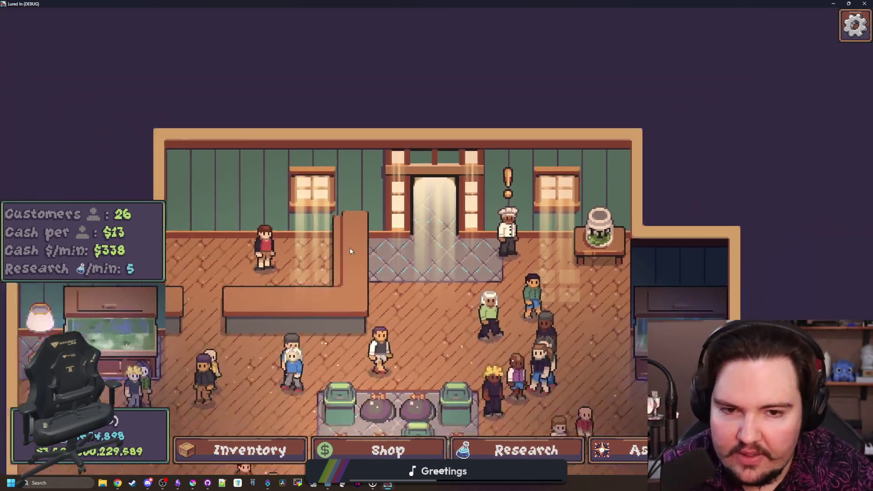
scroll(326, 195, up, 5)
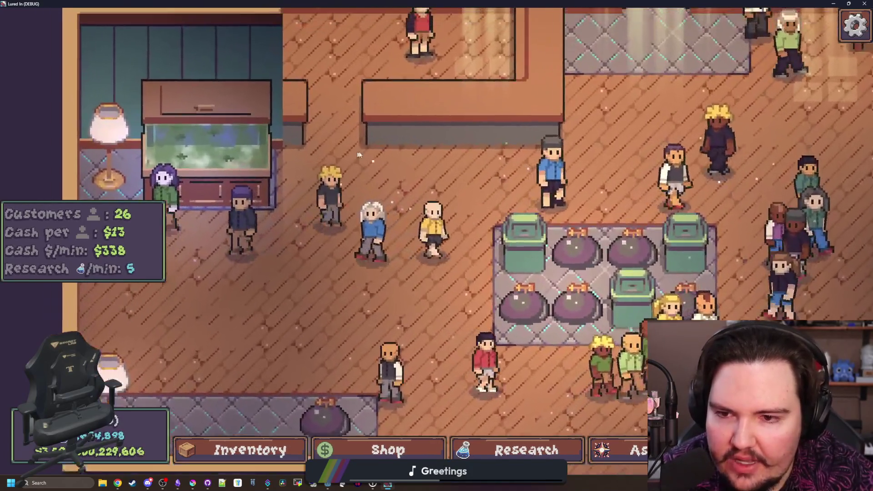
scroll(358, 155, up, 5)
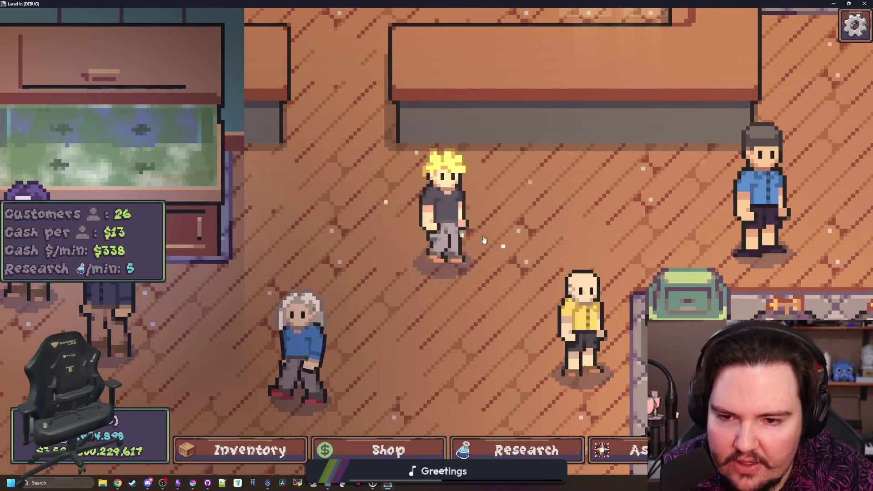
scroll(484, 240, down, 5)
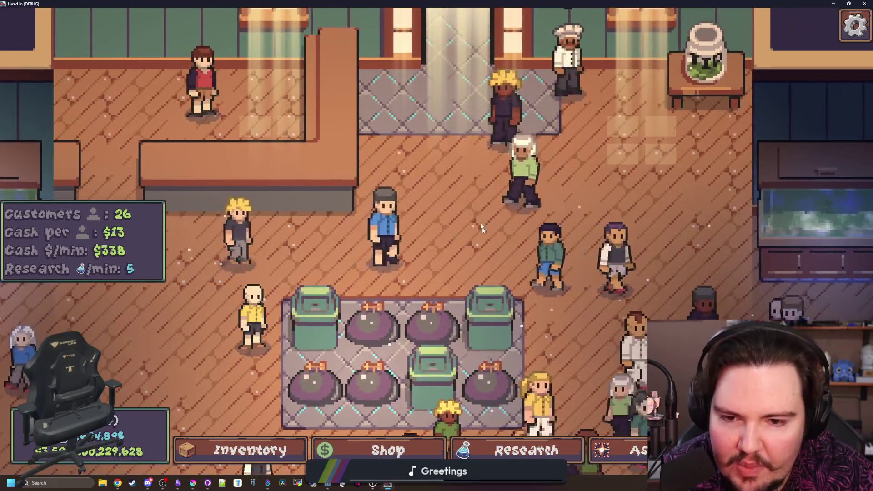
- Pan the game camera down-right and back up-left to inspect the light beams
key(d)
key(s)
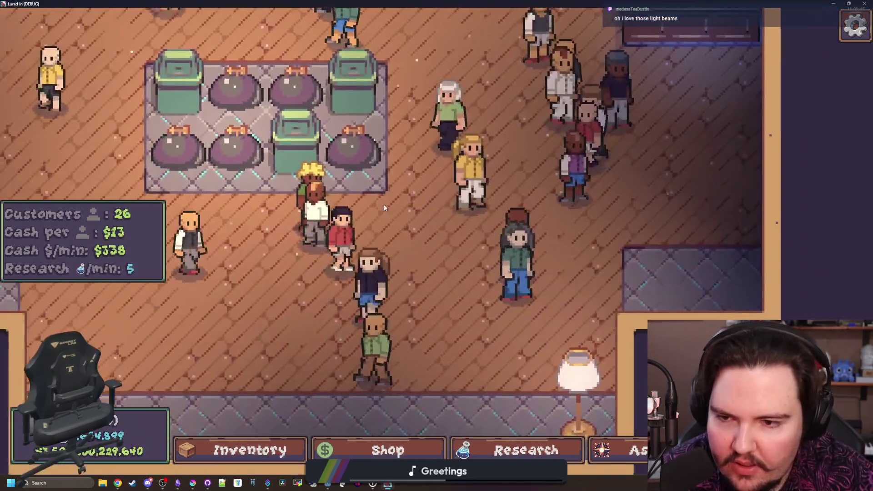
scroll(384, 209, down, 5)
key(a)
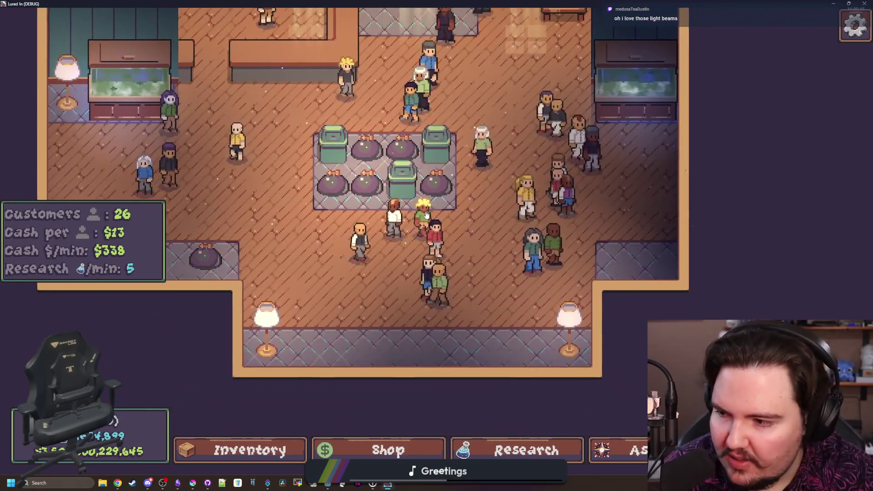
key(w)
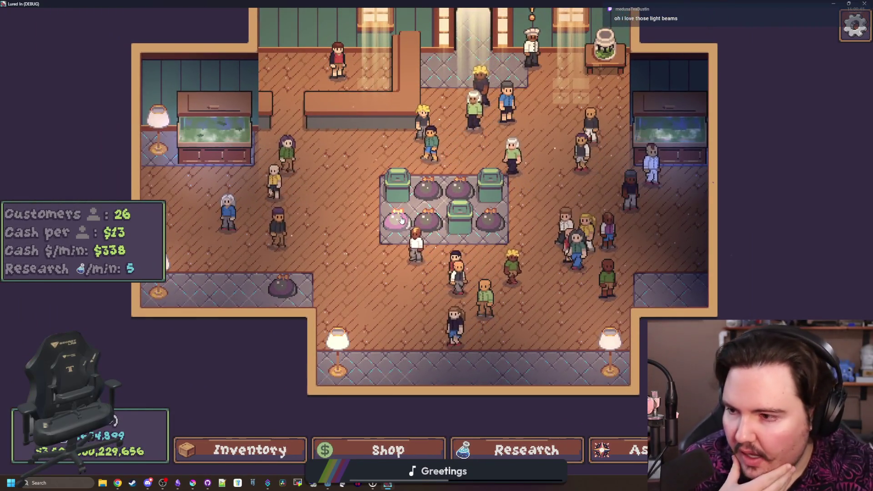
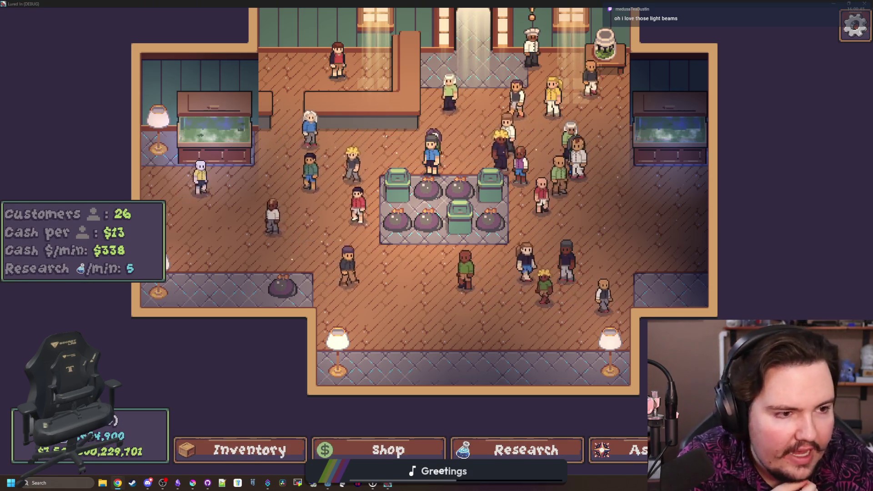
- Search Google for 'scifi essentials kit' and open the itch.io result in a new tab
key(ctrl+t)
drag(472, 96, 313, 64)
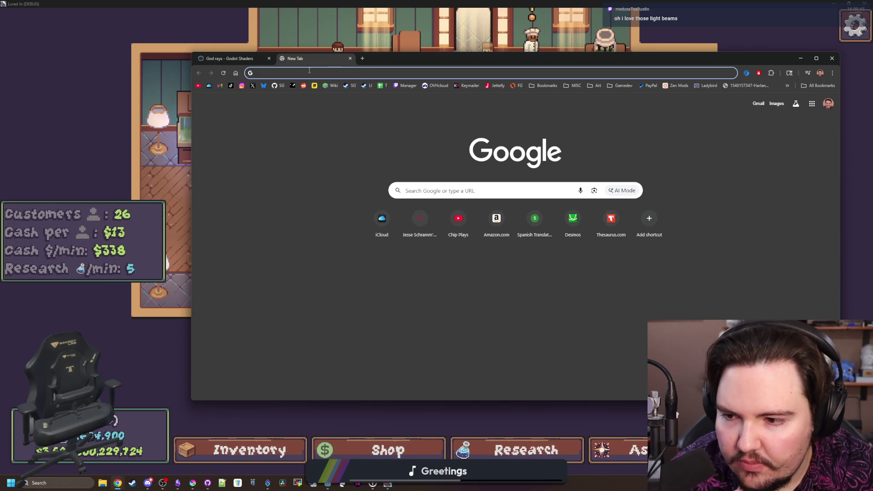
text(u)
key(BackSpace)
key(BackSpace)
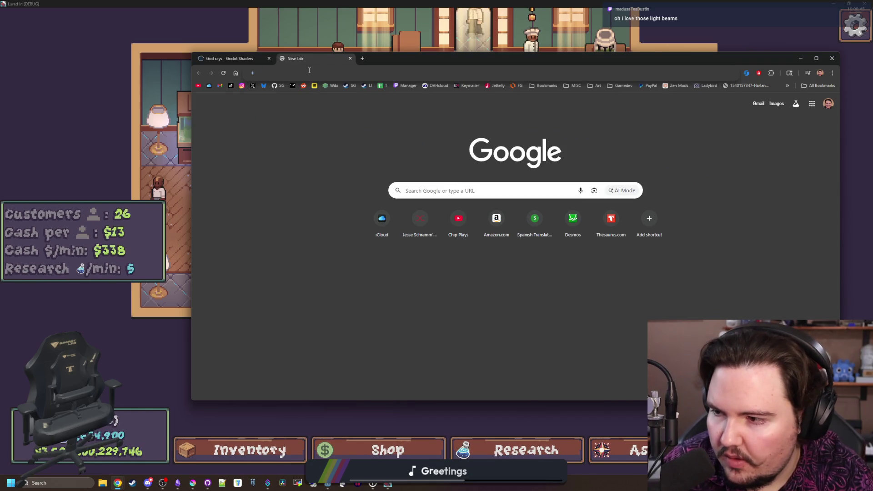
text(scifi essentials kit)
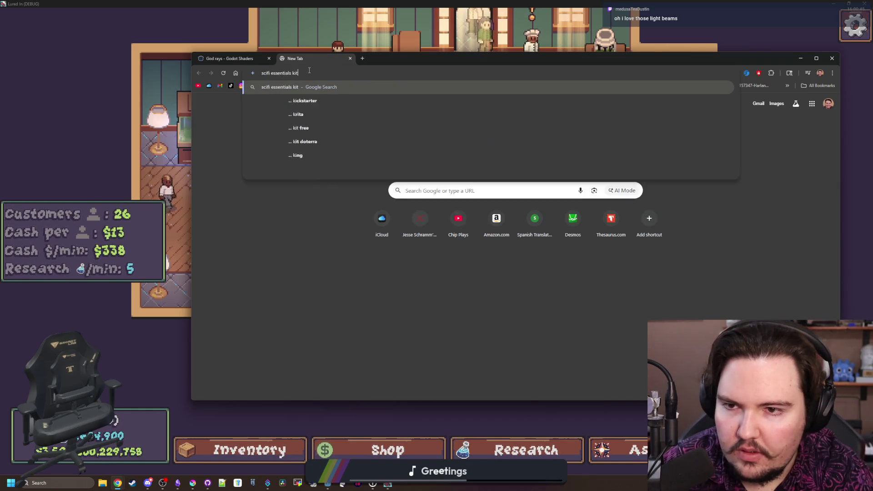
key(Return)
middle_click(339, 197)
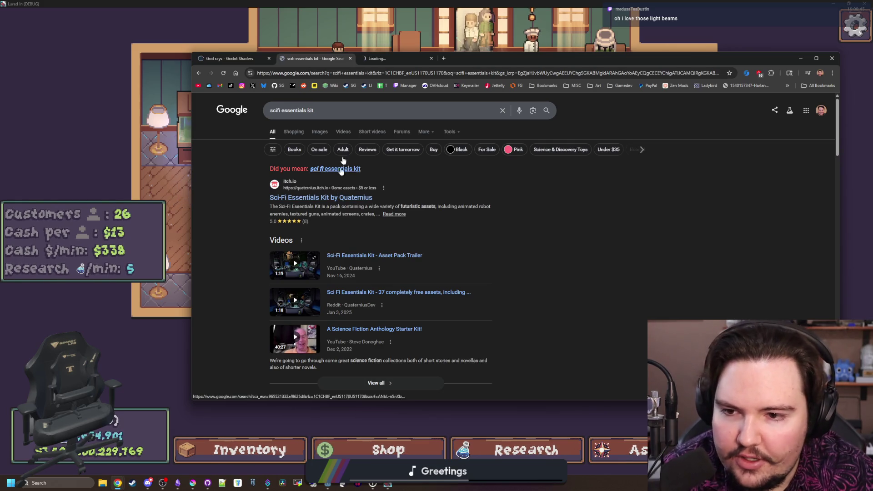
click(396, 58)
- Maximize the browser on the Sci-Fi Essentials Kit page and skim it
double_click(519, 59)
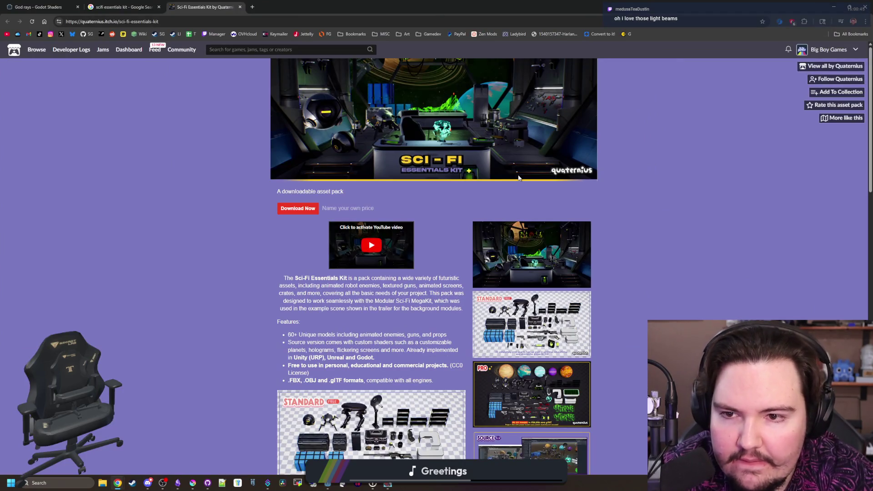
scroll(517, 251, down, 2)
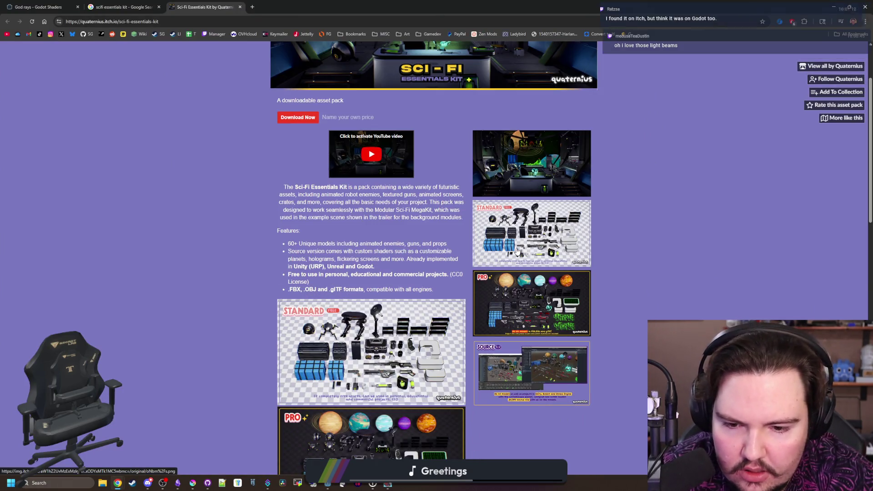
scroll(517, 251, down, 4)
scroll(517, 250, up, 6)
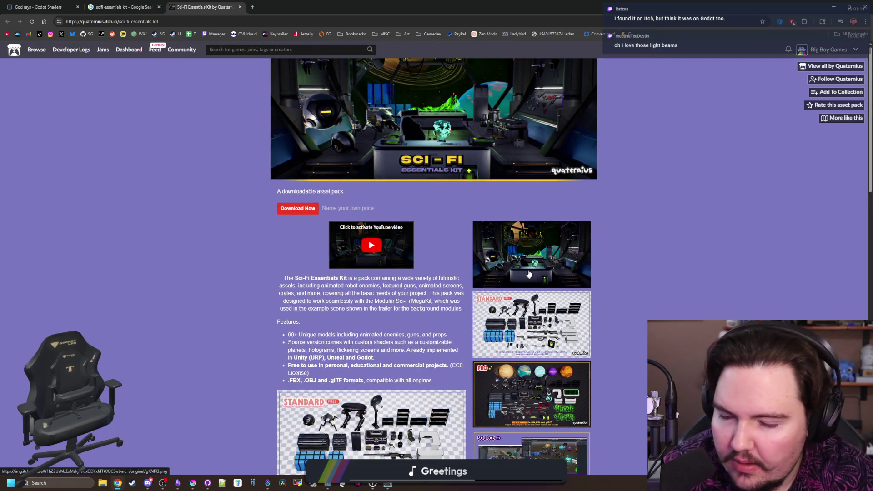
- View the kit's screenshots full-size through STANDARD, PRO and SOURCE previews, then close the gallery
click(512, 275)
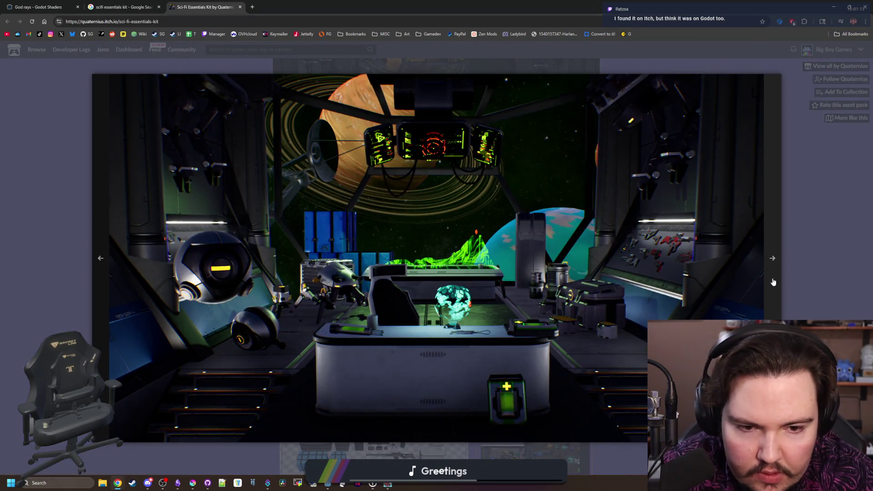
click(773, 282)
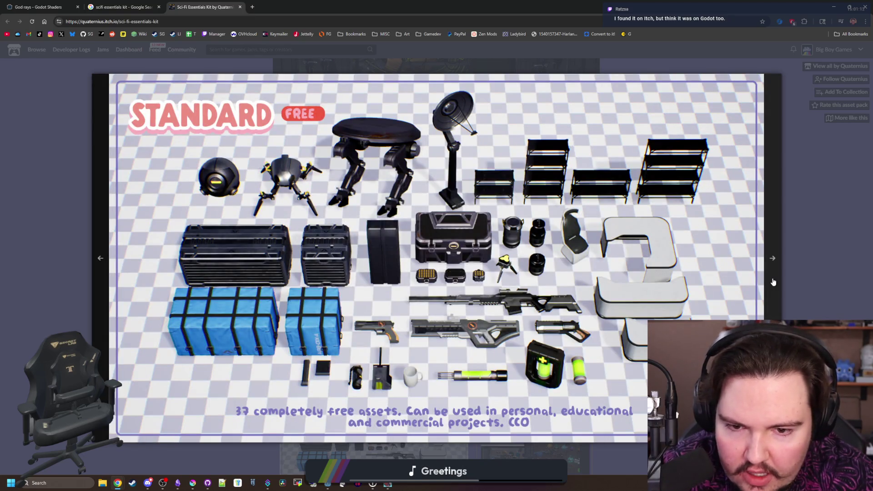
click(773, 283)
click(762, 287)
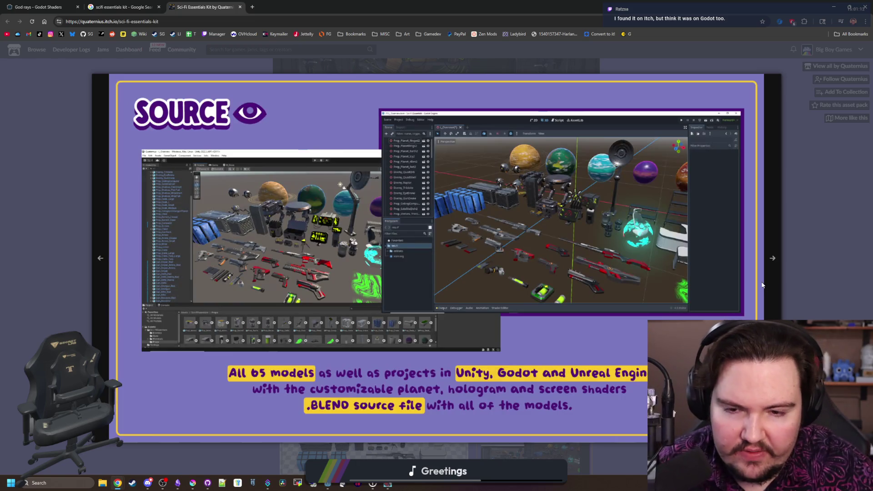
click(762, 285)
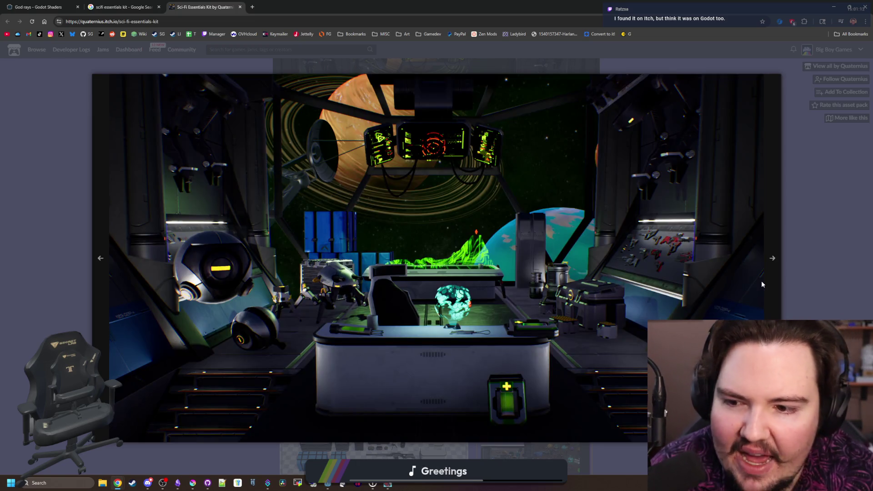
click(762, 284)
click(763, 285)
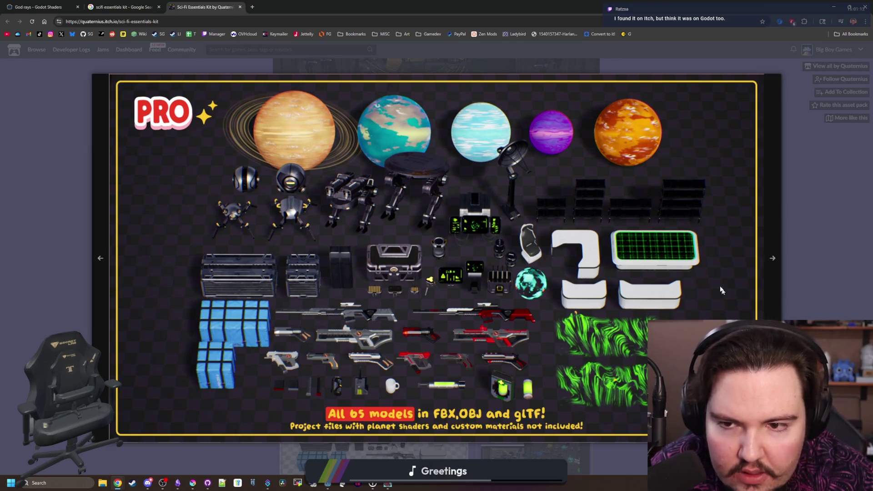
click(770, 237)
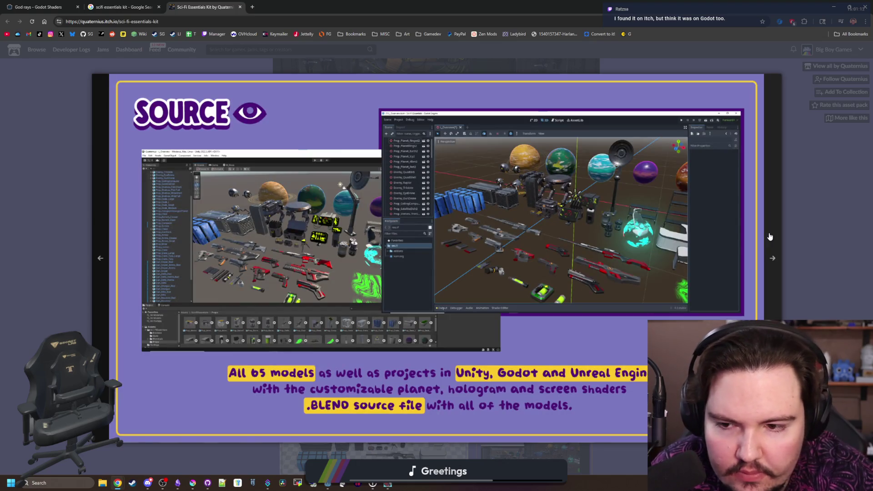
click(769, 236)
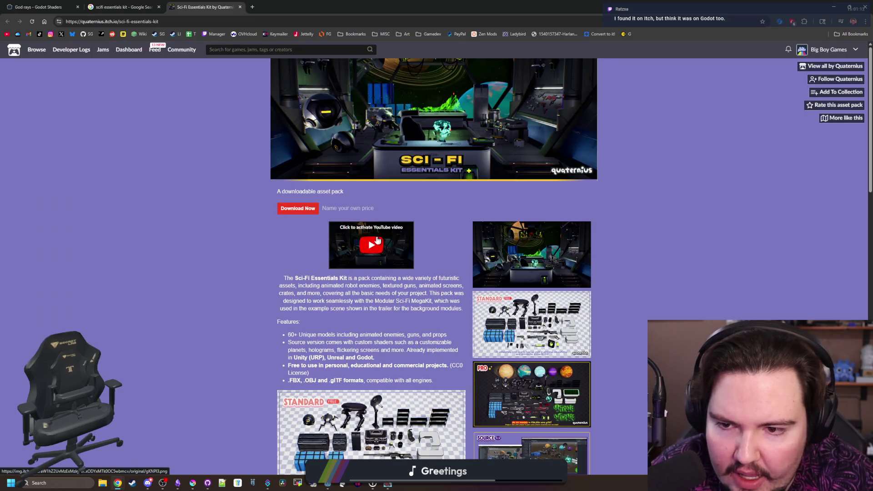
- Scroll through the Sci-Fi Essentials Kit page to read its description and features
scroll(298, 207, down, 8)
scroll(300, 212, down, 3)
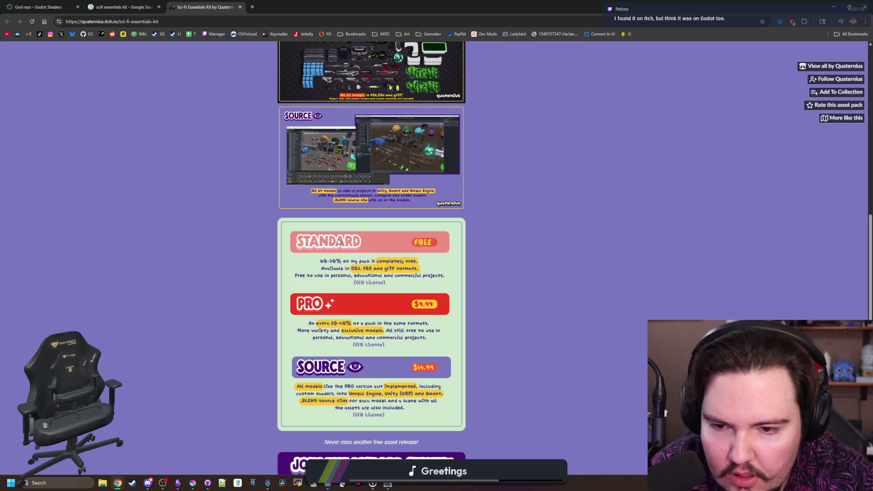
scroll(422, 281, up, 7)
scroll(423, 281, up, 1)
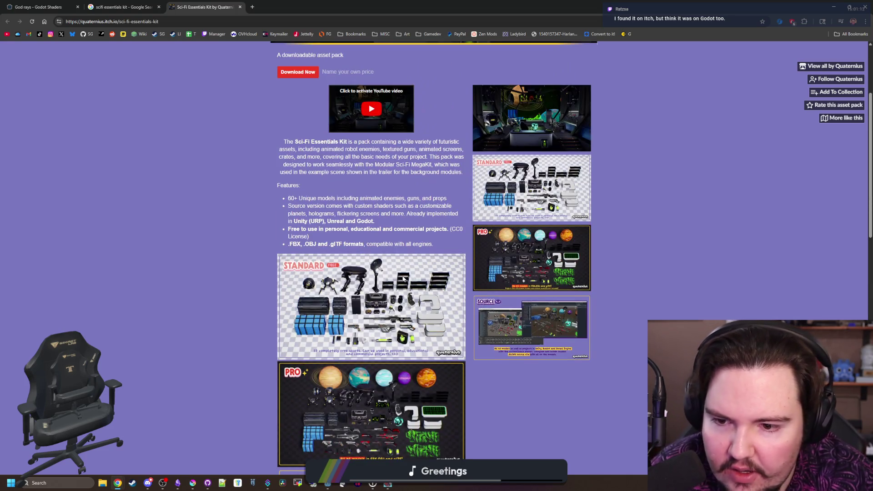
scroll(320, 199, down, 2)
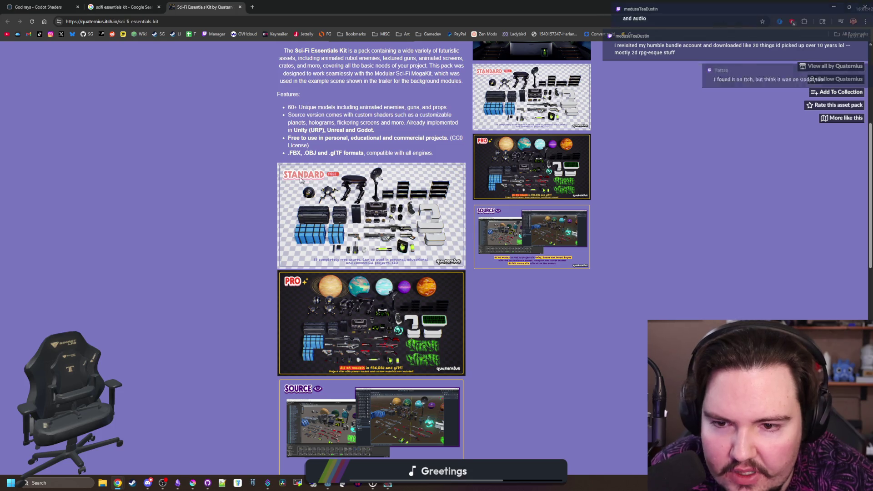
scroll(533, 255, down, 2)
scroll(533, 254, down, 4)
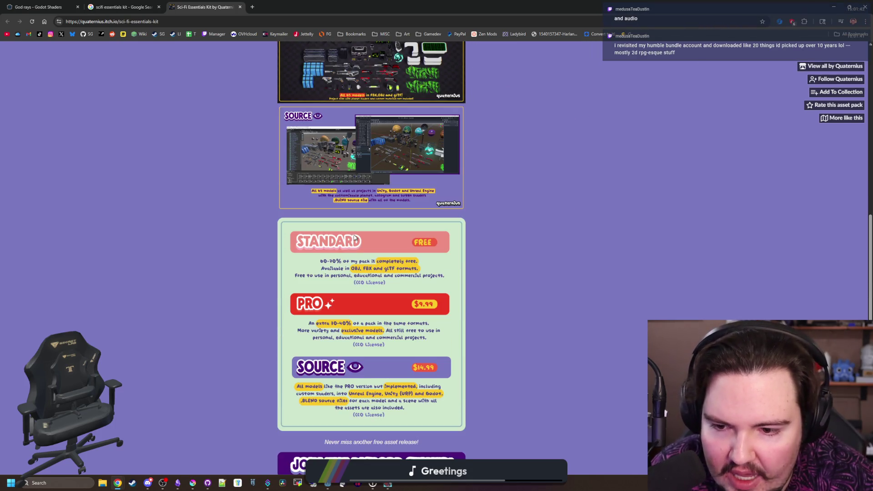
scroll(421, 309, up, 4)
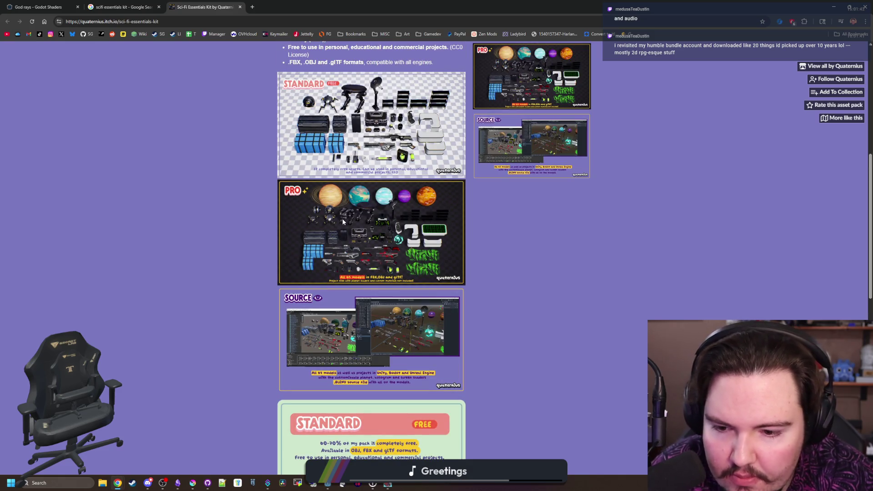
scroll(343, 221, down, 4)
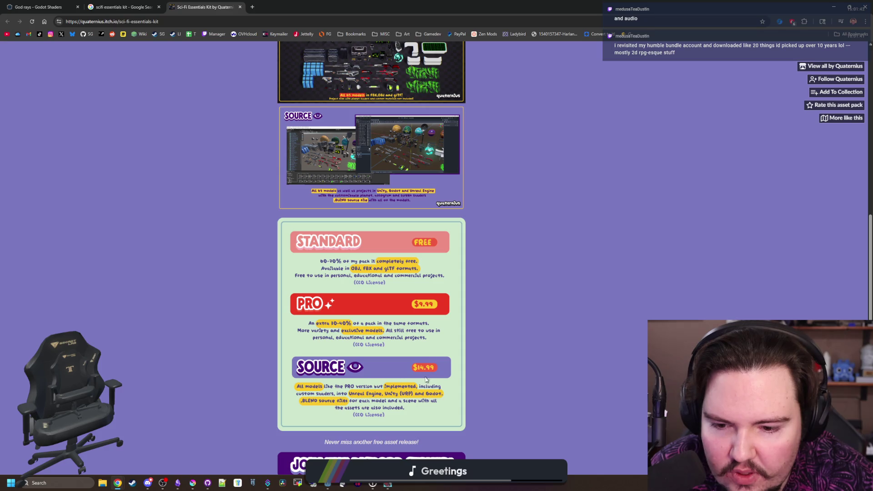
scroll(355, 381, up, 1)
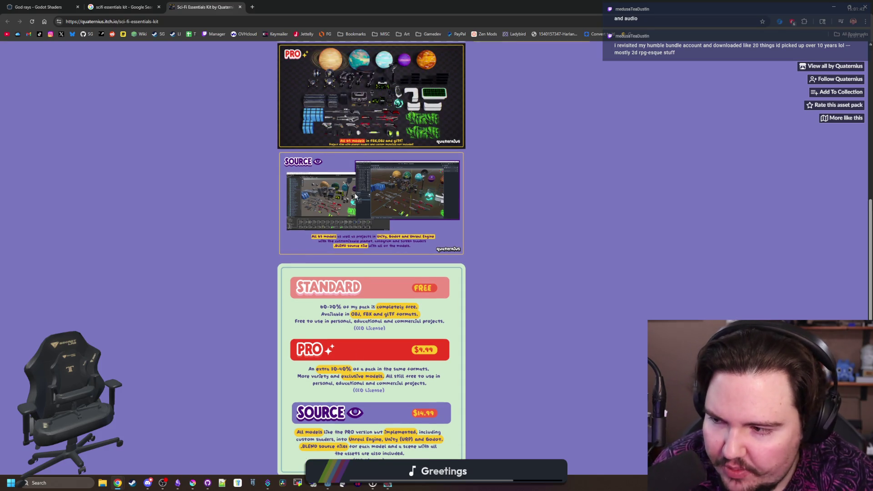
scroll(388, 244, up, 1)
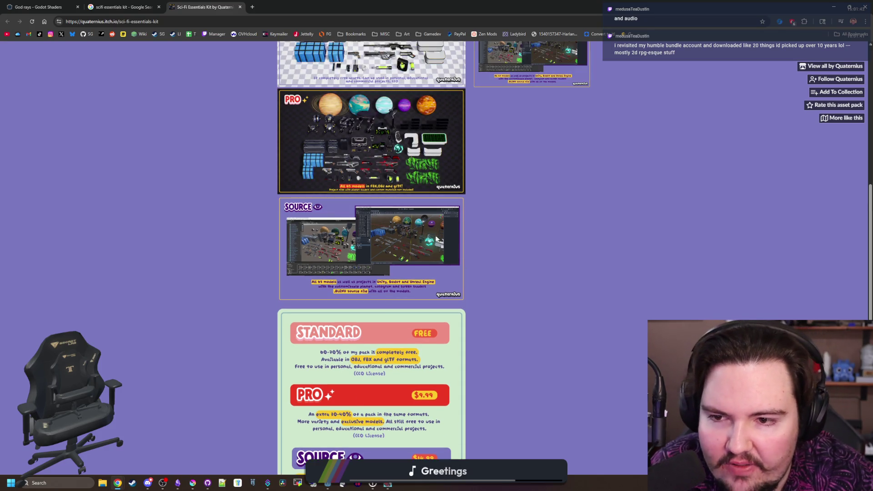
scroll(351, 248, down, 6)
scroll(352, 248, down, 2)
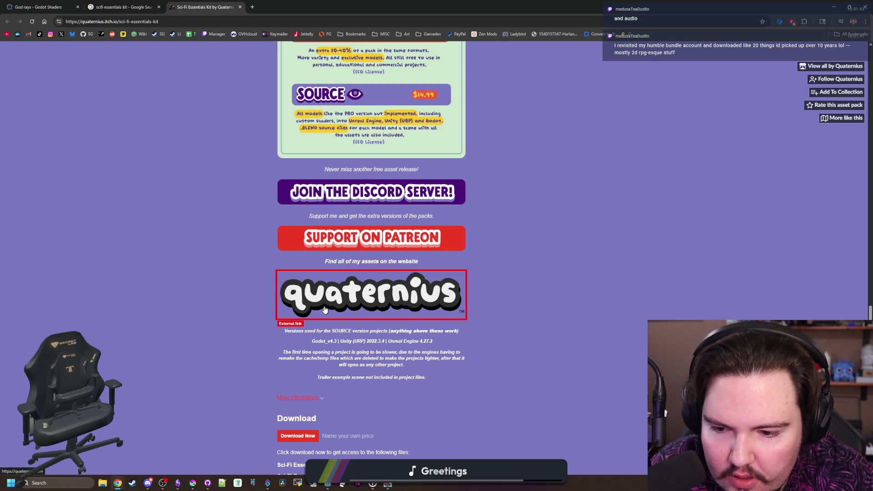
scroll(320, 325, down, 1)
- Expand More information and open the CC0 asset license listing in a new tab
click(318, 345)
scroll(317, 338, down, 2)
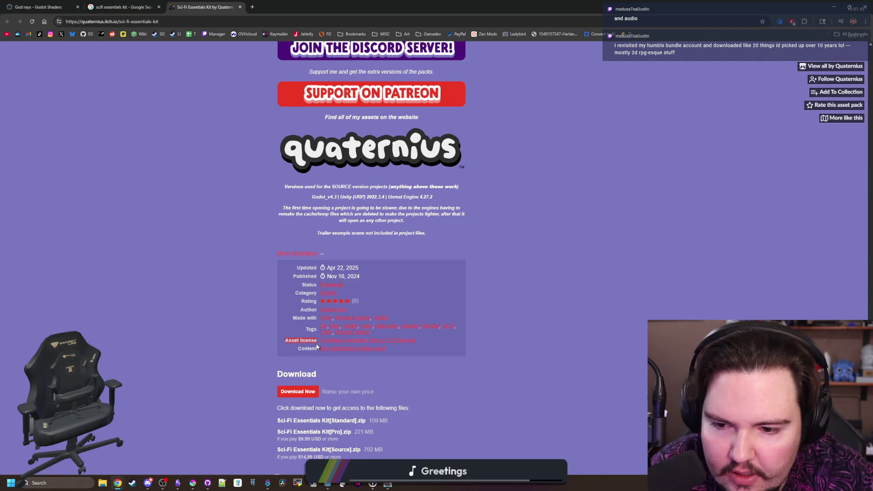
click(384, 340)
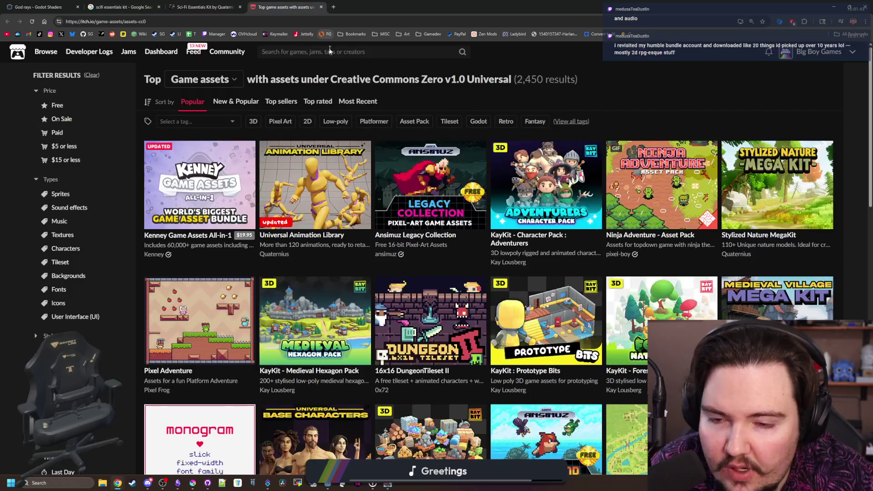
click(218, 5)
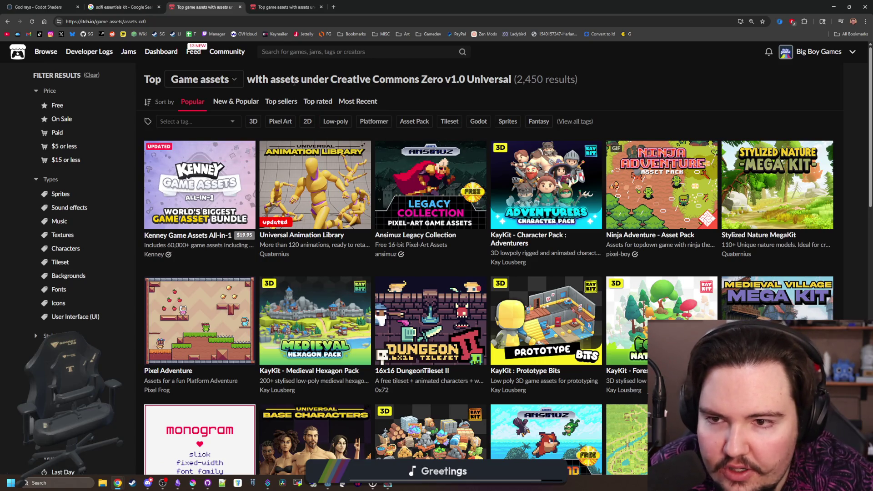
drag(249, 77, 580, 79)
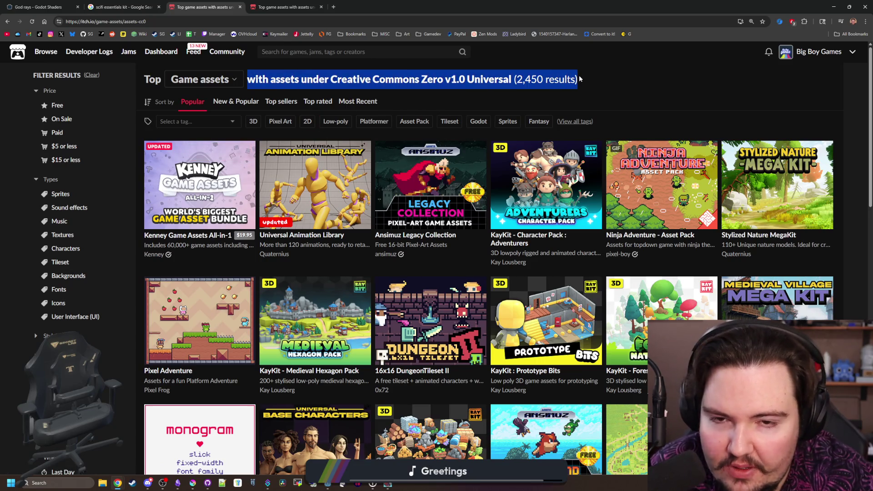
click(580, 79)
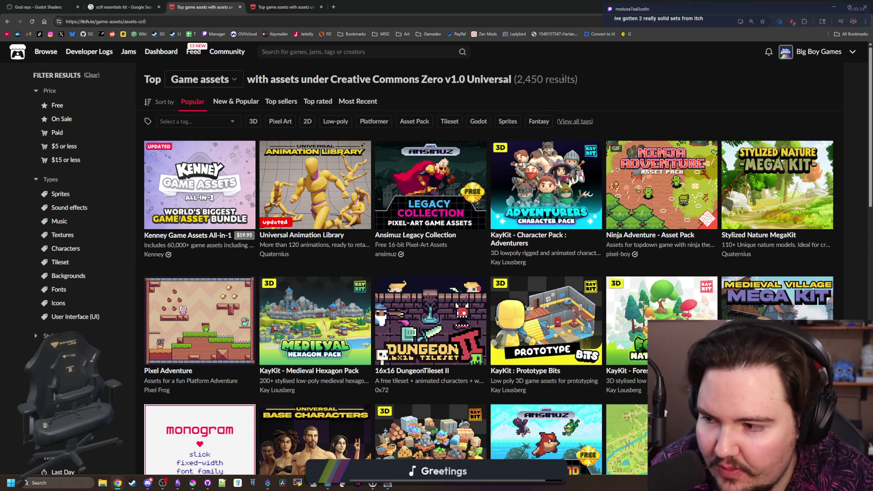
mouse_move(538, 169)
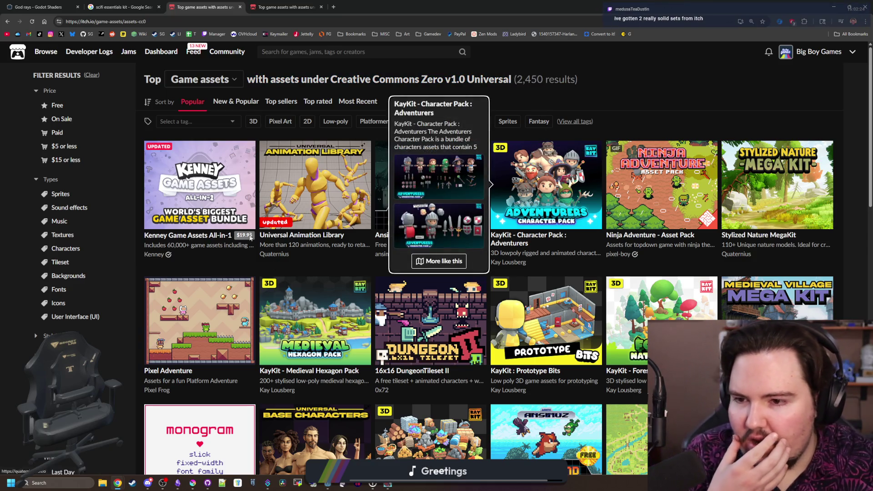
scroll(430, 214, down, 2)
scroll(430, 212, down, 12)
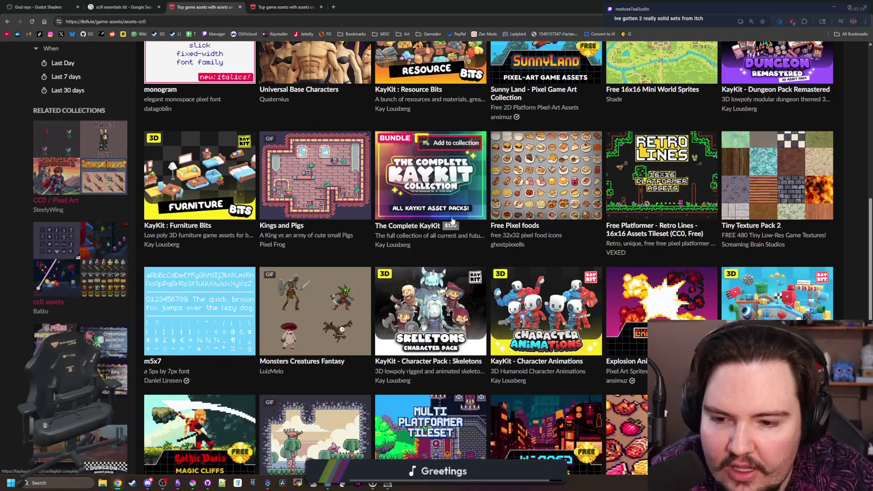
scroll(452, 220, down, 4)
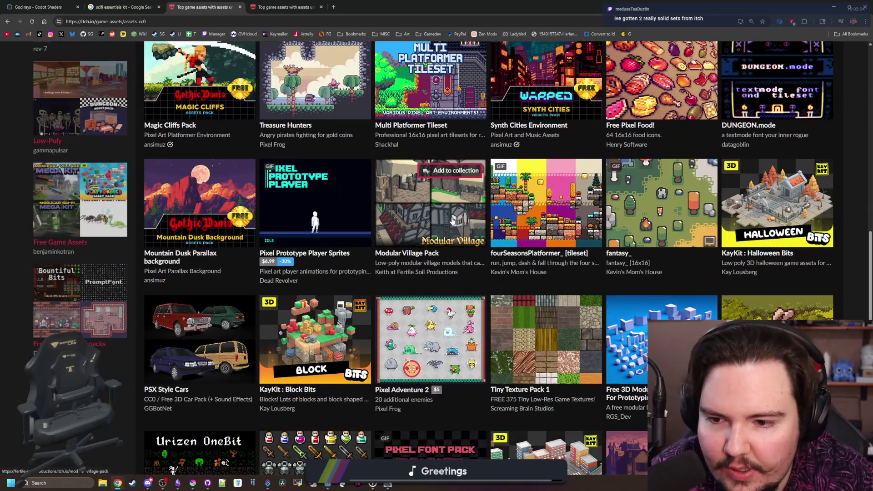
scroll(452, 220, down, 4)
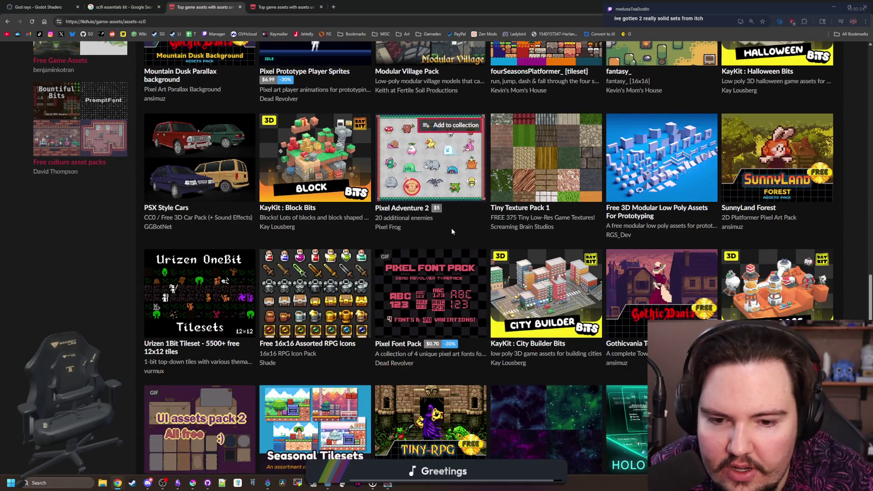
scroll(451, 218, down, 3)
scroll(451, 218, down, 15)
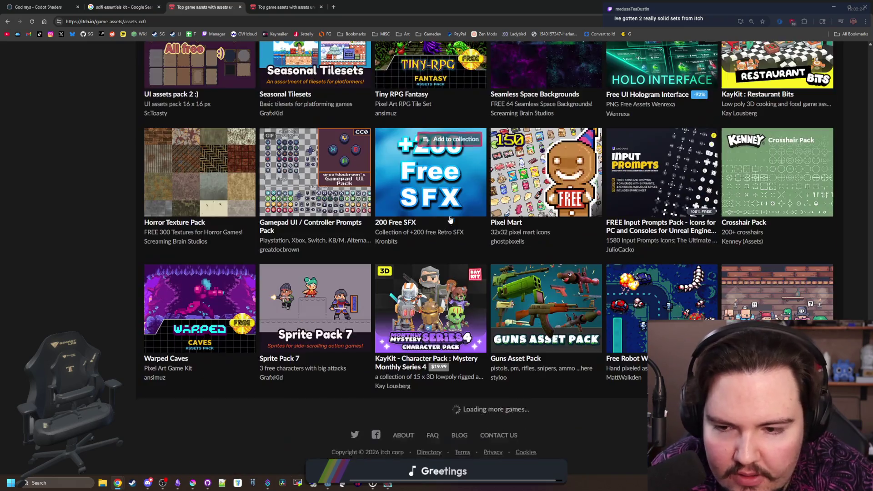
scroll(448, 220, down, 3)
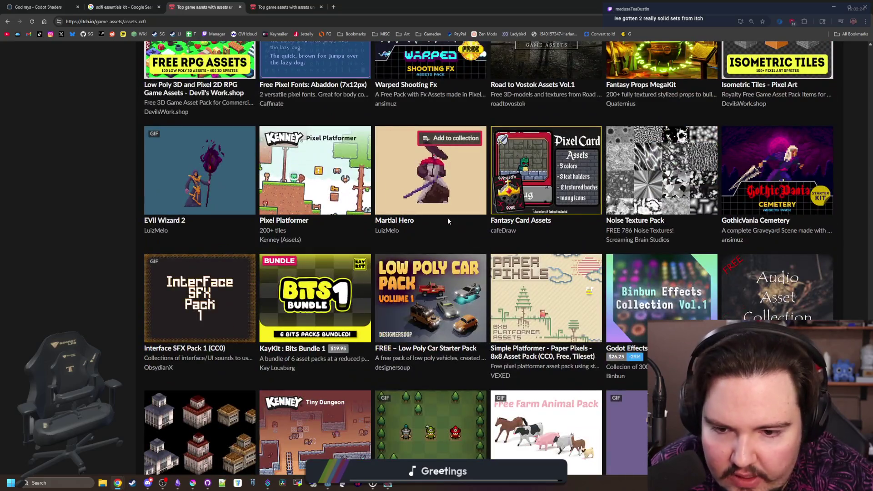
scroll(446, 221, down, 5)
scroll(443, 222, down, 10)
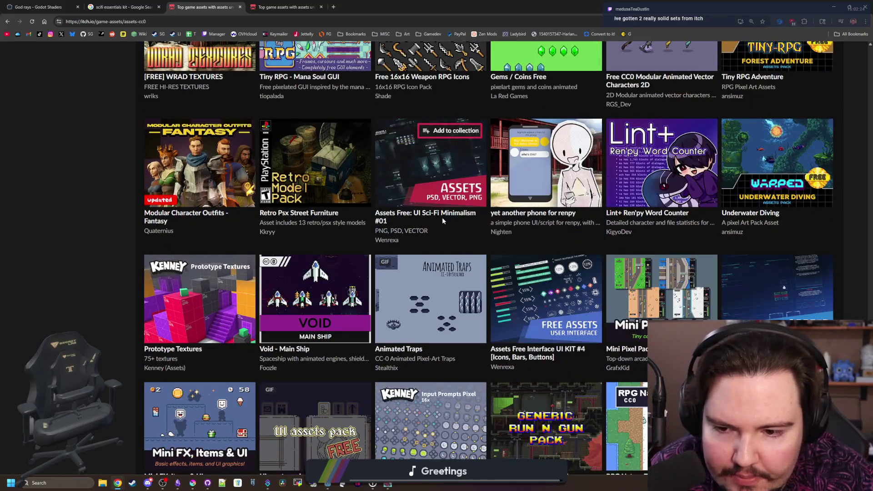
scroll(442, 217, down, 14)
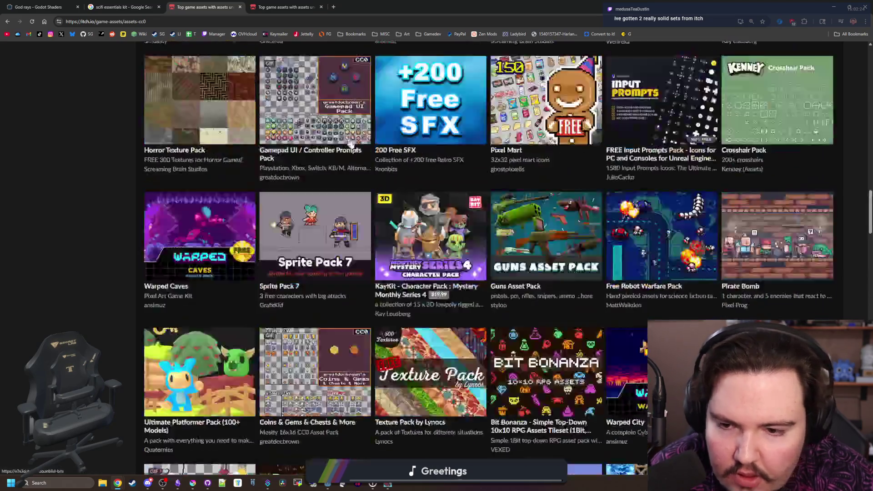
key(Home)
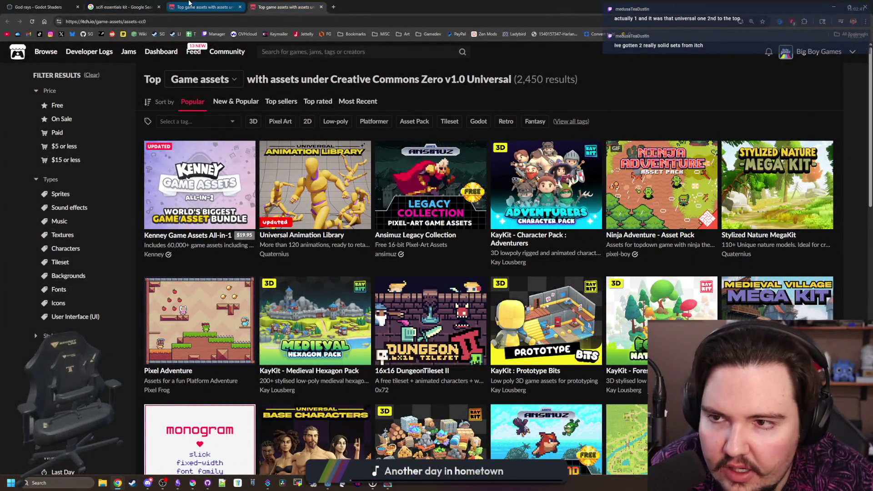
- Return to the Sci-Fi Essentials Kit page and open Quaternius's creator page
key(alt+Left)
scroll(256, 101, up, 15)
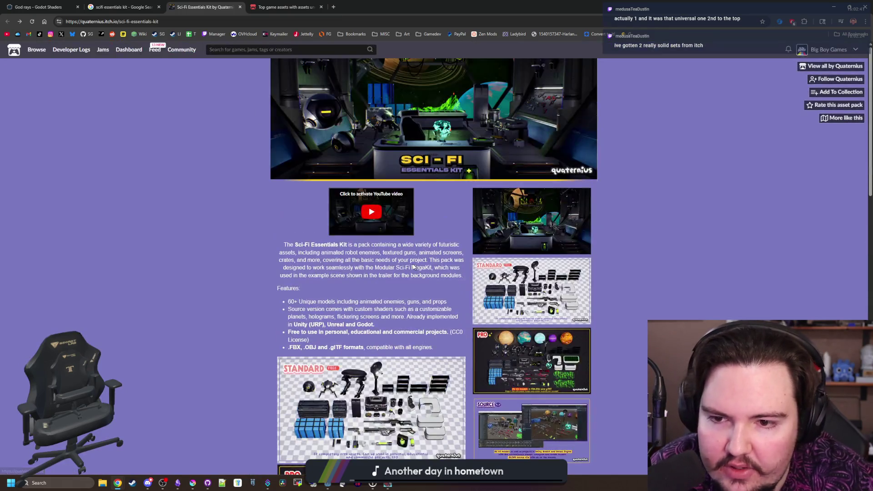
scroll(406, 251, down, 5)
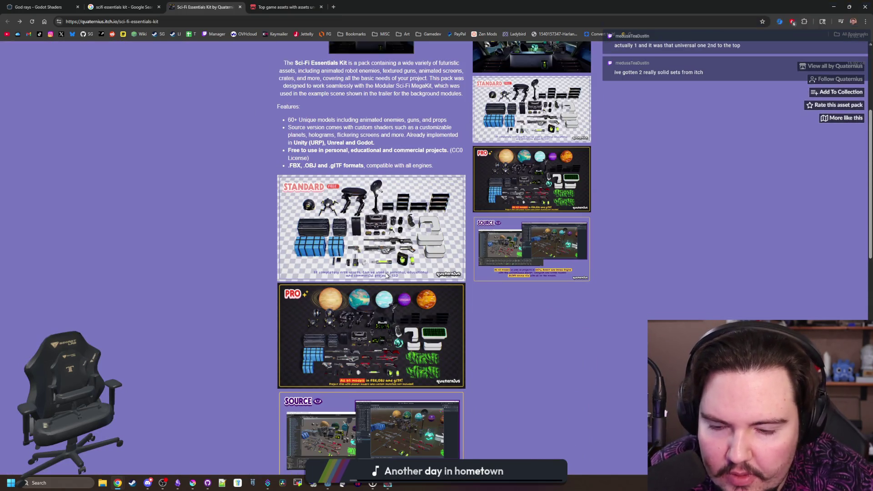
scroll(377, 334, up, 5)
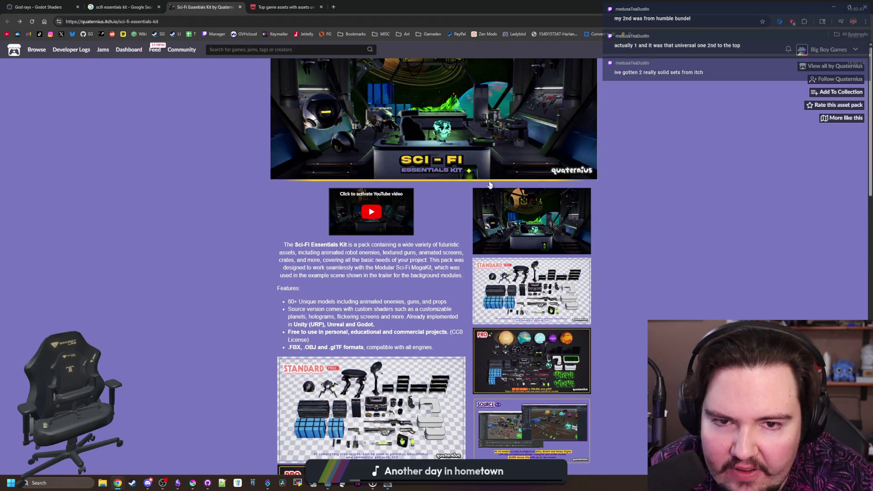
click(836, 67)
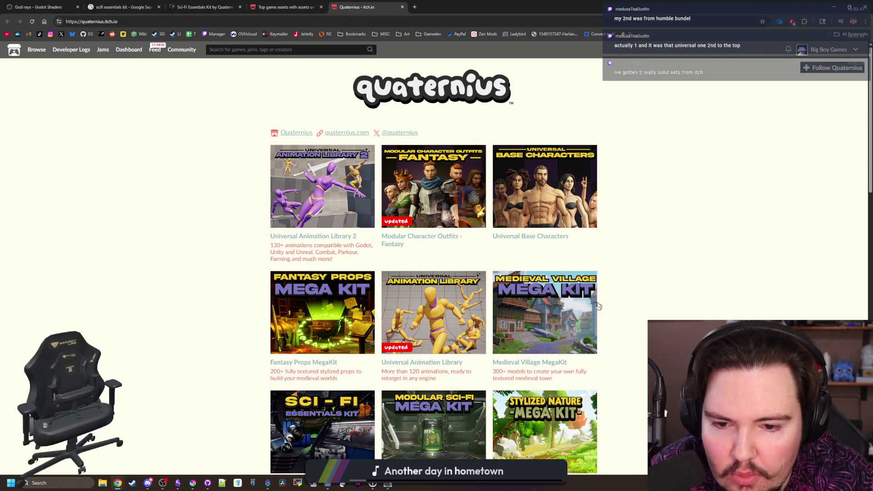
- Open the Sci-Fi Essentials Kit and Modular Sci-Fi MegaKit in background tabs, then view the MegaKit
scroll(555, 236, down, 2)
scroll(445, 315, down, 1)
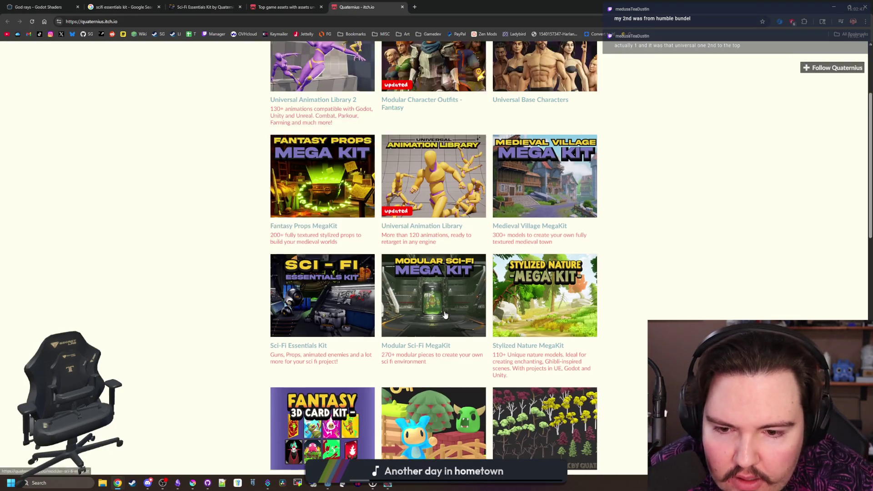
scroll(446, 315, down, 1)
middle_click(323, 269)
middle_click(435, 264)
scroll(435, 261, down, 13)
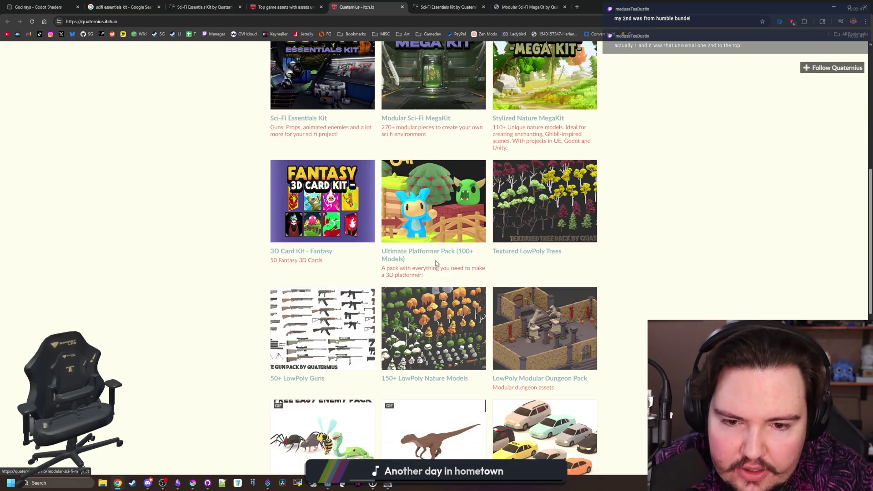
click(506, 5)
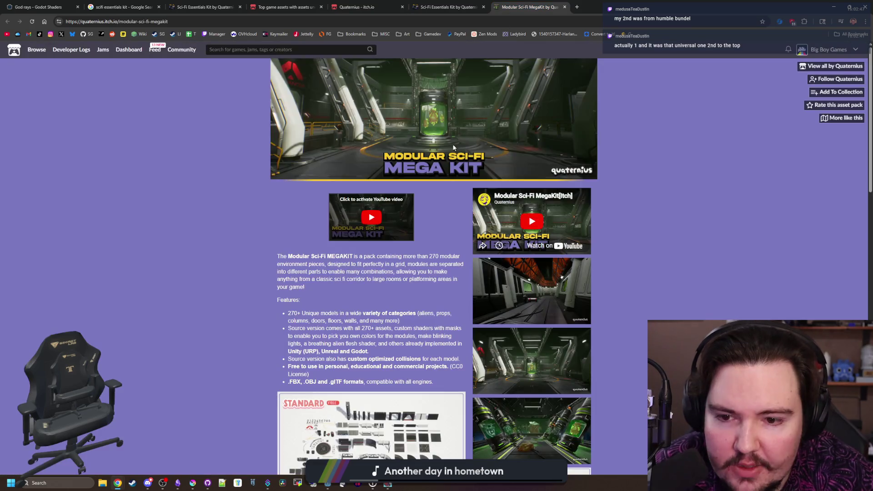
scroll(451, 326, down, 7)
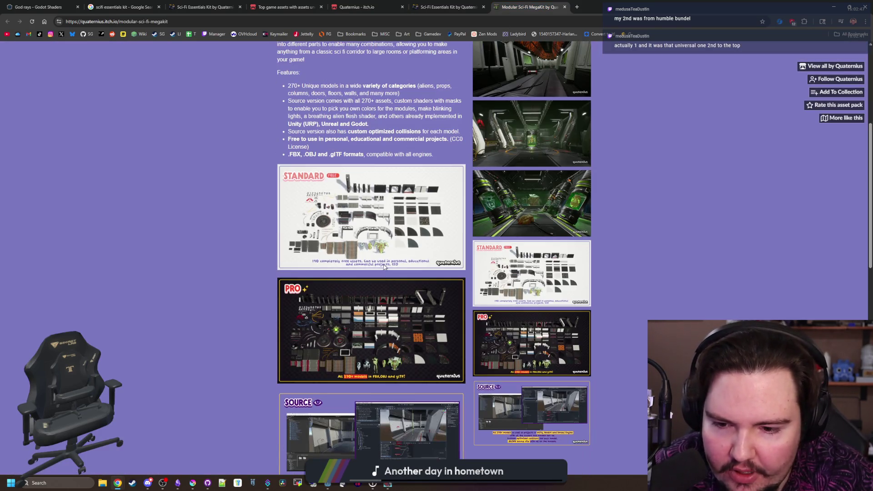
scroll(388, 240, up, 5)
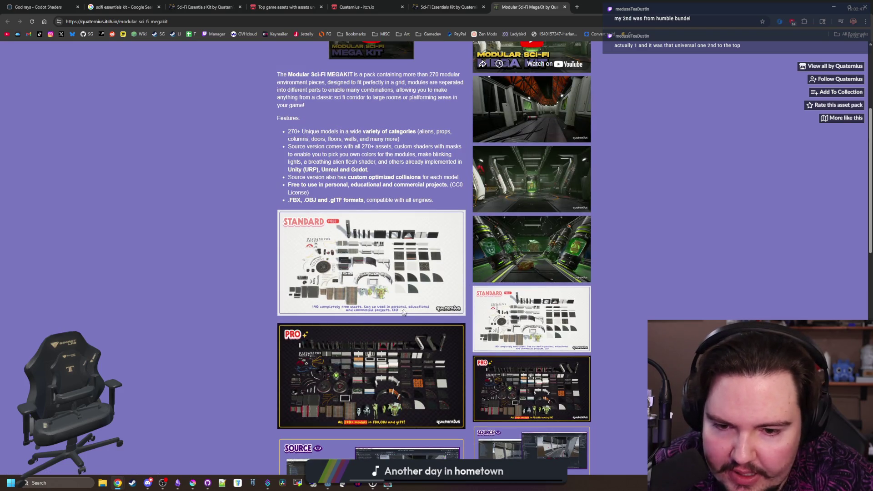
click(541, 207)
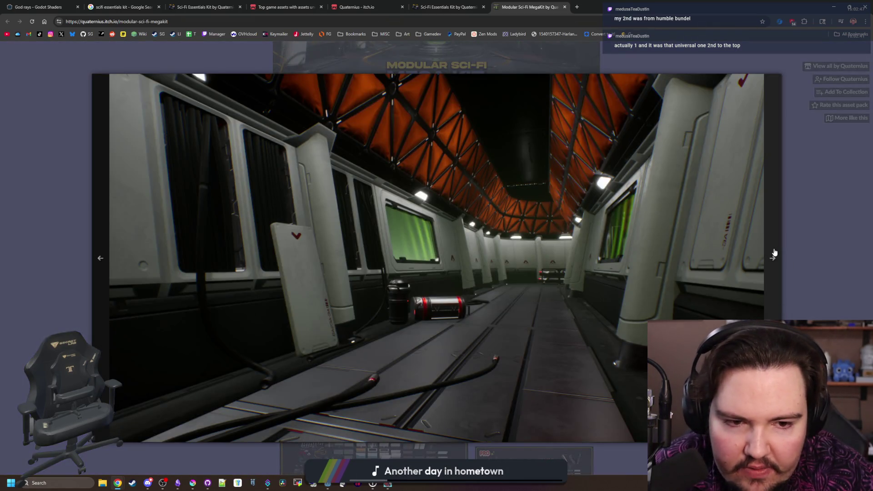
click(774, 253)
click(774, 252)
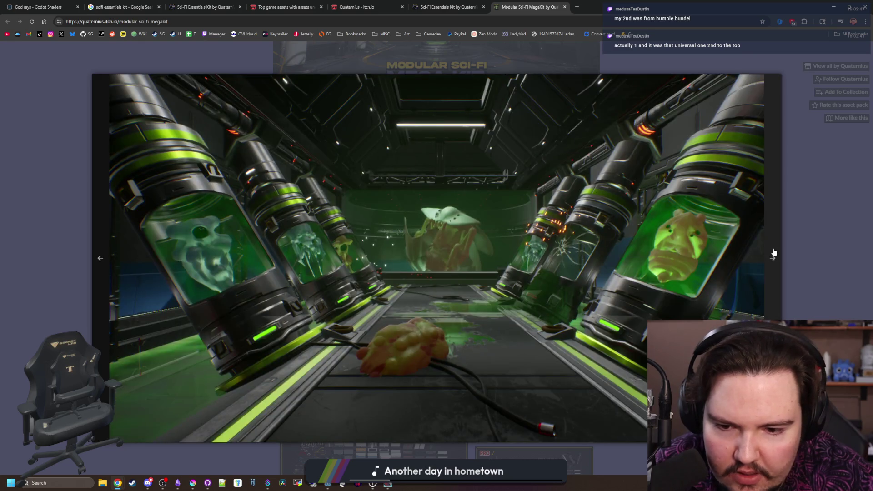
click(773, 253)
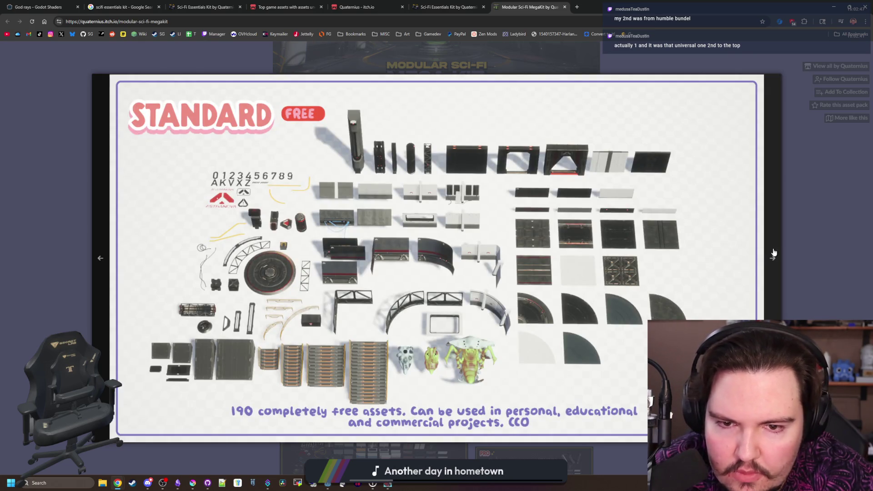
click(774, 252)
click(773, 252)
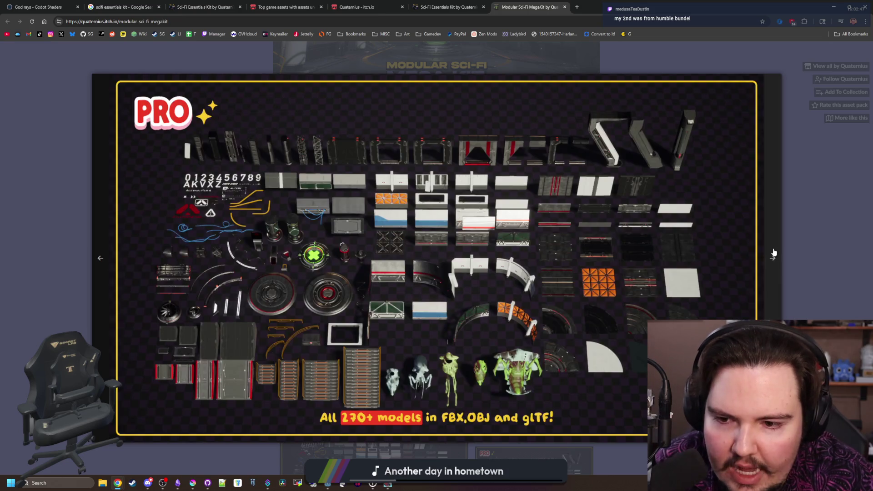
click(773, 253)
click(774, 253)
click(774, 253)
click(774, 253)
click(773, 253)
click(774, 253)
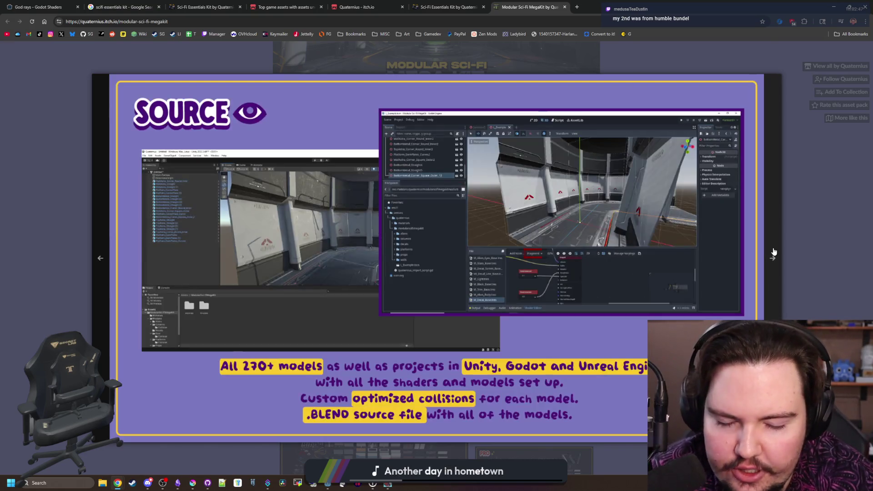
click(774, 253)
click(774, 253)
click(774, 253)
click(774, 253)
click(773, 253)
click(774, 253)
click(773, 253)
click(774, 252)
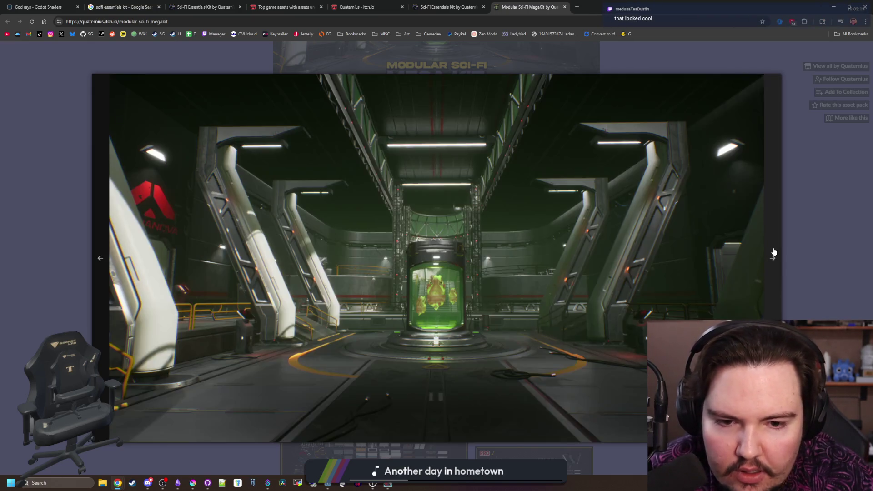
click(774, 252)
click(774, 253)
click(773, 252)
click(774, 253)
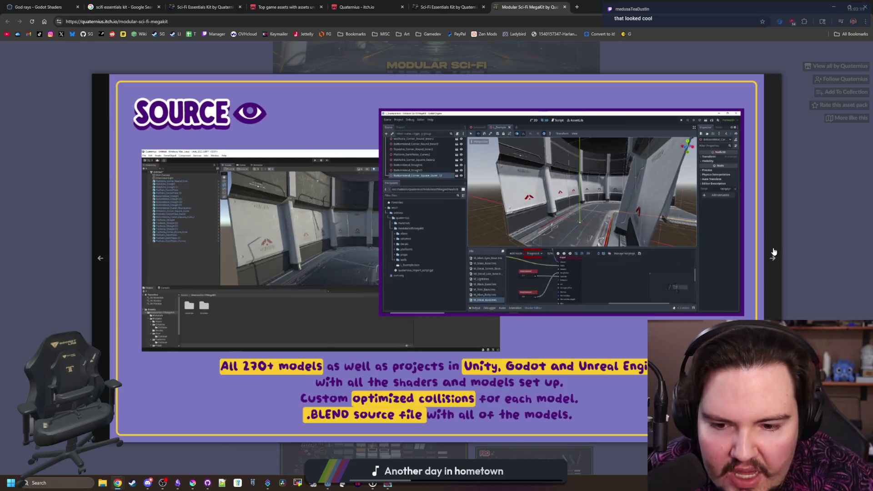
click(774, 253)
click(774, 253)
key(Escape)
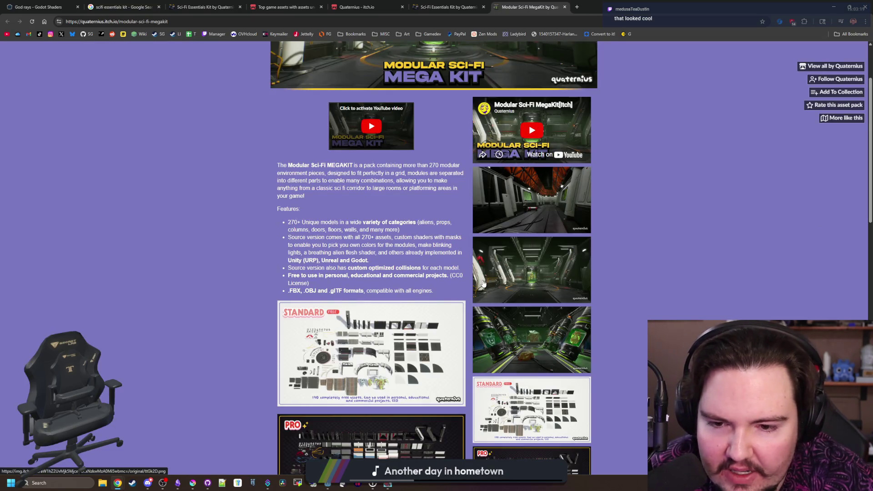
scroll(433, 262, down, 2)
scroll(433, 263, down, 2)
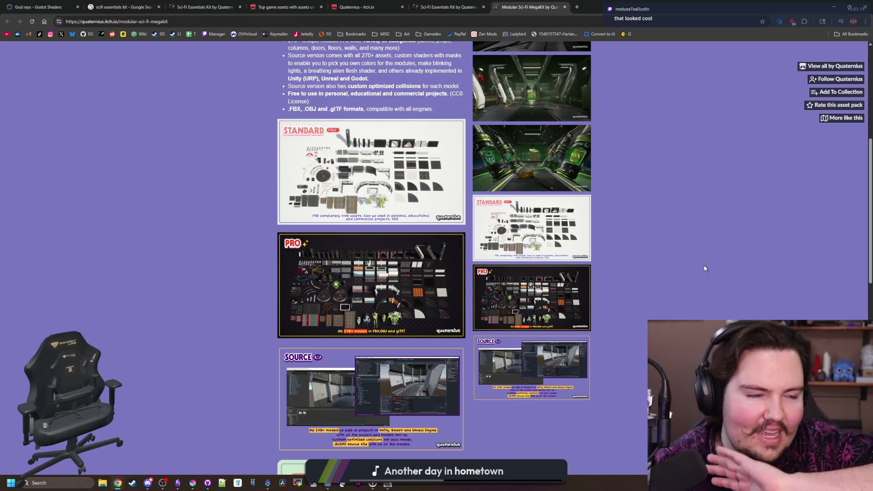
scroll(705, 268, up, 6)
- Visit the account's creator profile and the itch.io home page, then open the Creator Dashboard
click(822, 50)
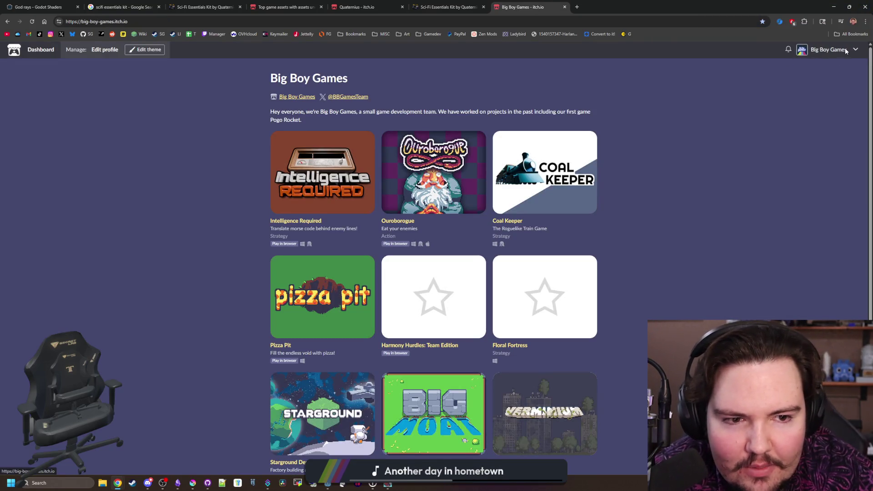
click(15, 49)
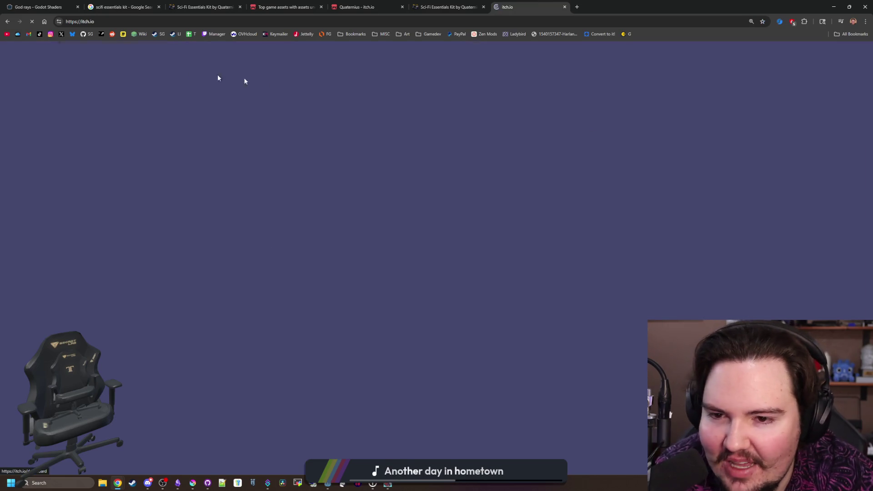
click(853, 53)
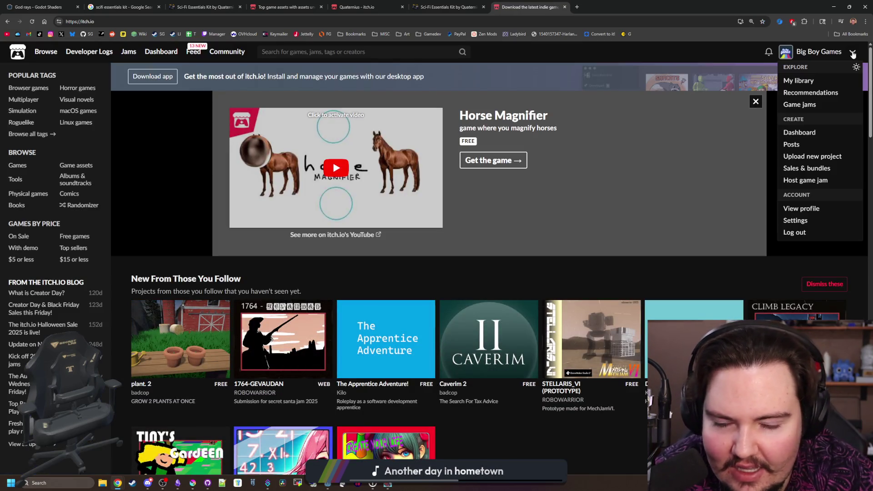
click(804, 136)
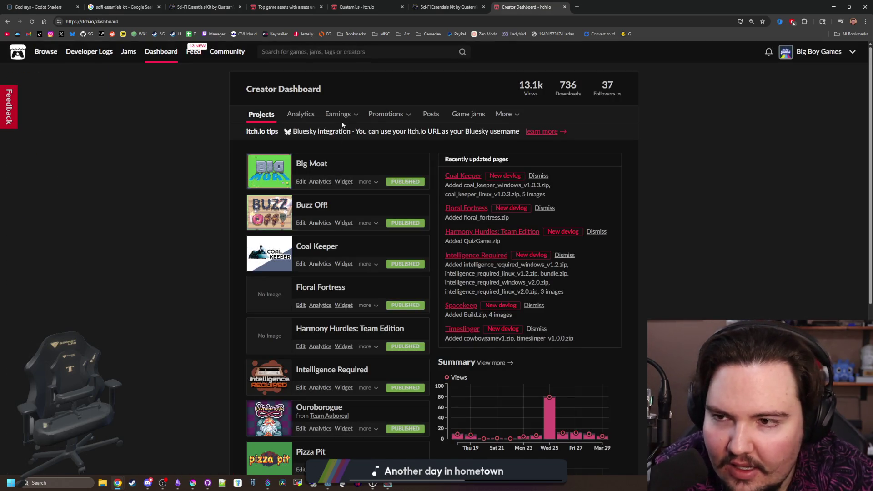
- Look through the Big Boy Games creator page, then switch back to the Quaternius tab
mouse_move(47, 54)
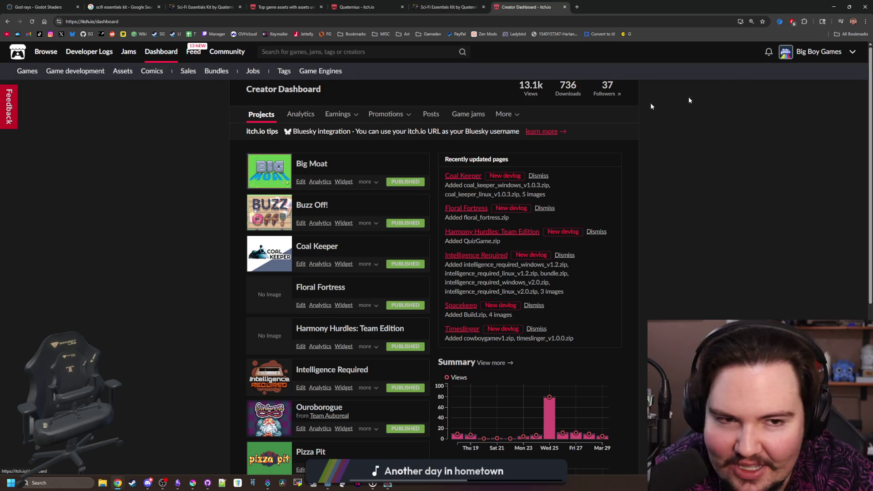
click(819, 51)
scroll(559, 186, down, 3)
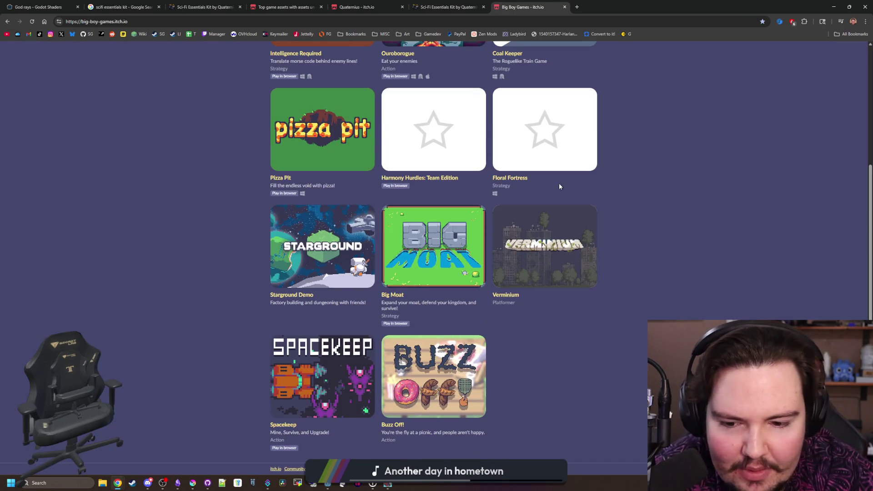
scroll(178, 207, up, 4)
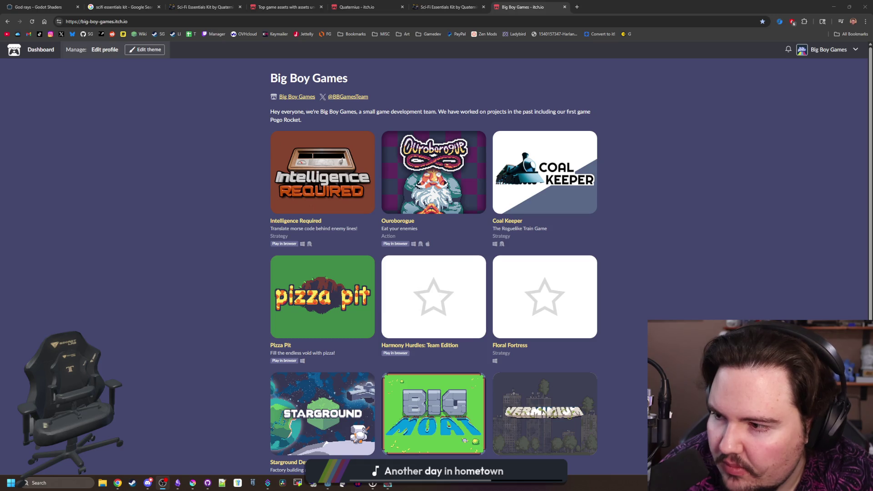
click(130, 199)
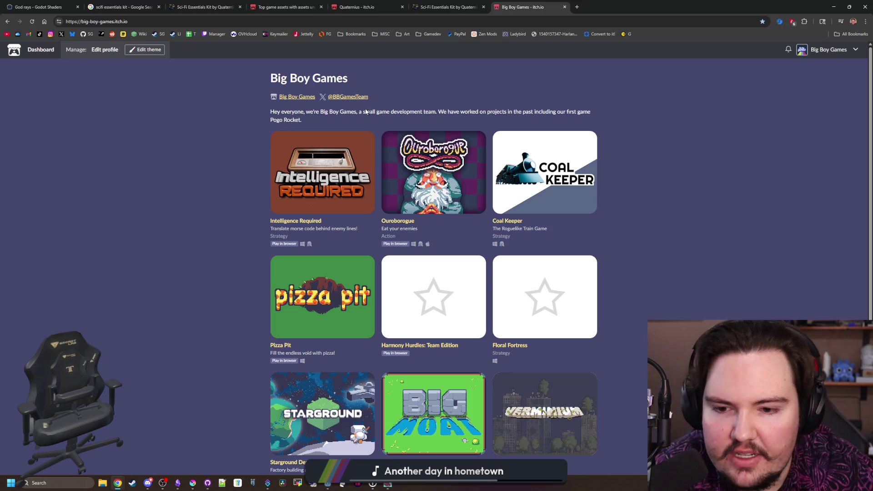
scroll(209, 191, down, 3)
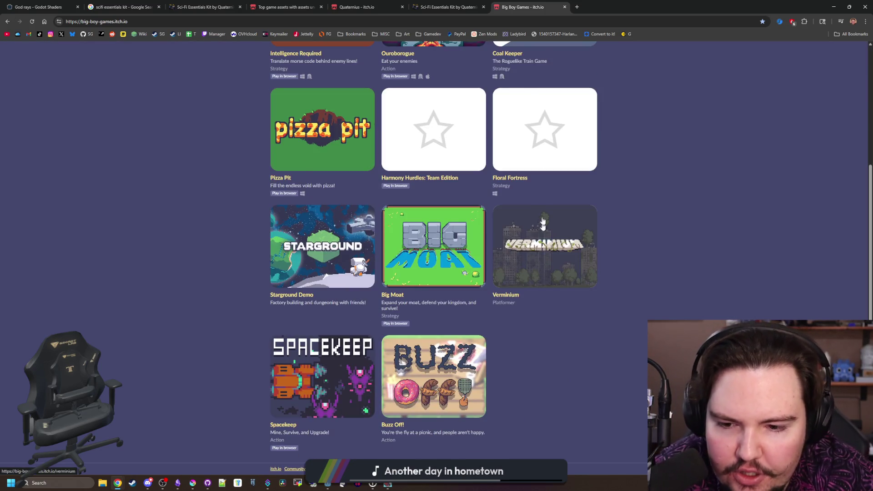
scroll(604, 236, up, 3)
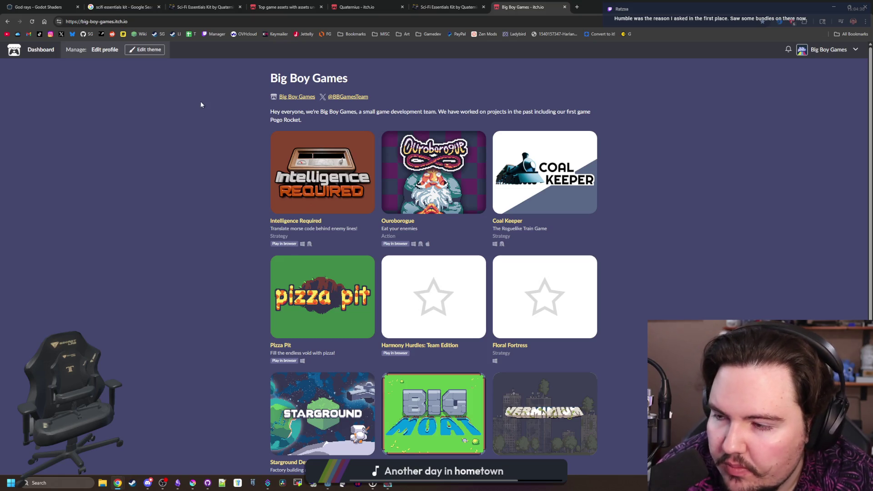
click(426, 3)
click(359, 7)
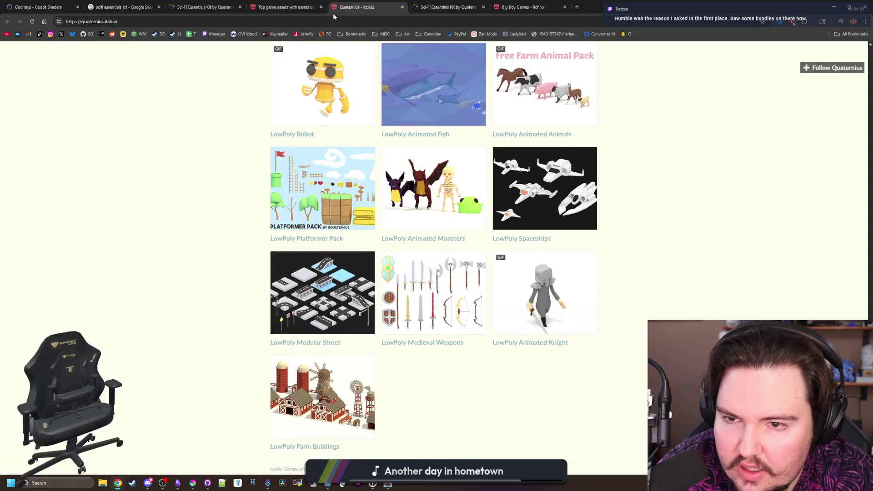
scroll(323, 202, up, 10)
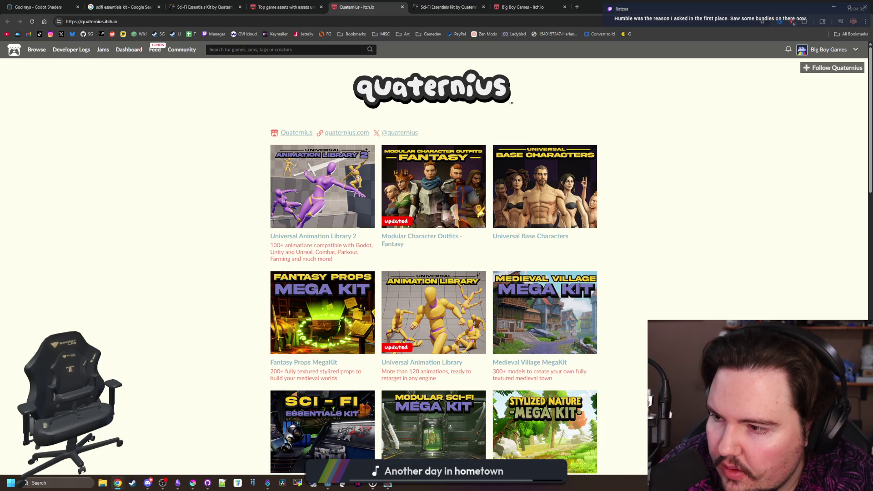
scroll(207, 226, down, 1)
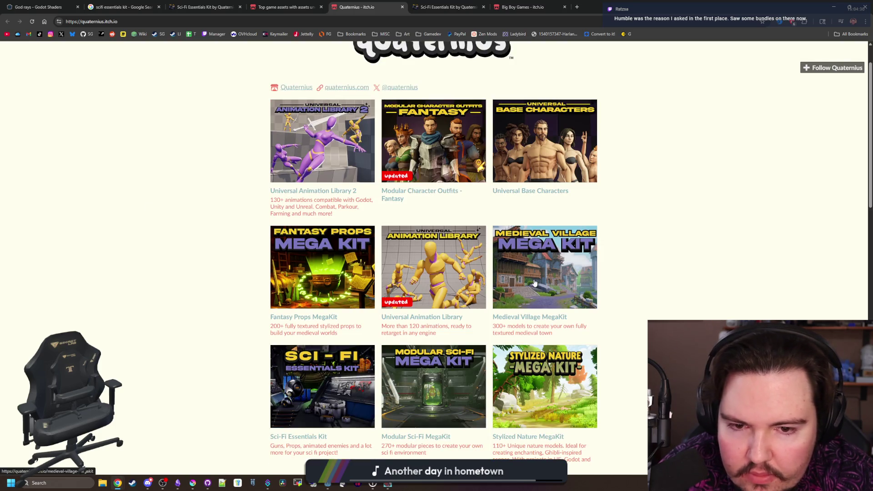
scroll(535, 283, down, 9)
scroll(359, 230, down, 6)
scroll(359, 229, down, 2)
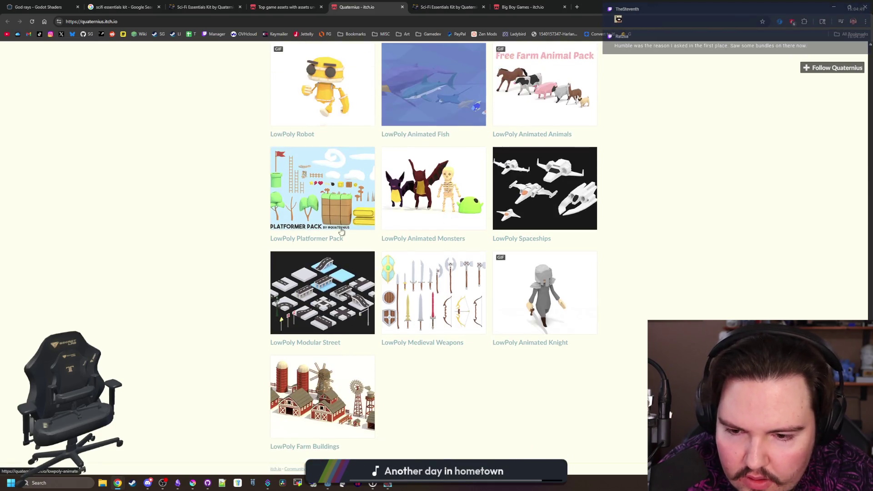
key(Home)
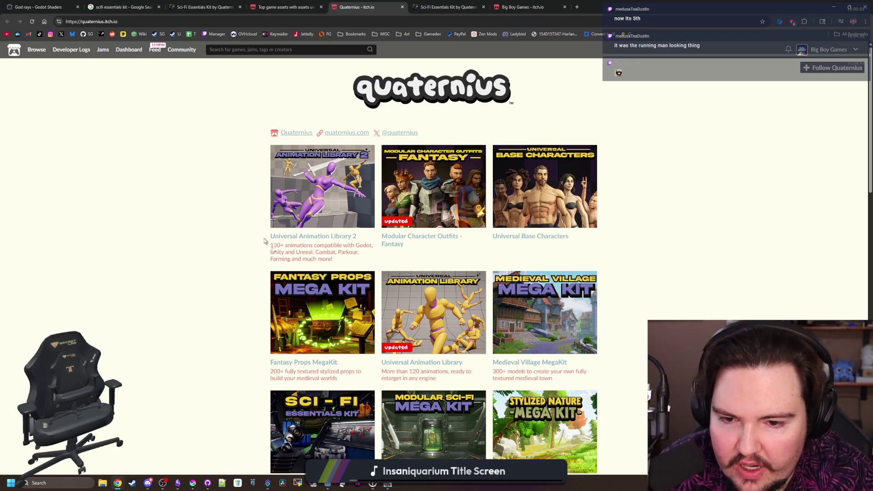
scroll(253, 224, down, 2)
click(438, 218)
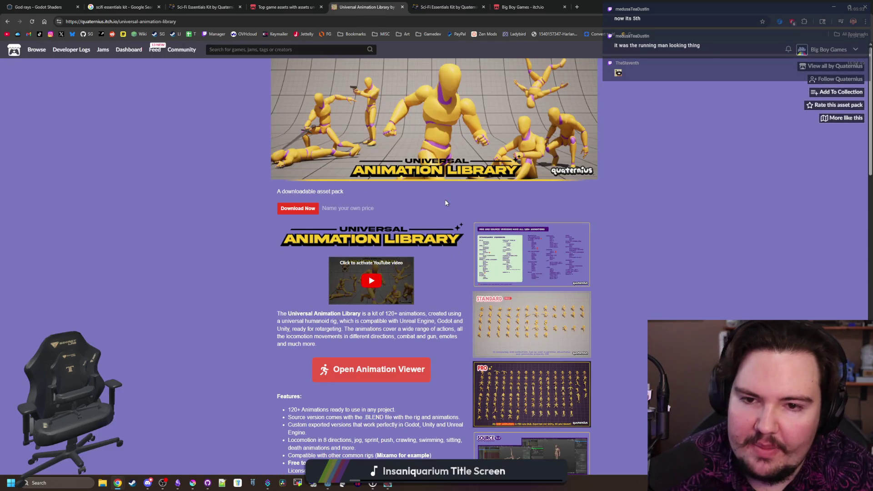
scroll(445, 203, down, 1)
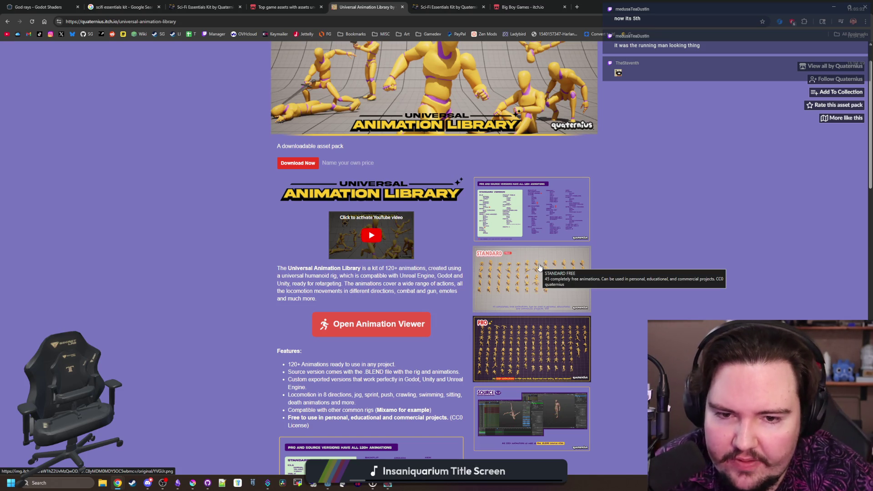
click(535, 235)
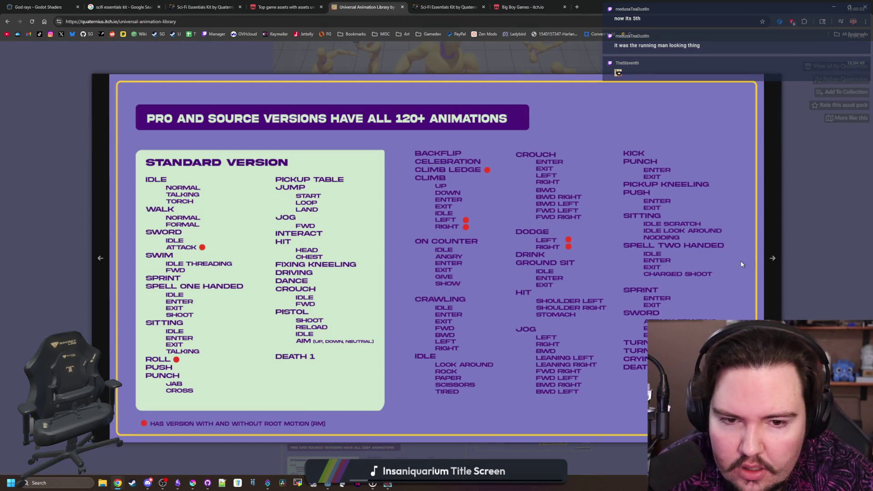
click(772, 258)
click(771, 258)
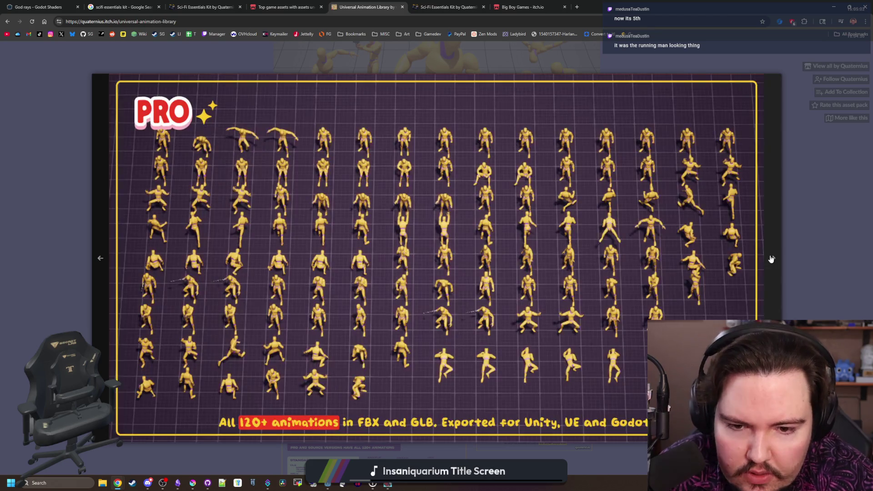
click(772, 258)
click(772, 259)
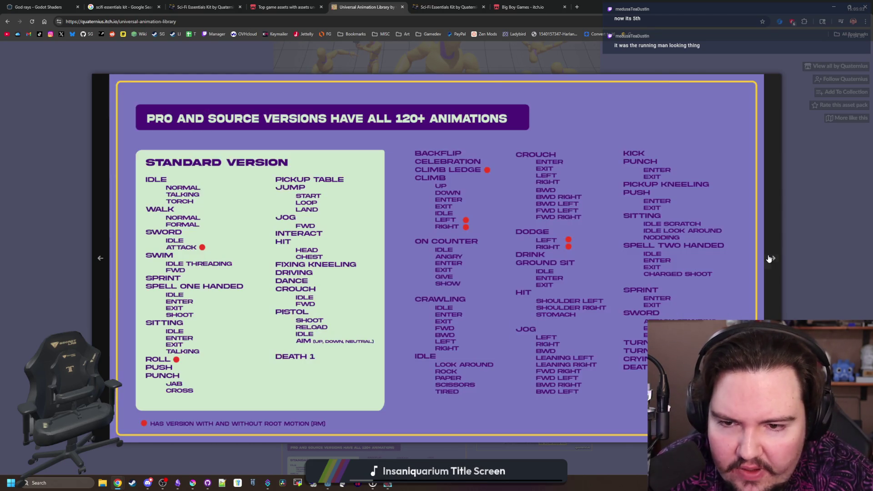
click(771, 259)
click(100, 253)
click(99, 253)
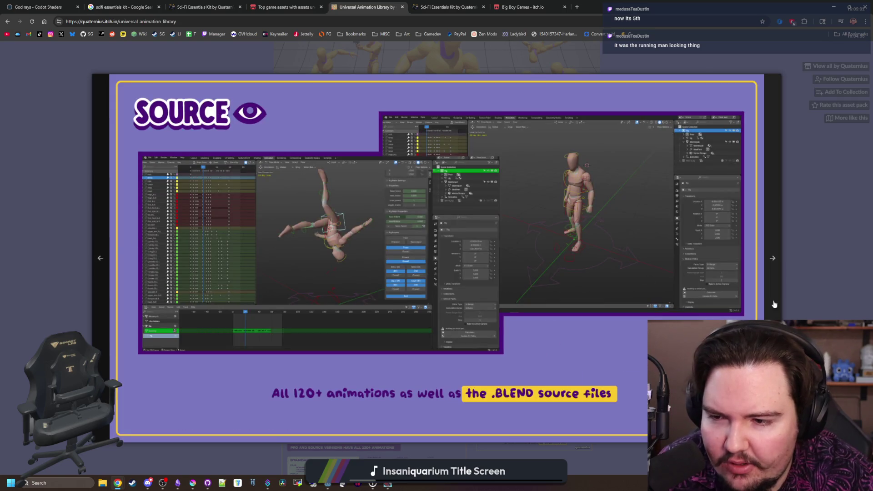
click(779, 272)
click(778, 273)
click(778, 273)
click(779, 272)
click(801, 268)
scroll(350, 201, down, 15)
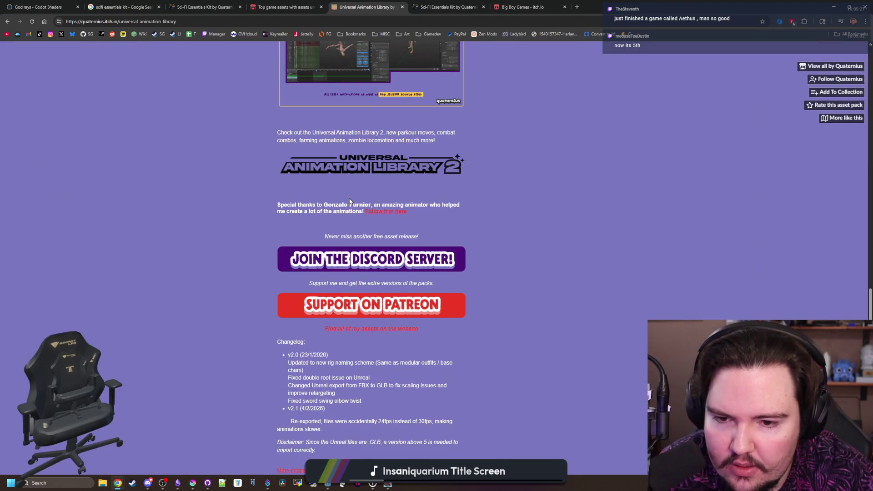
scroll(350, 201, down, 4)
scroll(351, 201, up, 8)
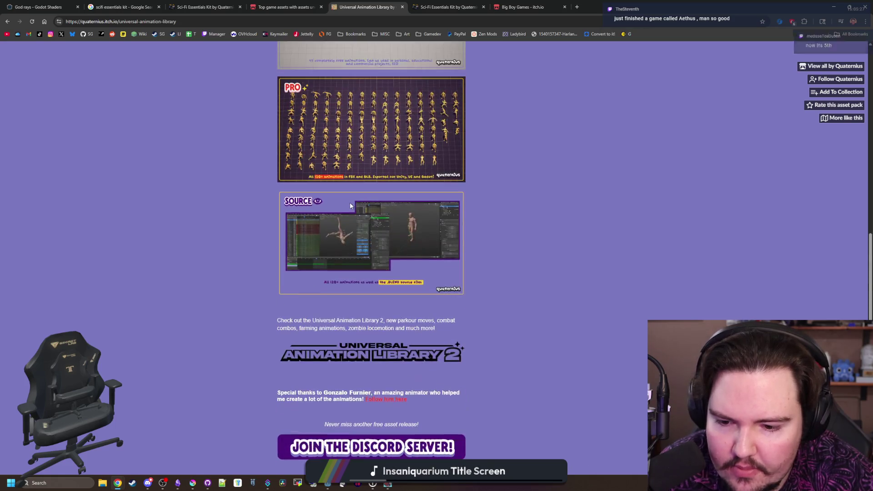
scroll(439, 345, up, 15)
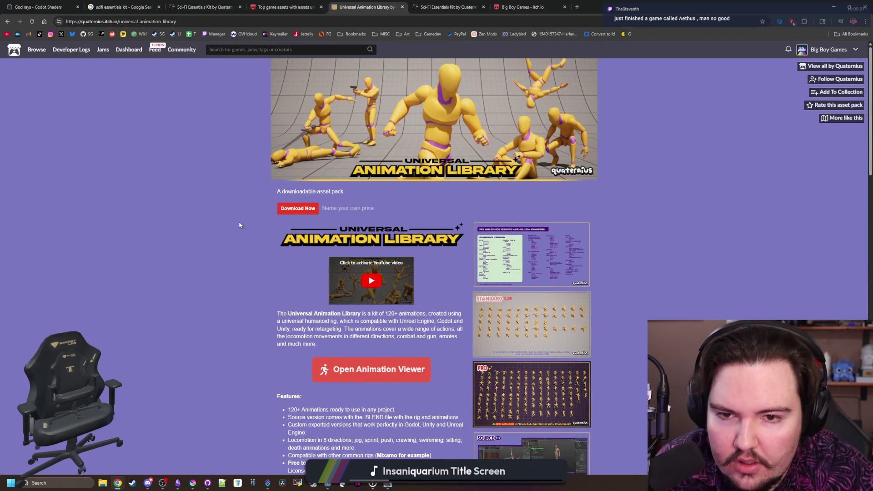
key(alt+Left)
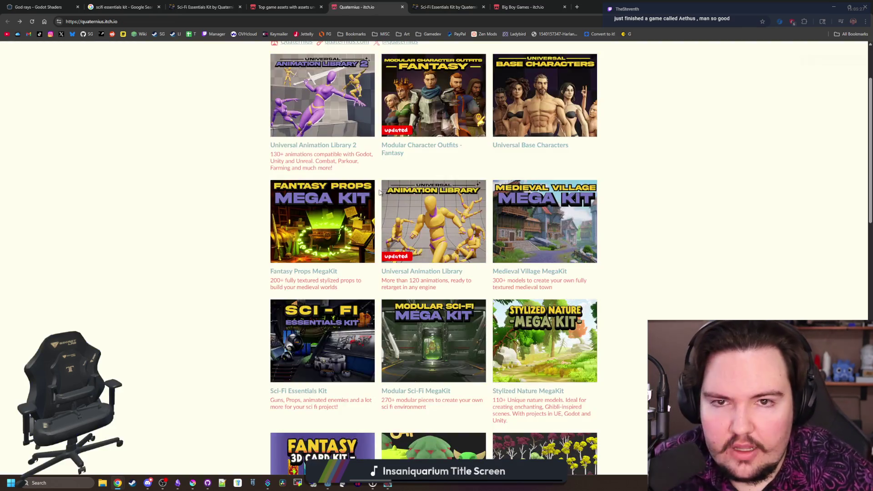
- Filter the CC0 top game assets listing to Free, leaving 2,109 results
scroll(379, 181, down, 7)
scroll(380, 181, down, 5)
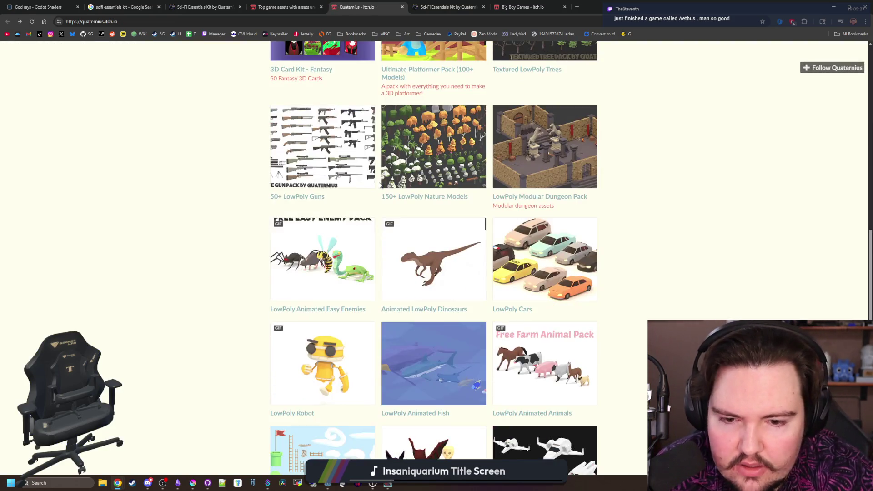
scroll(266, 95, up, 15)
scroll(266, 94, down, 1)
scroll(266, 94, up, 1)
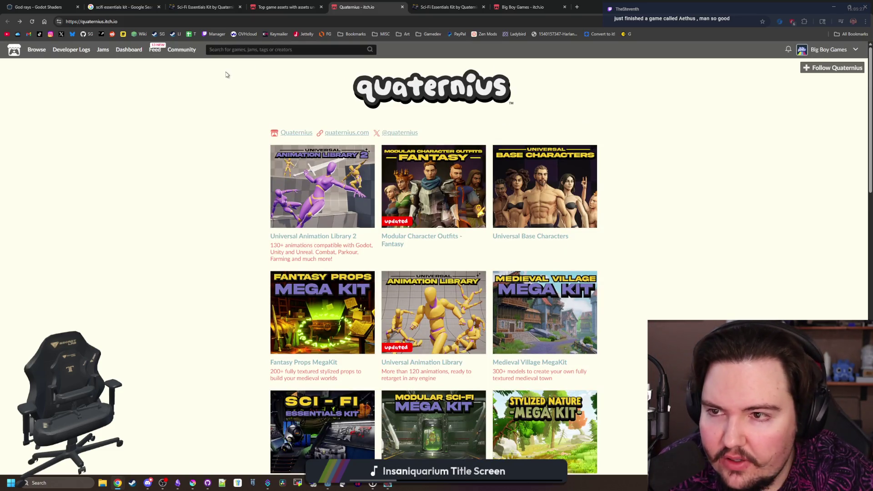
click(287, 7)
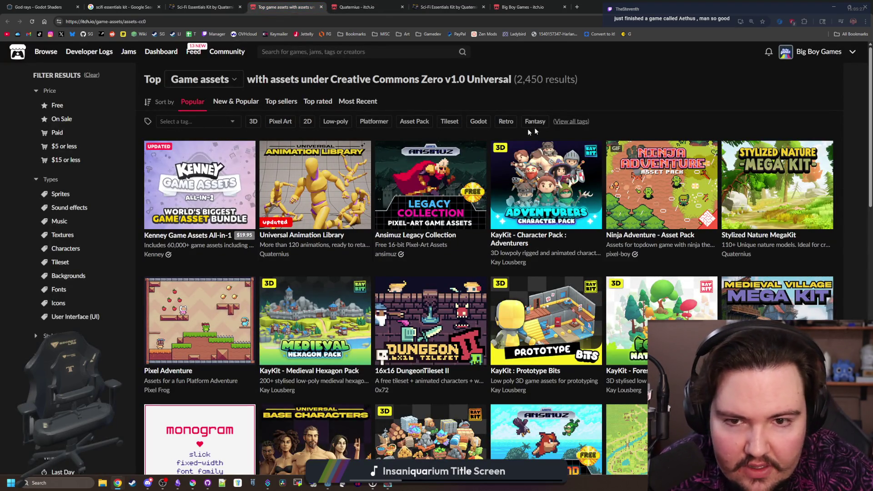
click(58, 106)
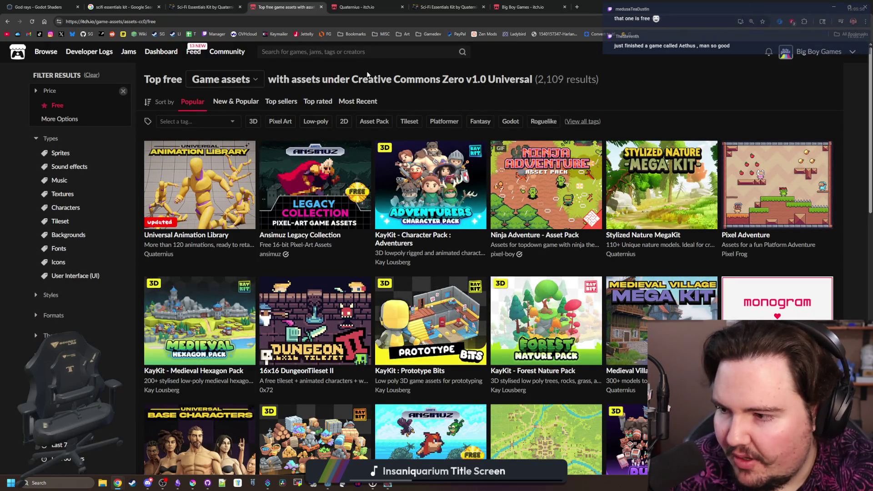
- Search the web for 'aethus game' in a new tab
click(577, 7)
text(aethus game)
key(Return)
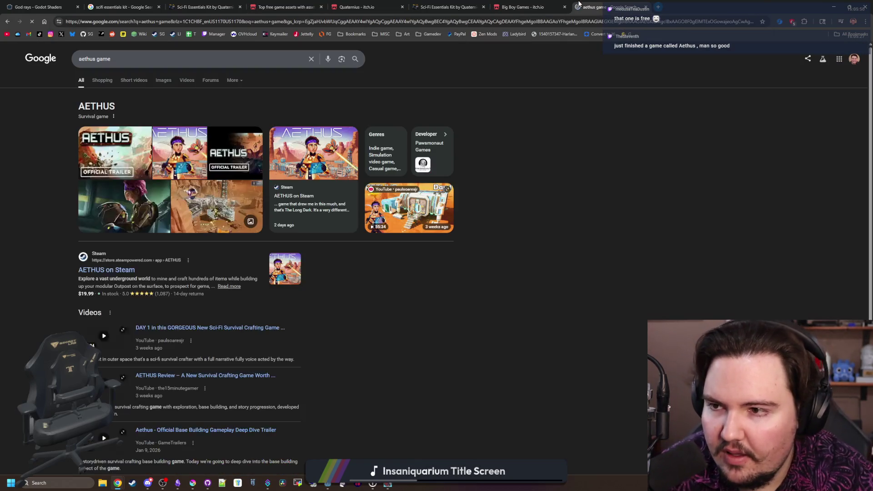
- Open the AETHUS Steam page and page through its screenshots full-screen
click(120, 269)
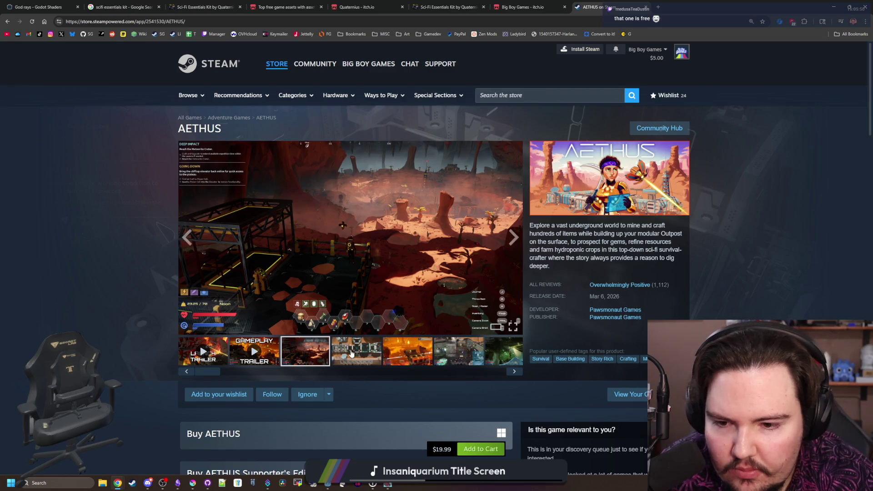
click(351, 354)
click(451, 268)
click(768, 265)
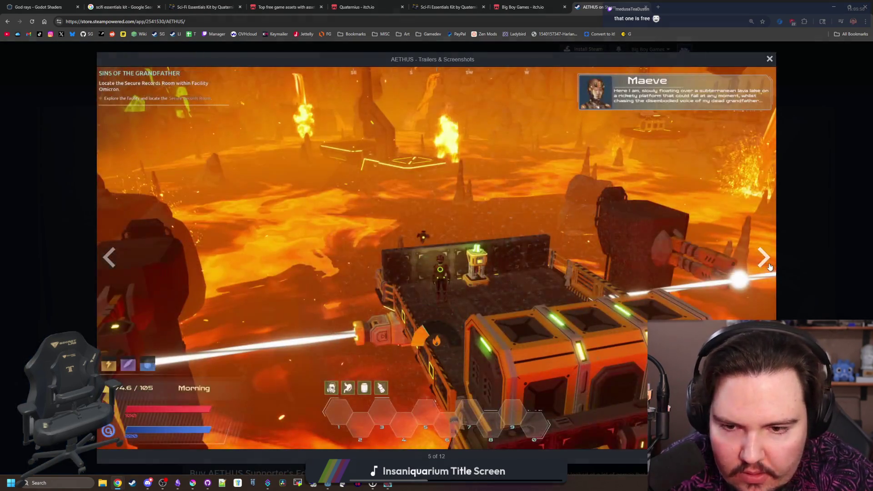
click(769, 267)
click(770, 267)
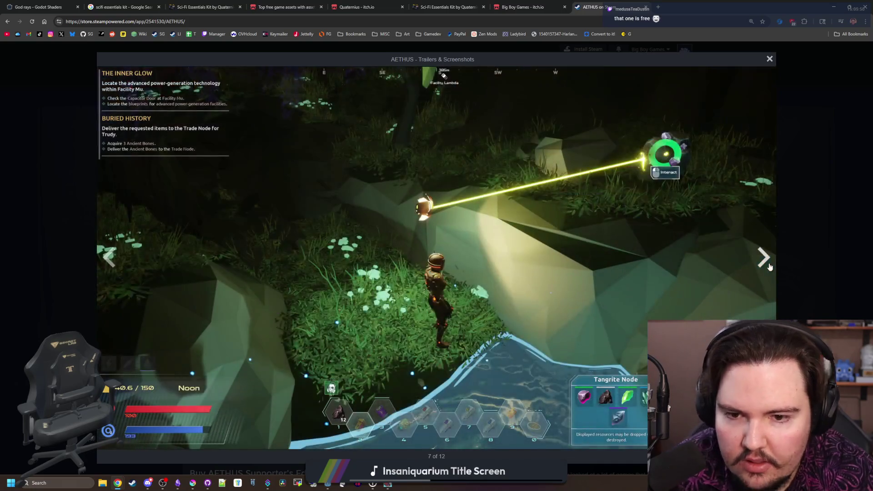
click(769, 267)
click(769, 267)
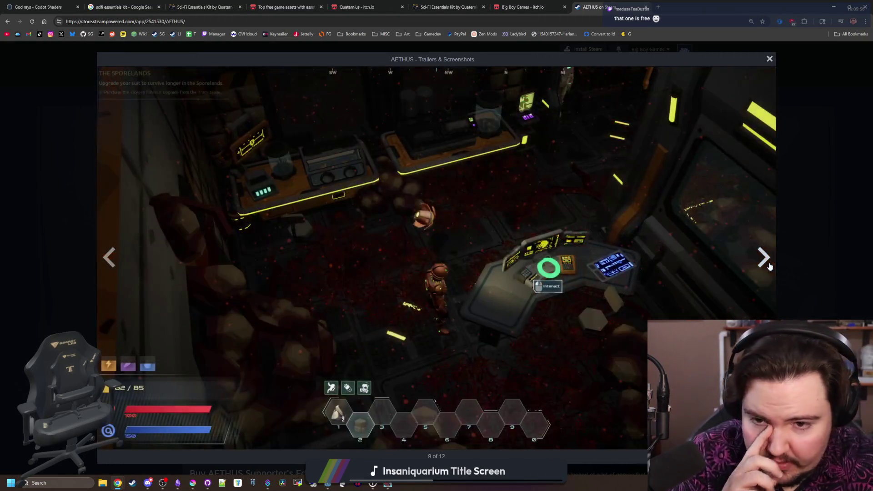
click(769, 267)
click(770, 267)
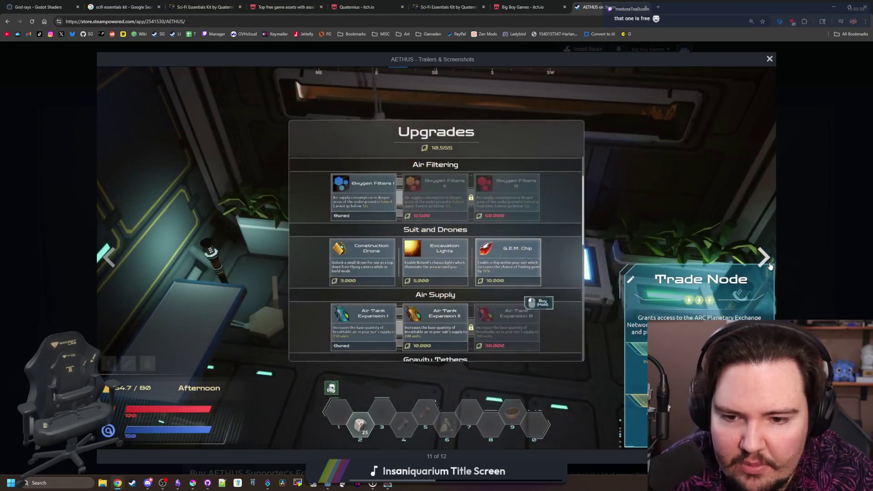
click(769, 266)
click(760, 259)
click(761, 259)
click(814, 205)
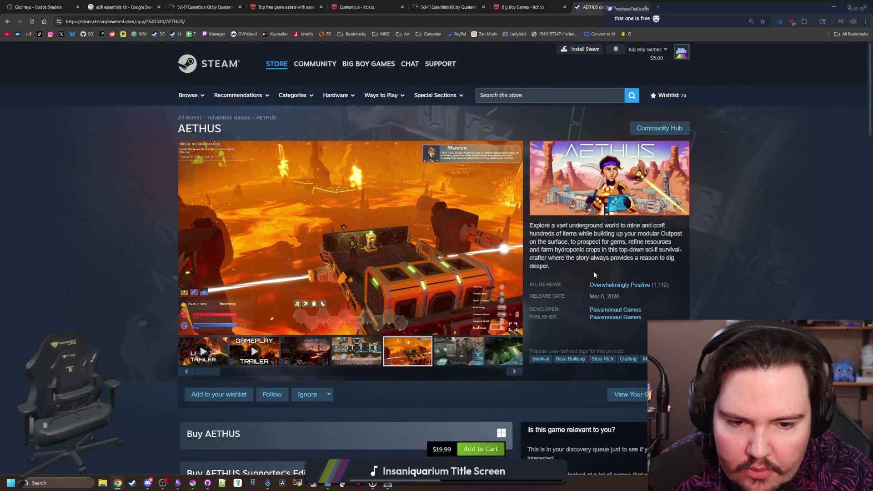
- Add AETHUS to the wishlist and follow it, bringing the wishlist to 25
scroll(585, 302, down, 5)
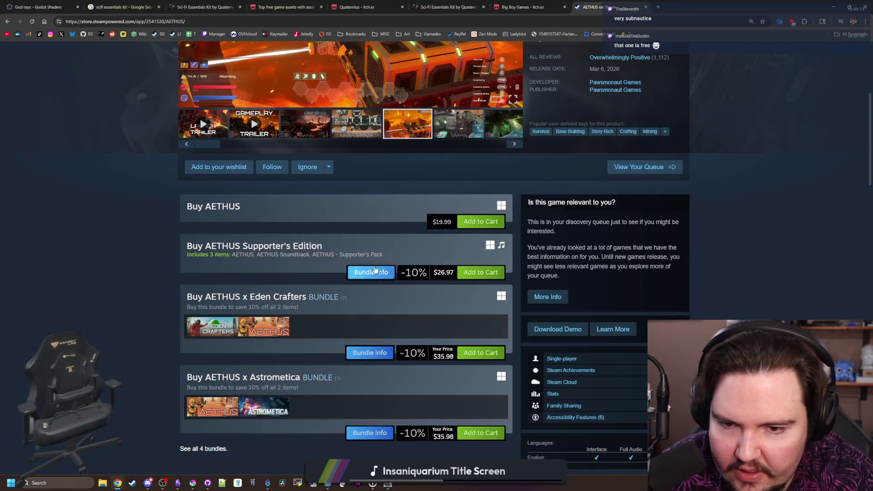
scroll(443, 241, down, 15)
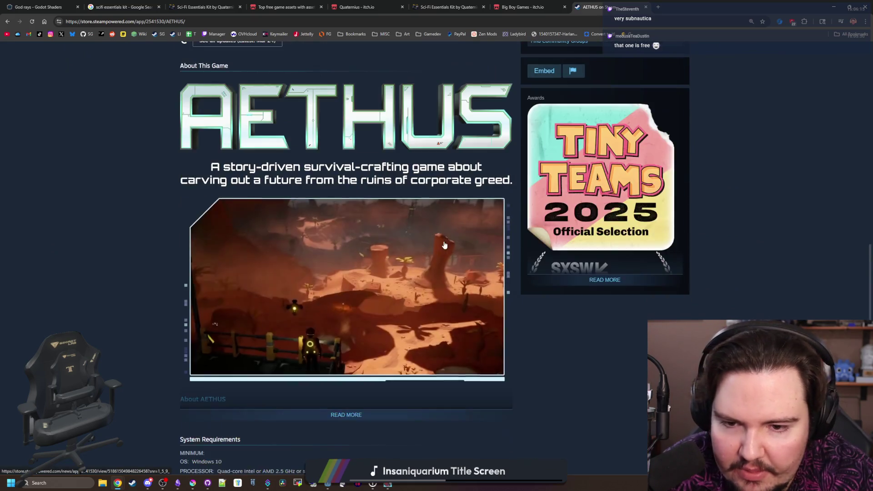
scroll(440, 238, down, 13)
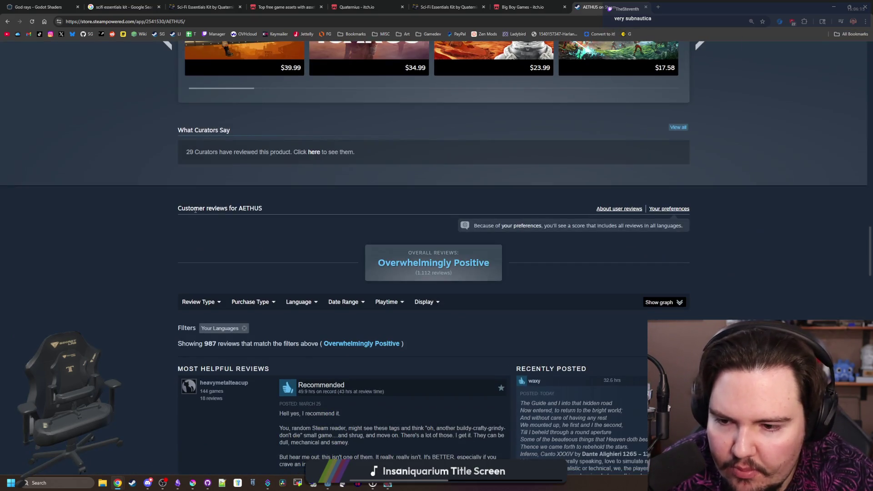
scroll(315, 211, up, 20)
scroll(281, 266, down, 2)
click(280, 264)
click(218, 258)
- Flip through a few more AETHUS screenshots full-screen, then close the viewer
scroll(102, 292, up, 3)
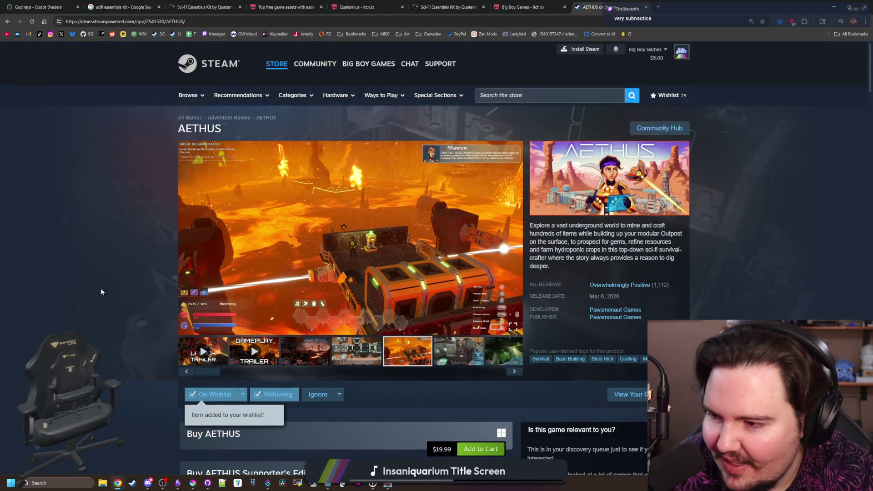
click(400, 271)
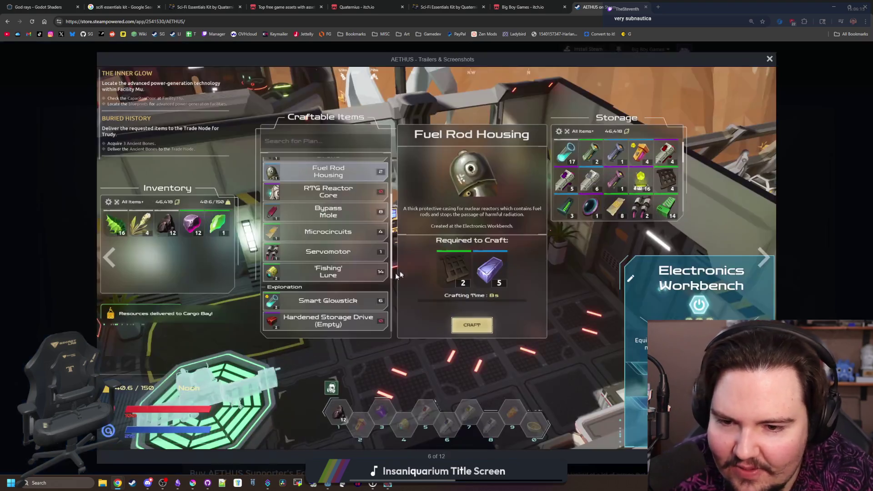
click(750, 259)
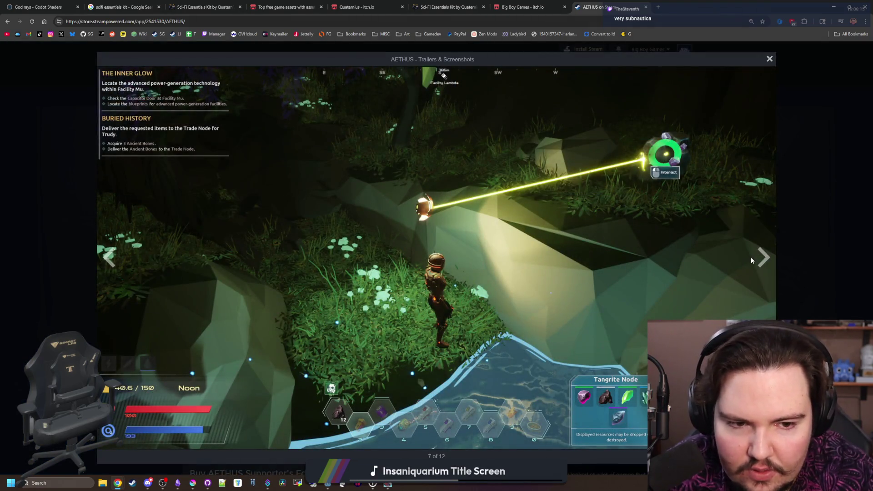
click(763, 257)
click(763, 257)
key(Escape)
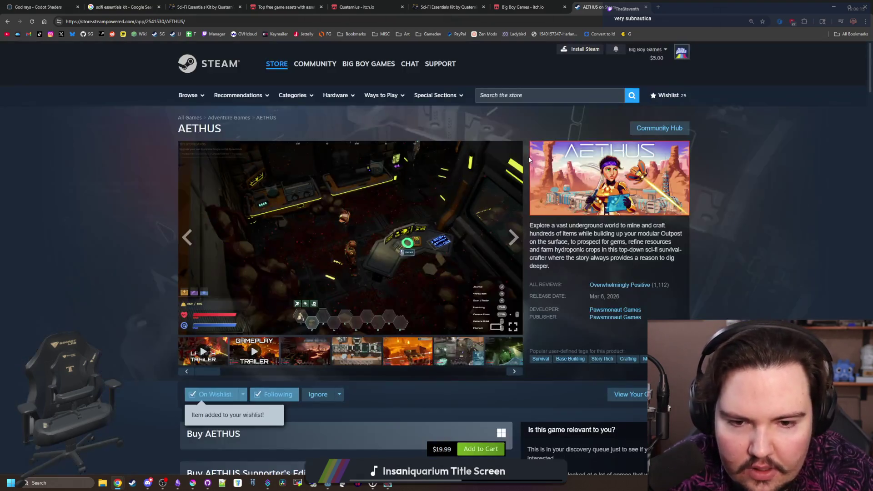
click(527, 99)
- Search the store for 'subna', open Subnautica 2 and expand its Early Access description
text(subna)
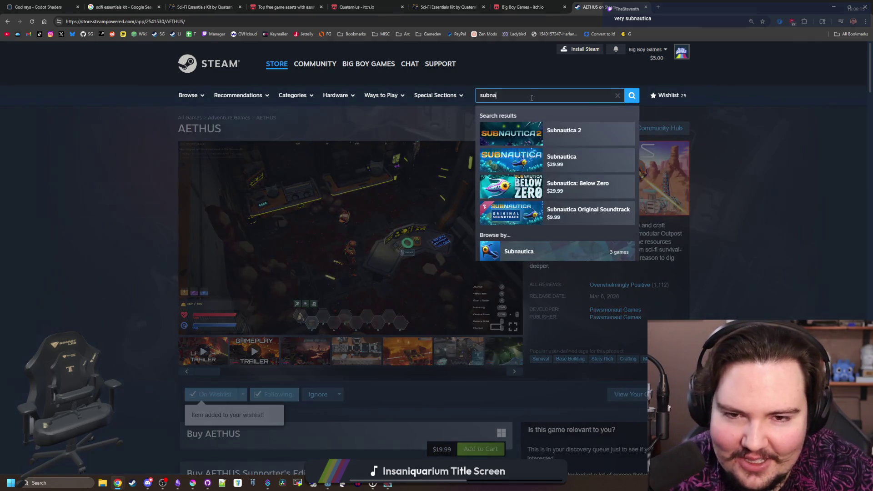
click(536, 135)
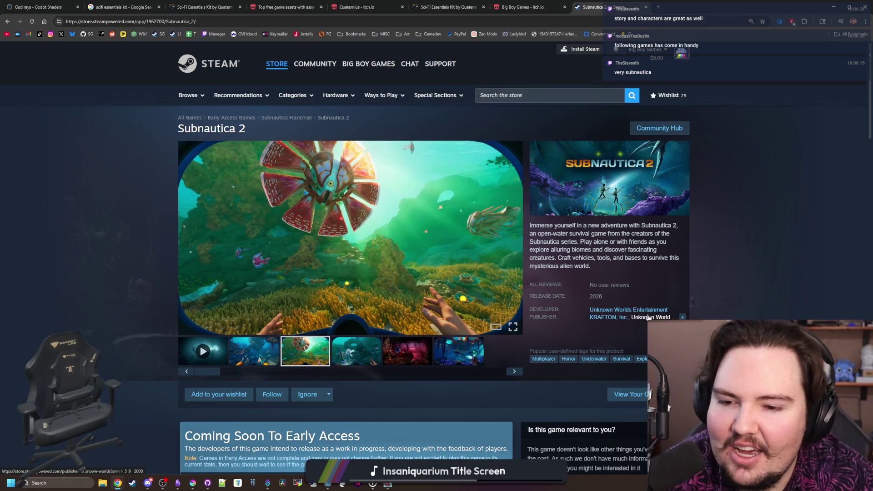
scroll(446, 306, down, 5)
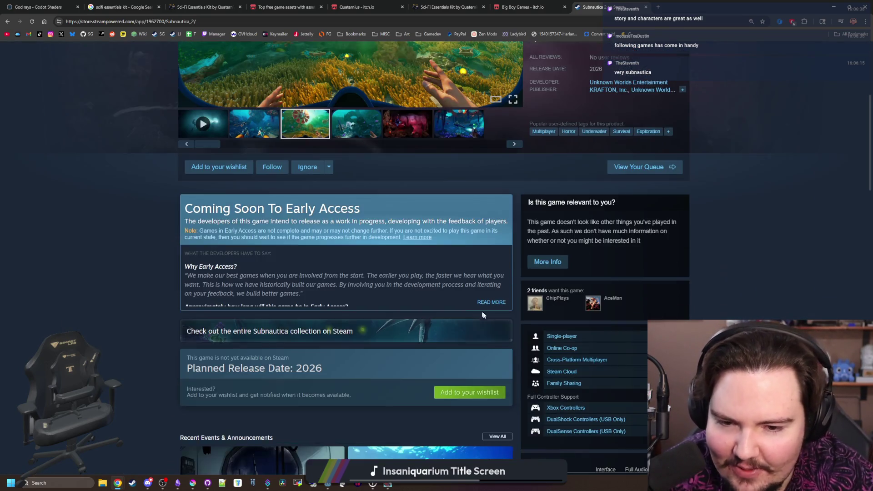
click(496, 305)
- Read down the Subnautica 2 page, then open the Unknown Worlds developer page
scroll(355, 274, down, 6)
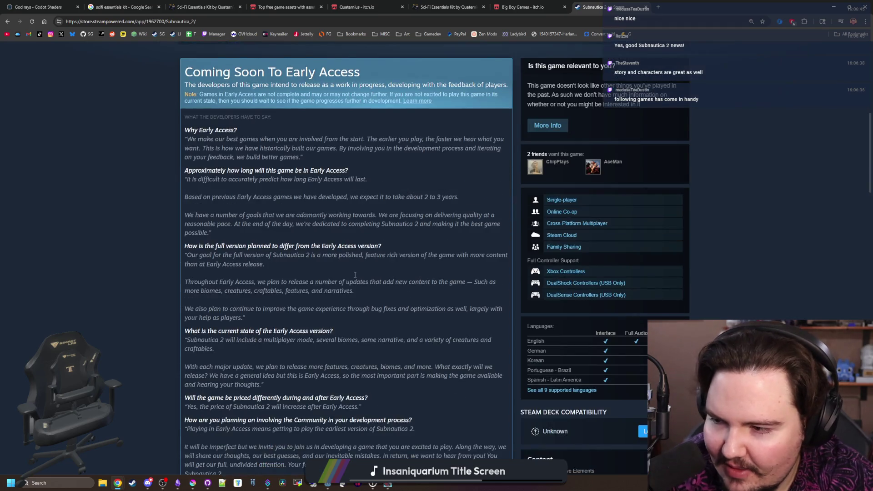
scroll(355, 274, down, 5)
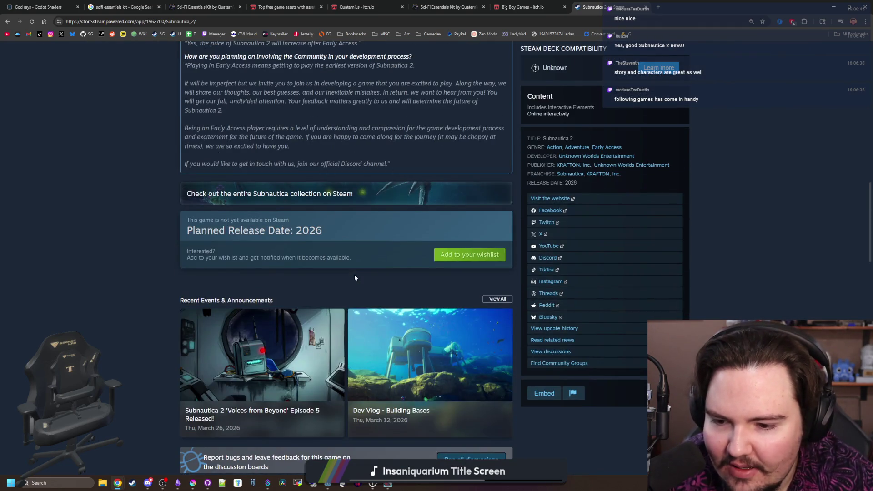
scroll(440, 357, down, 5)
scroll(441, 357, down, 13)
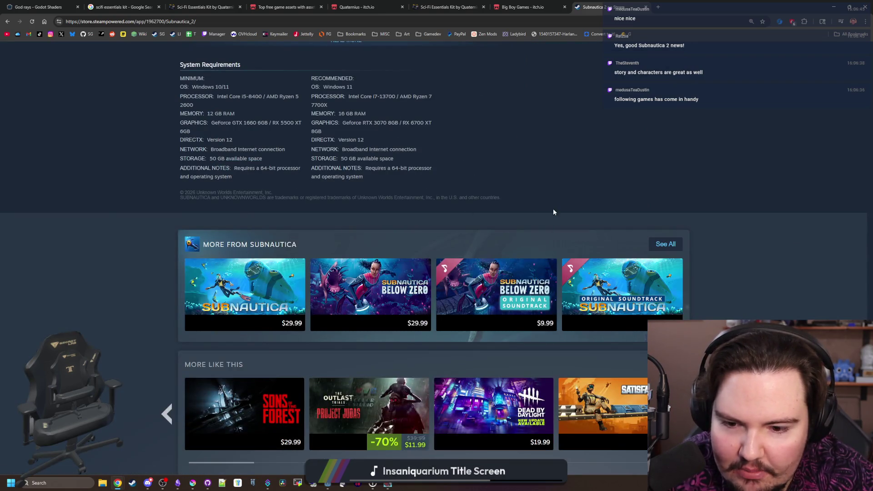
scroll(725, 232, down, 3)
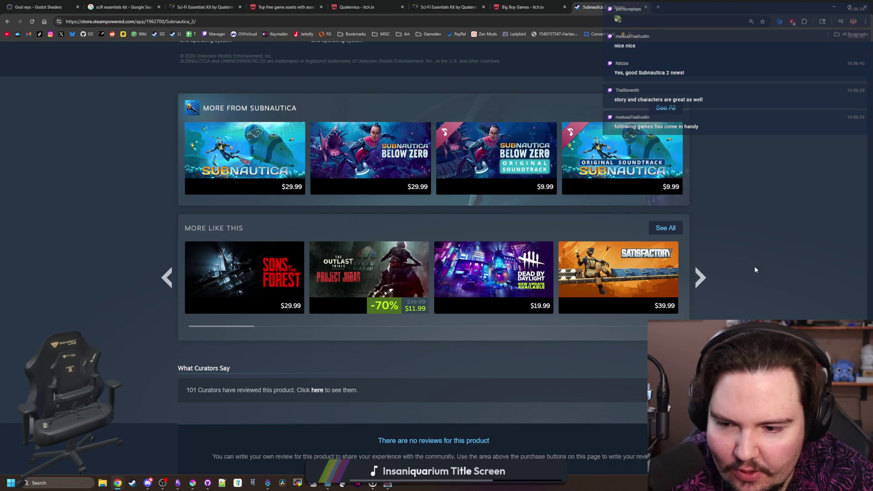
key(Home)
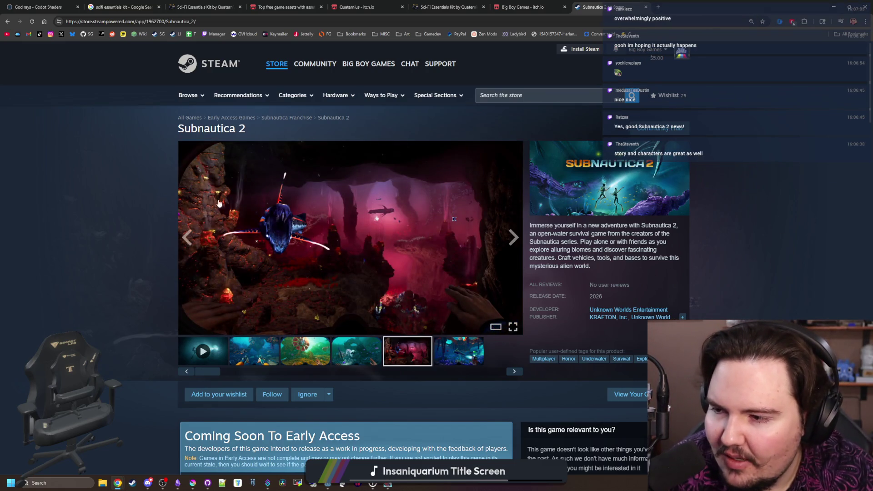
click(611, 311)
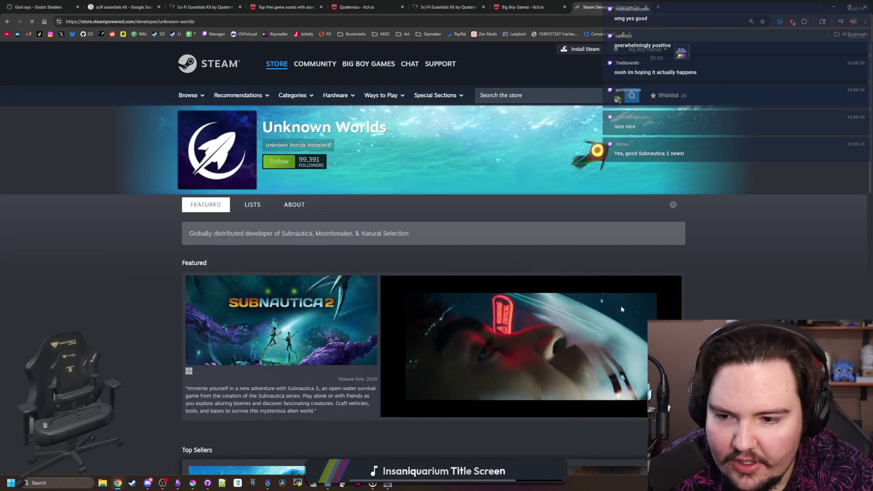
key(alt+Left)
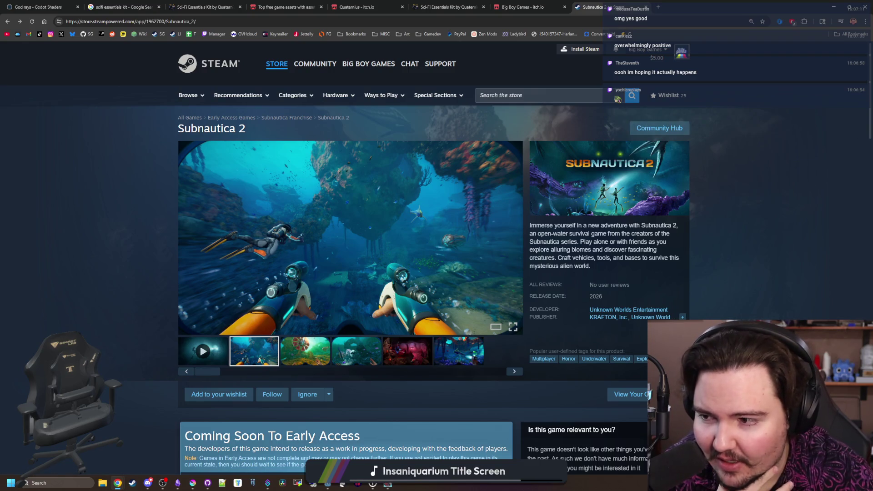
click(651, 317)
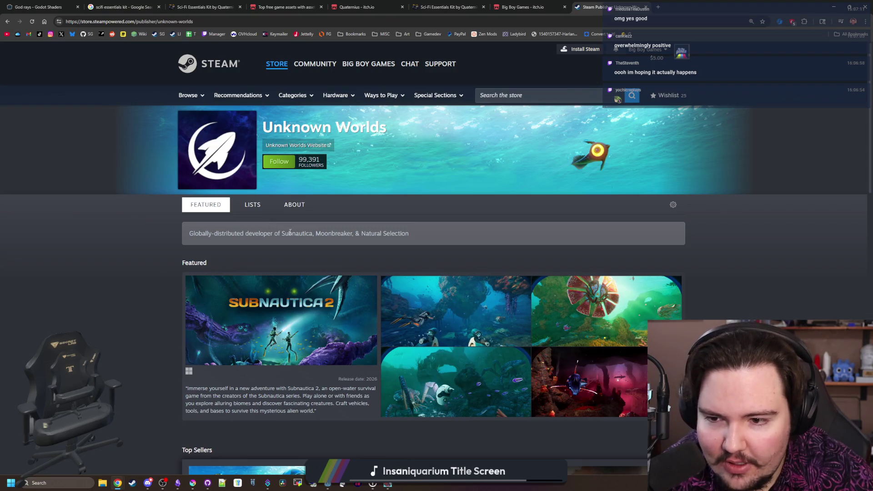
scroll(289, 233, down, 12)
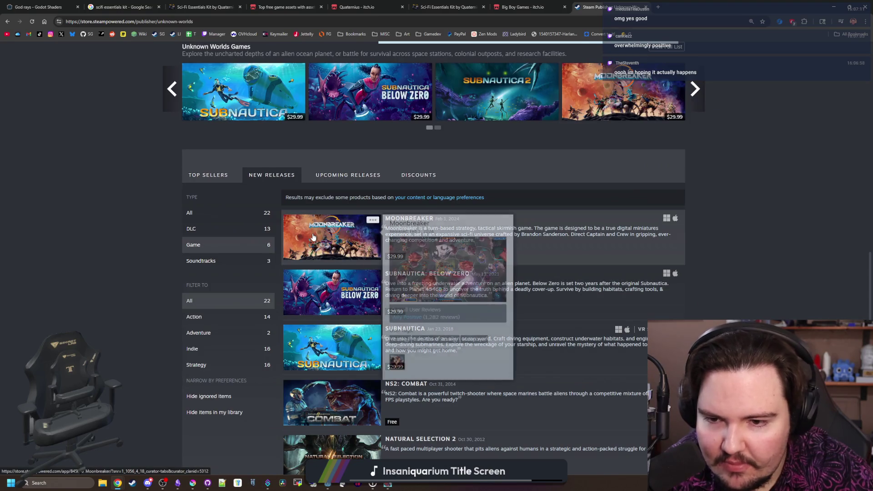
key(alt+Left)
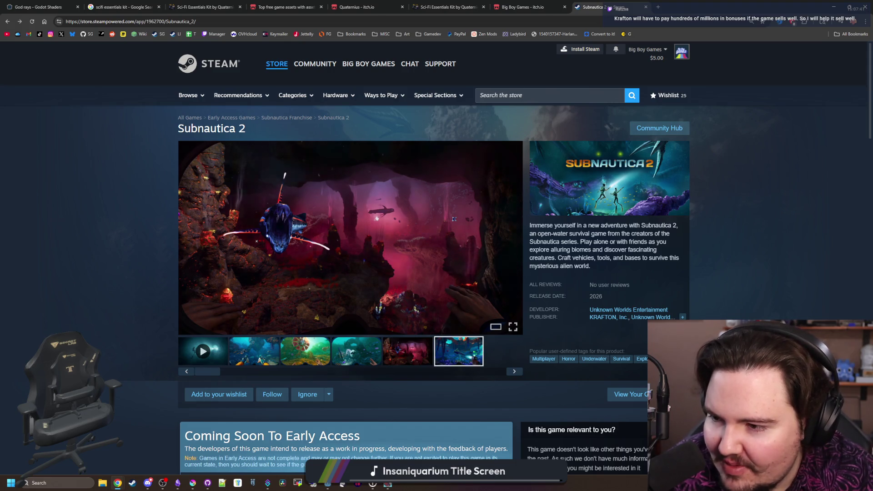
- Browse the Unknown Worlds page and the Subnautica 2 curator reviews
scroll(465, 286, down, 4)
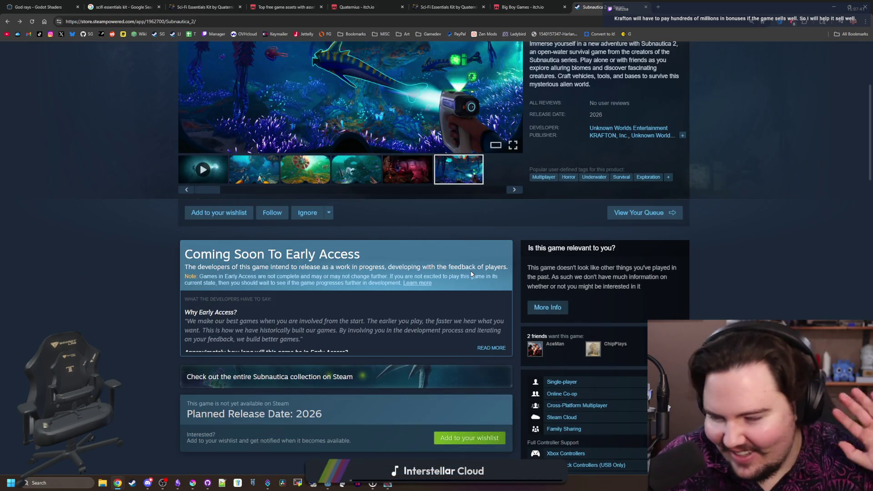
scroll(472, 274, down, 20)
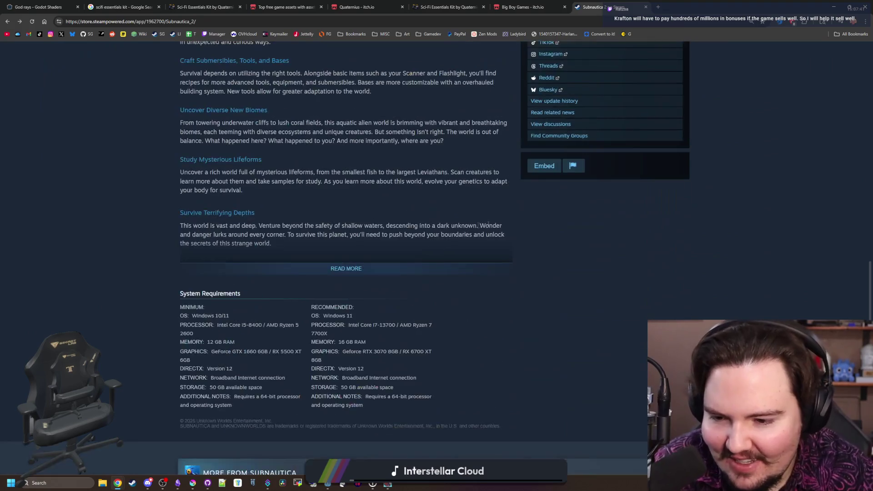
scroll(371, 255, down, 3)
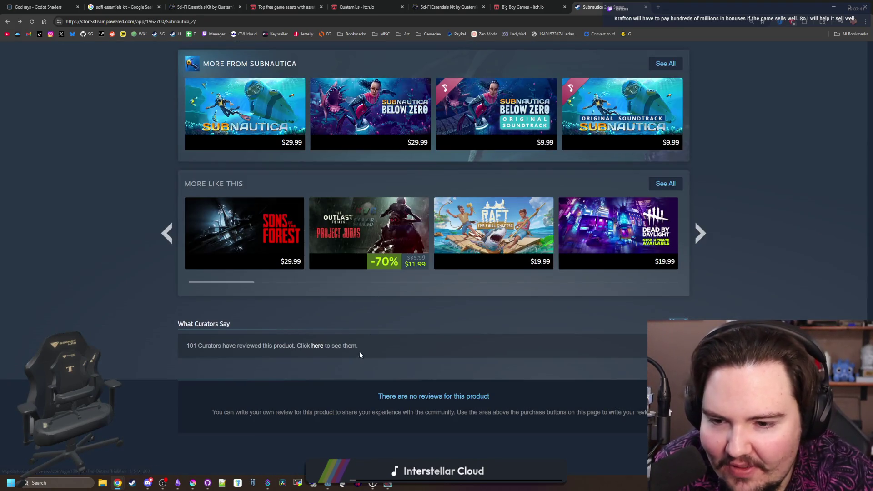
click(320, 345)
scroll(319, 346, down, 3)
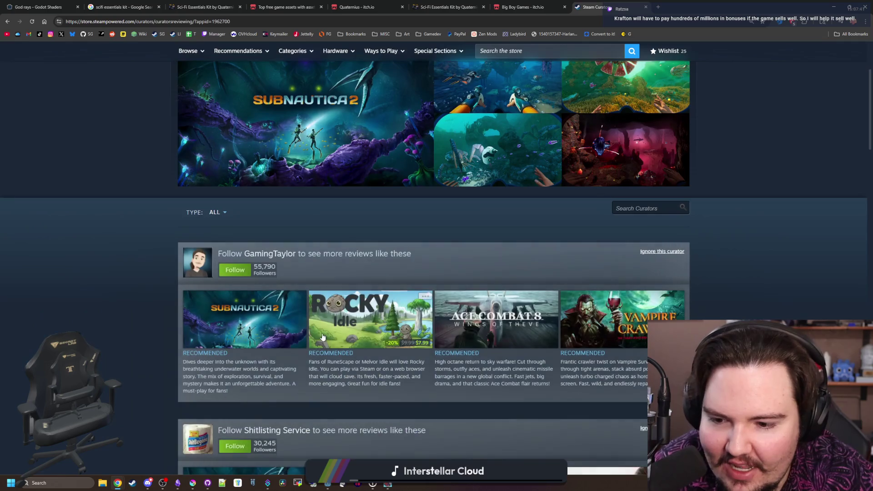
scroll(322, 337, down, 4)
scroll(322, 337, down, 9)
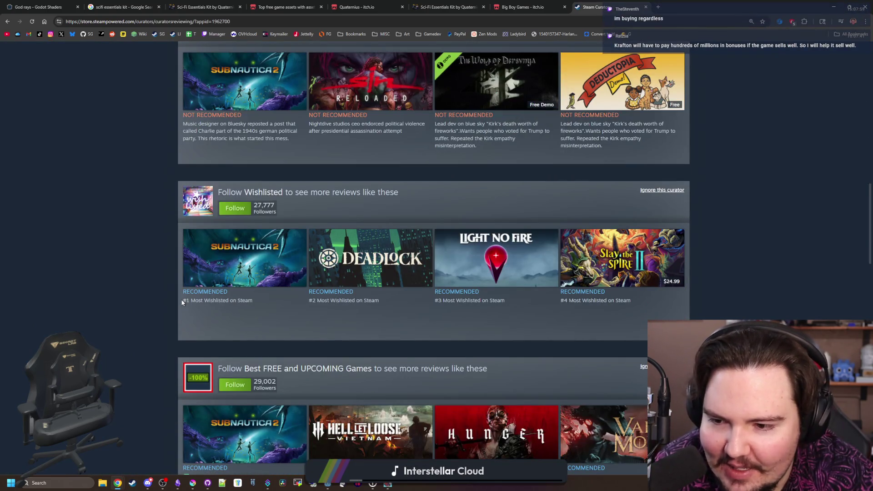
drag(183, 300, 256, 300)
click(143, 285)
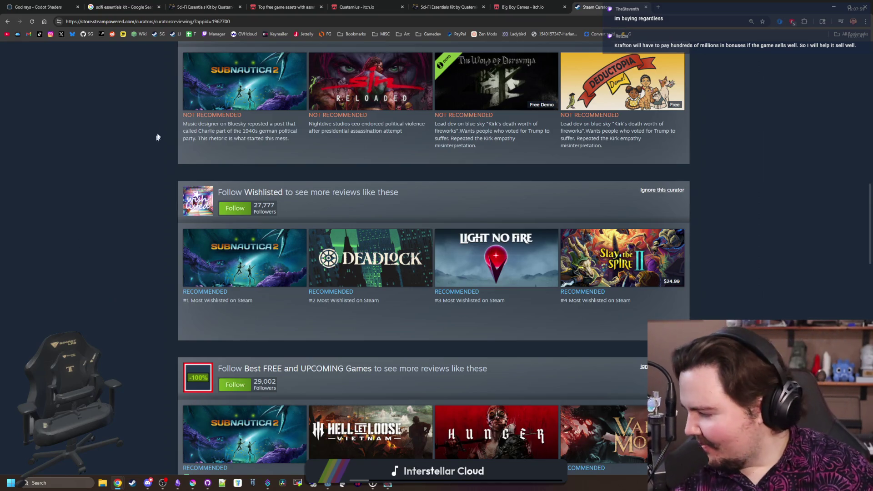
- Close the Subnautica 2 tab and bring the running Lured In debug game to front
key(alt+Left)
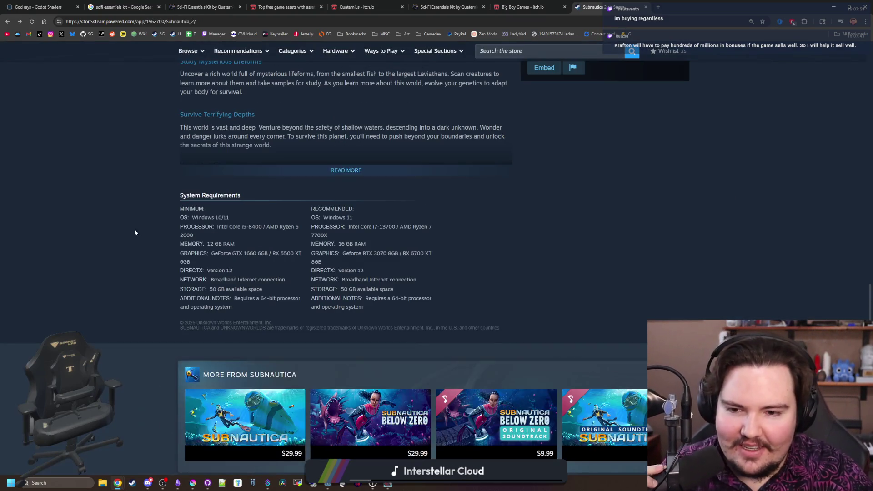
scroll(134, 233, down, 8)
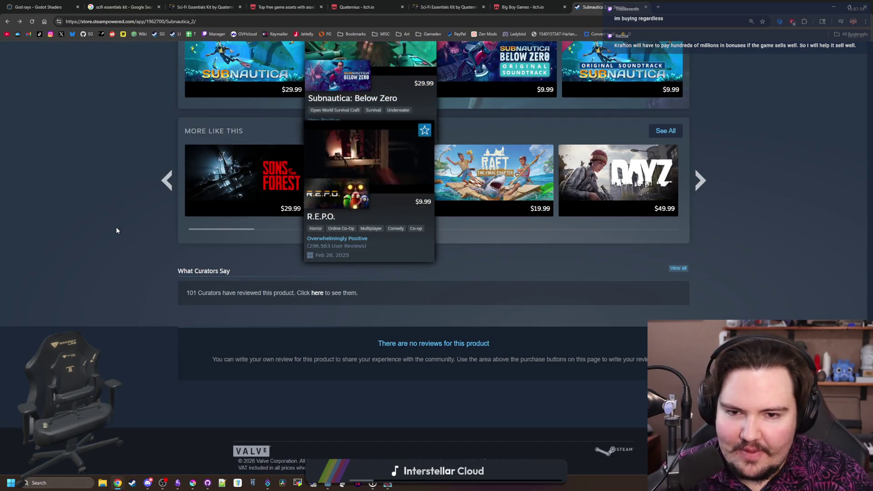
scroll(116, 227, up, 20)
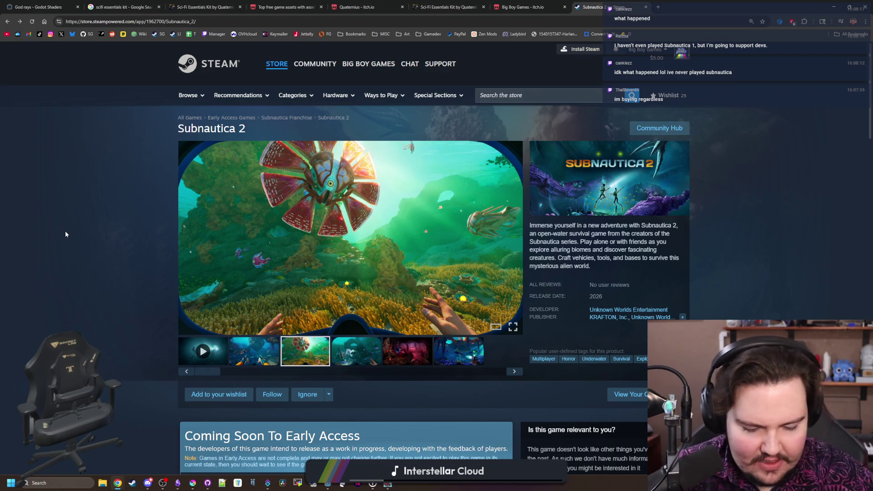
key(ctrl+shift+Tab)
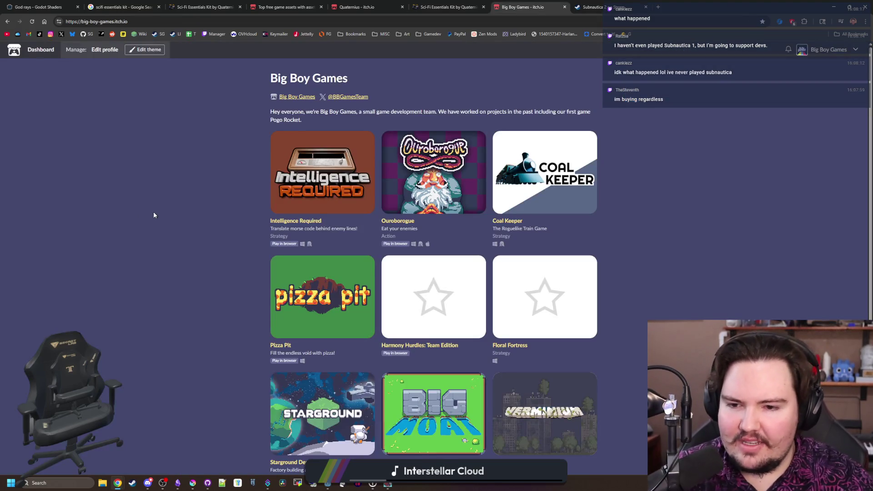
click(628, 7)
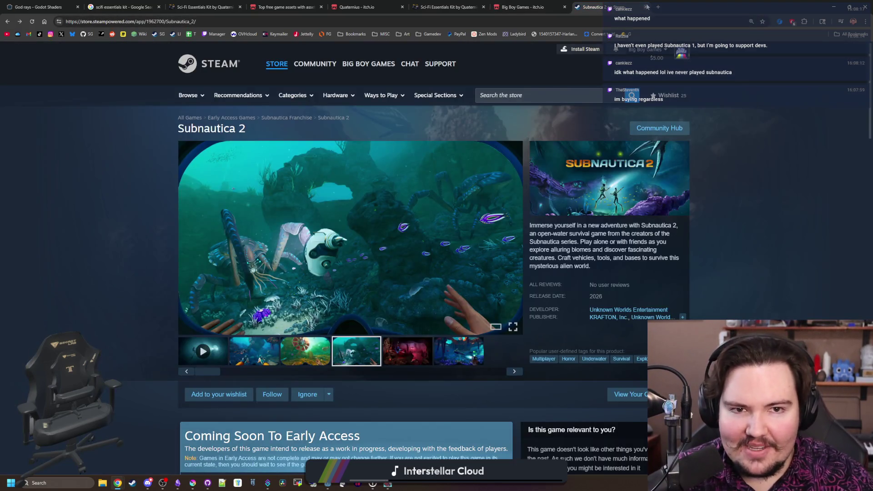
click(646, 7)
key(alt+Tab)
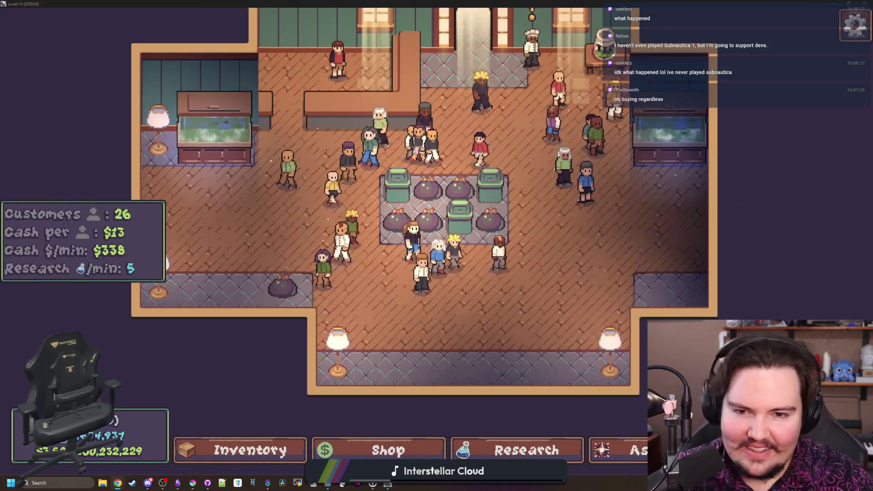
- Pan the game camera up-right toward the top wall, then return to Chrome with a new blank tab
key(w)
key(d)
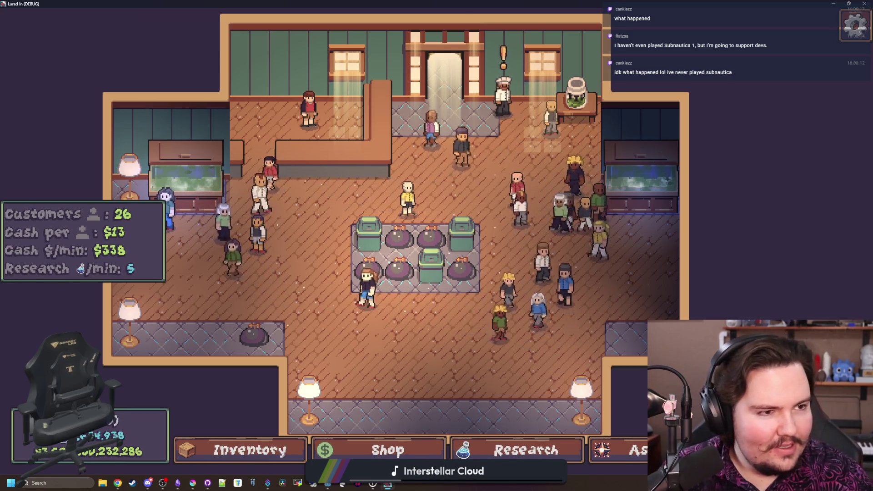
key(alt+Tab)
key(super+Up)
click(577, 7)
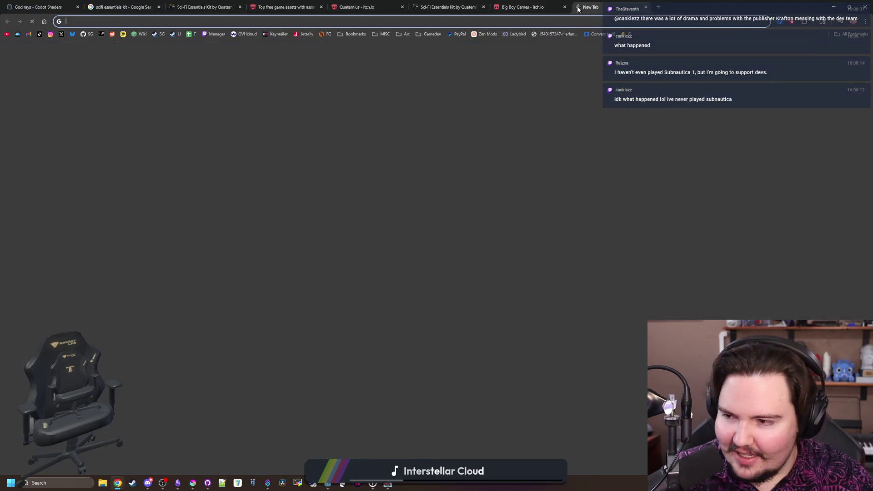
- Search 'subnautica', then follow Steam links through Unknown Worlds and Subnautica 2 to the KRAFTON publisher page
text(subnautica)
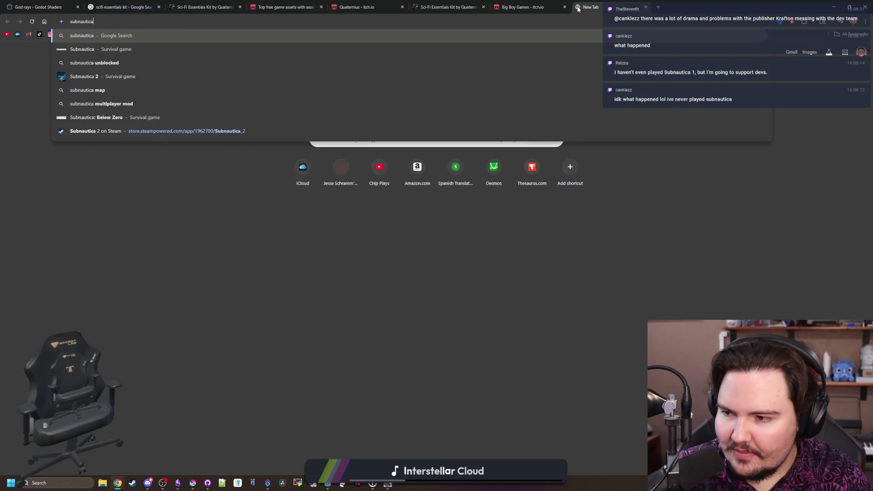
key(Return)
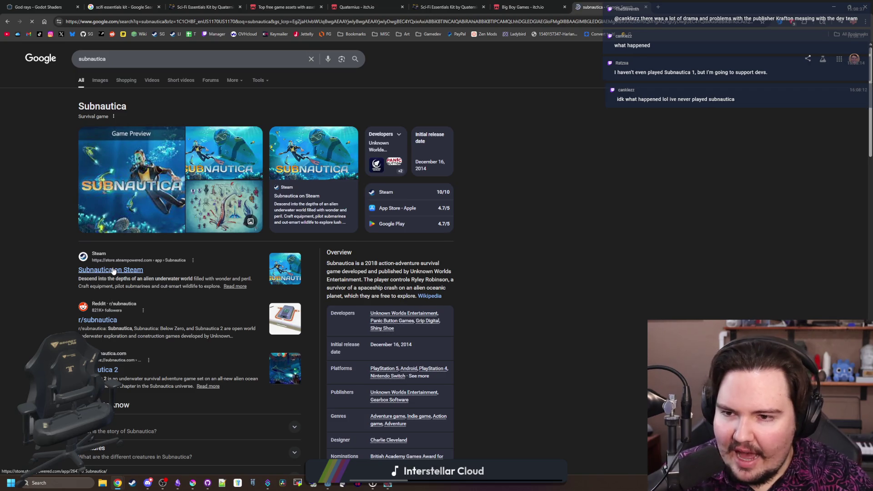
click(113, 270)
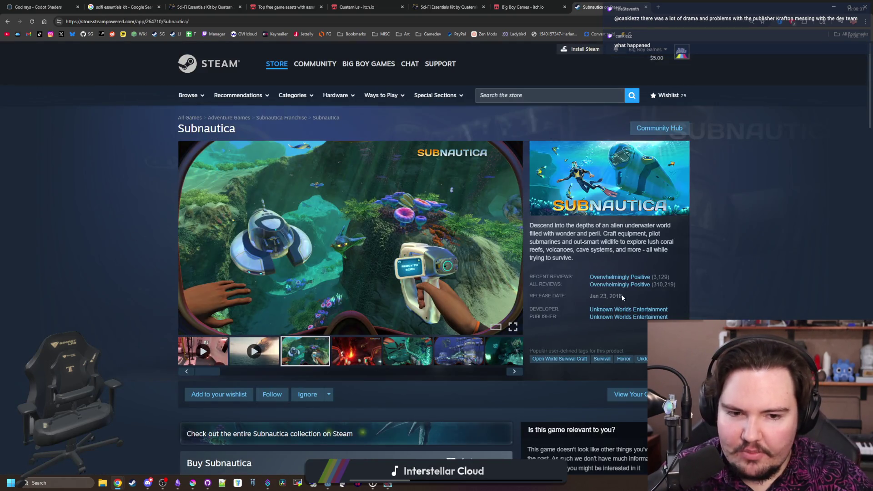
click(612, 317)
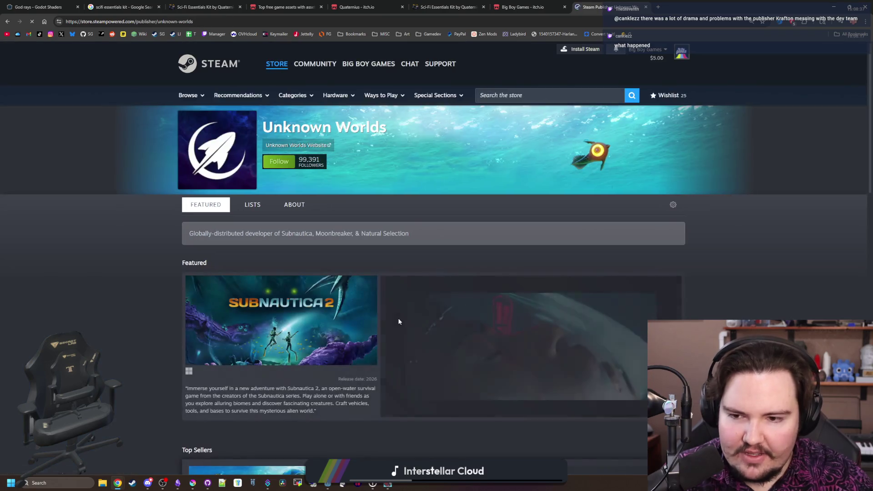
click(306, 300)
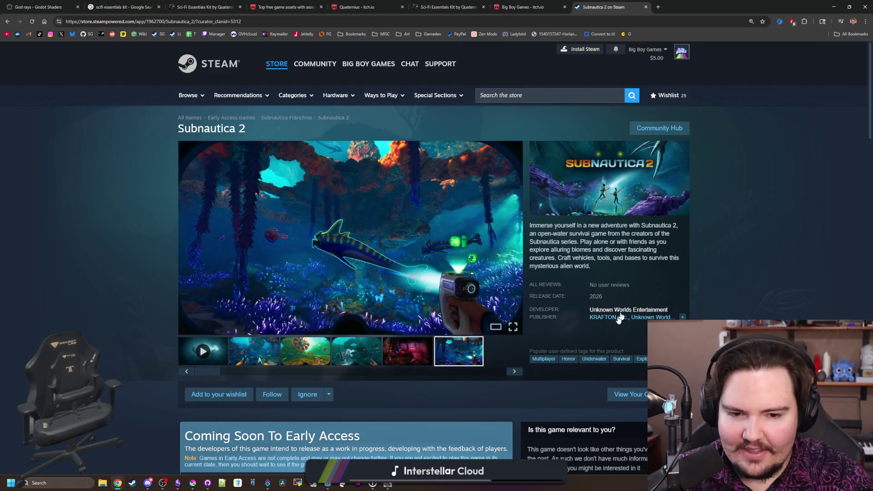
click(604, 317)
scroll(287, 290, down, 10)
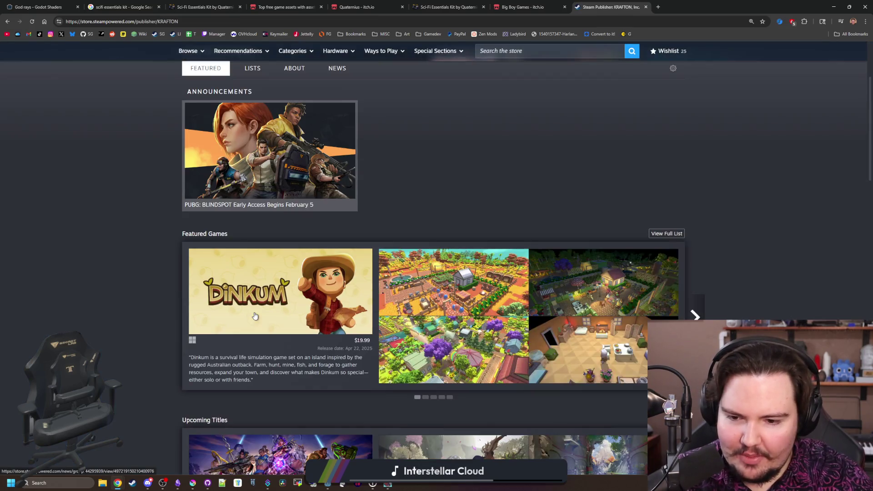
scroll(287, 290, down, 7)
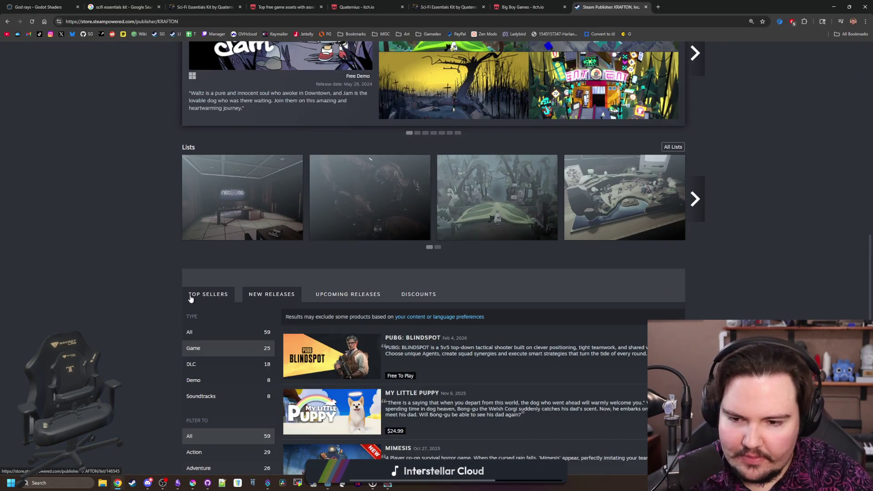
click(203, 296)
scroll(310, 309, down, 3)
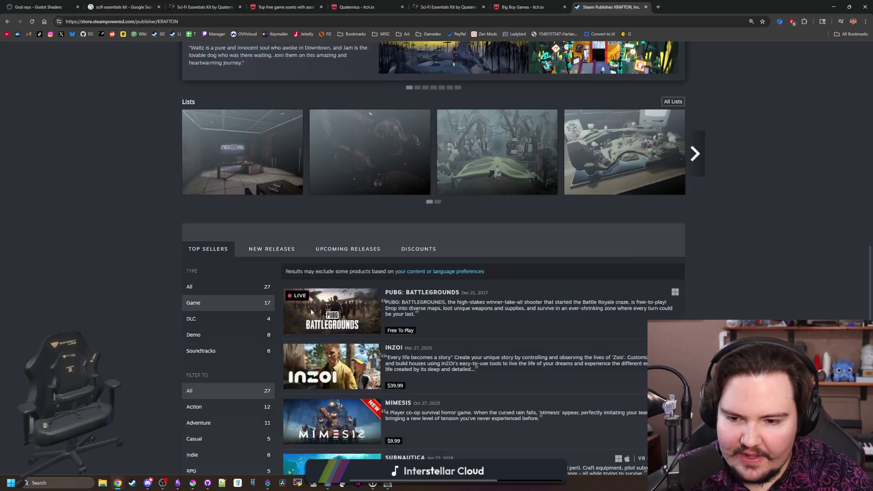
scroll(341, 286, down, 2)
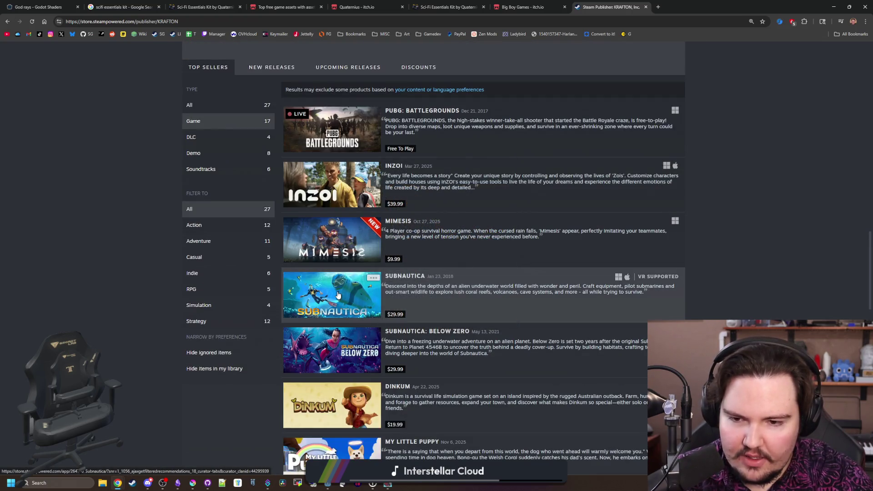
mouse_move(338, 296)
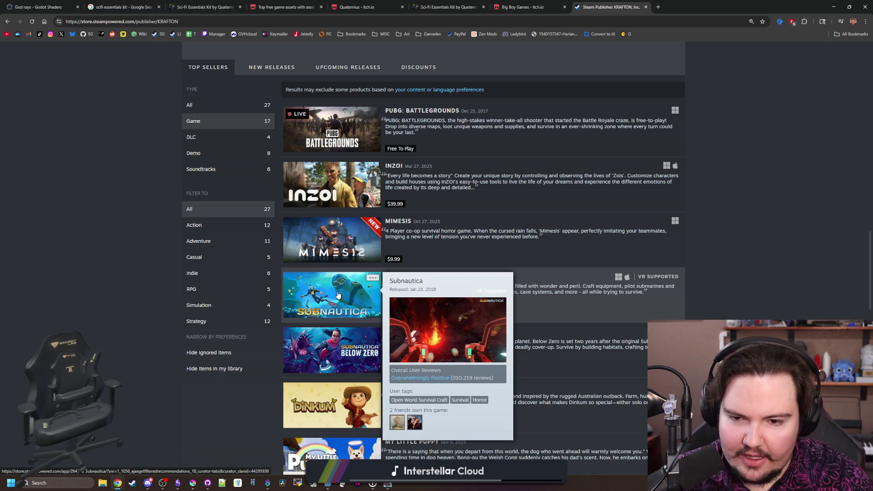
scroll(463, 150, up, 5)
scroll(463, 150, up, 10)
scroll(400, 197, down, 15)
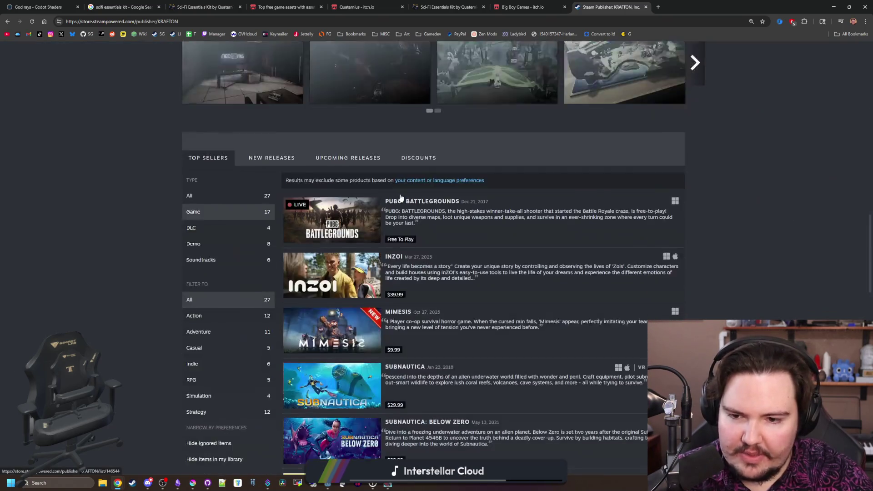
scroll(401, 197, down, 3)
scroll(273, 228, down, 3)
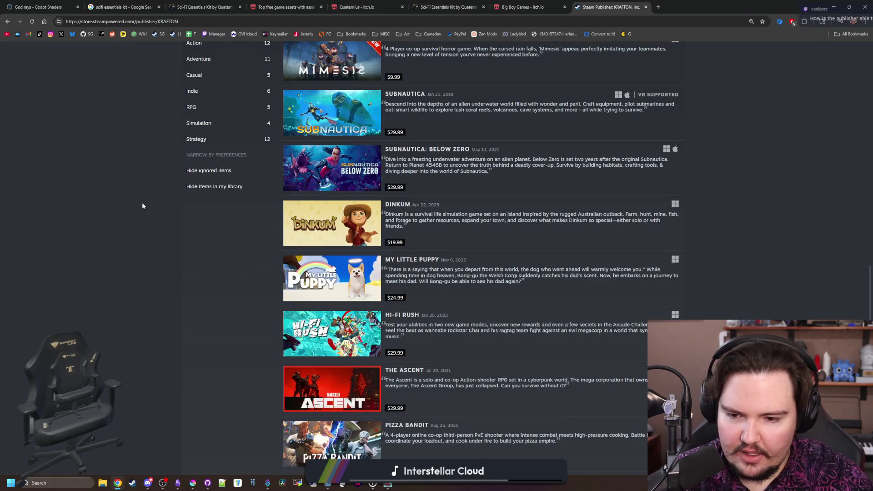
key(alt+Left)
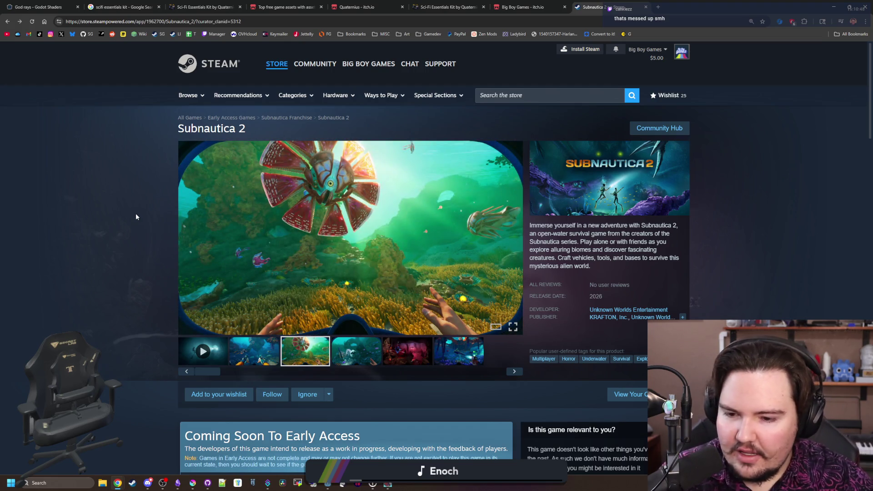
- Browse the Subnautica 2 page, then restore the browser window and bring the Lured In game forward
scroll(135, 217, down, 5)
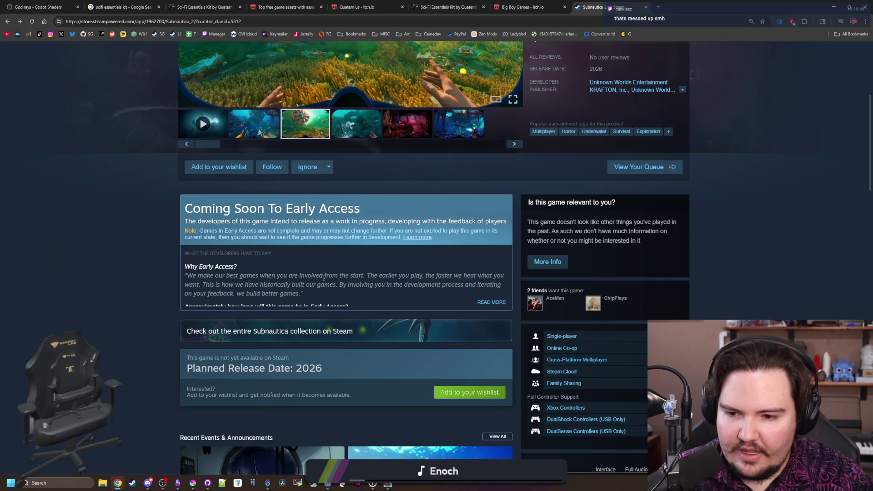
scroll(323, 276, down, 1)
scroll(314, 317, down, 3)
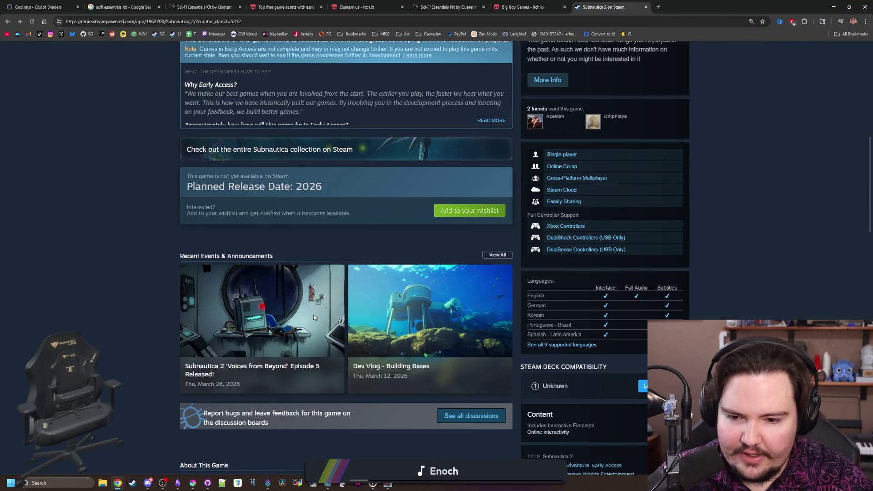
scroll(409, 336, up, 4)
scroll(697, 300, down, 2)
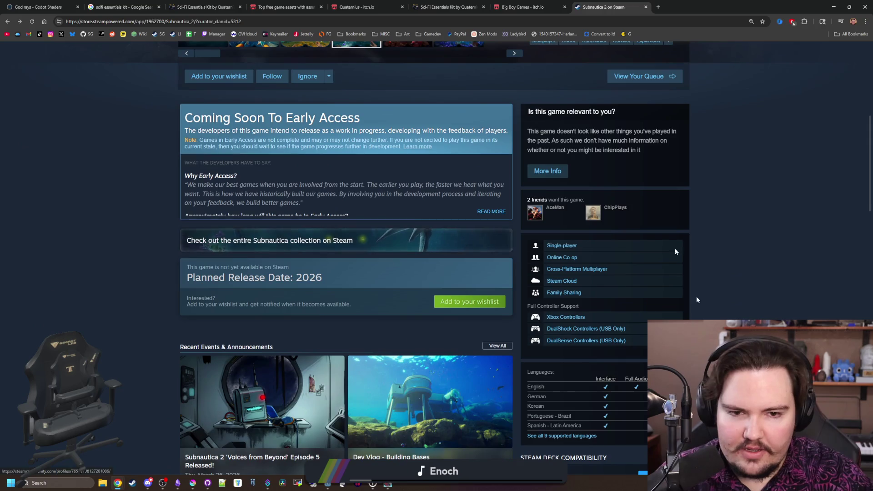
scroll(696, 300, up, 6)
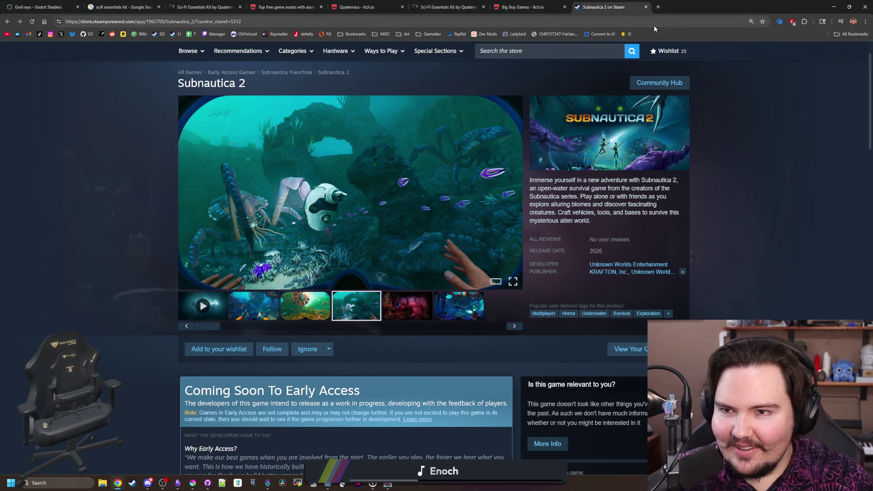
drag(654, 8, 466, 243)
click(722, 167)
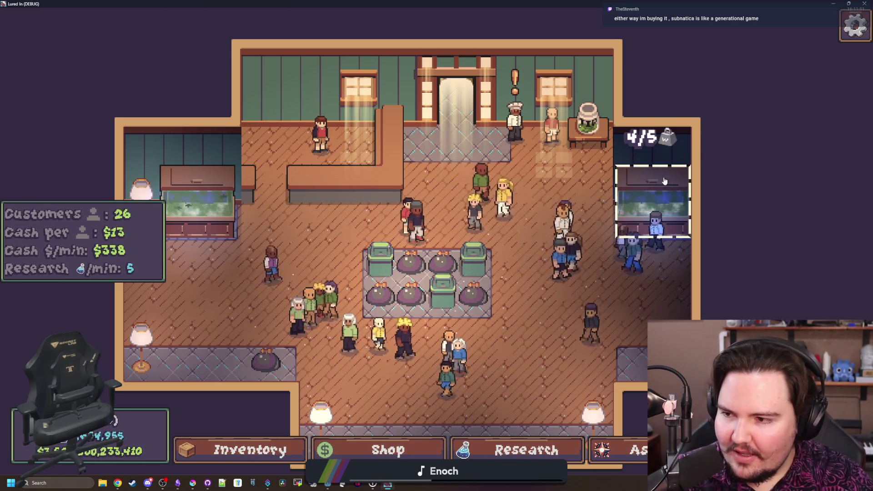
- Stop the game with F8, filter the FileSystem by 'gl' and open global_ui.tscn
key(F8)
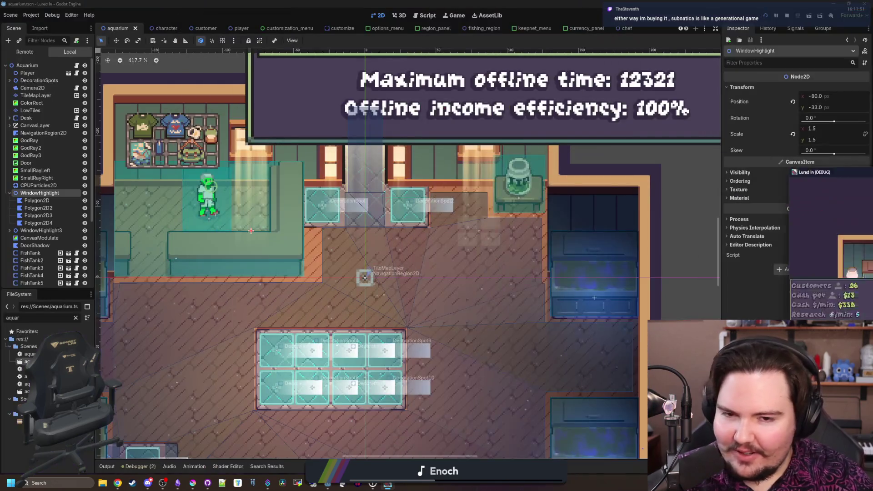
scroll(298, 225, down, 5)
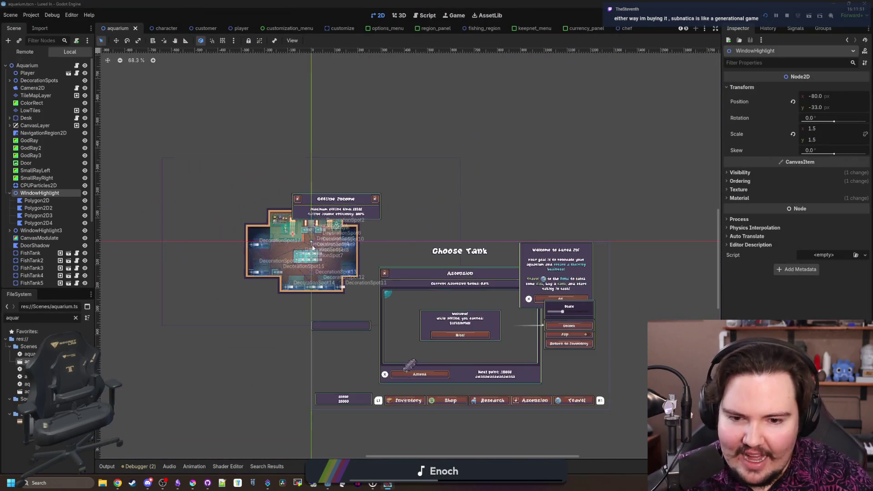
scroll(279, 217, down, 1)
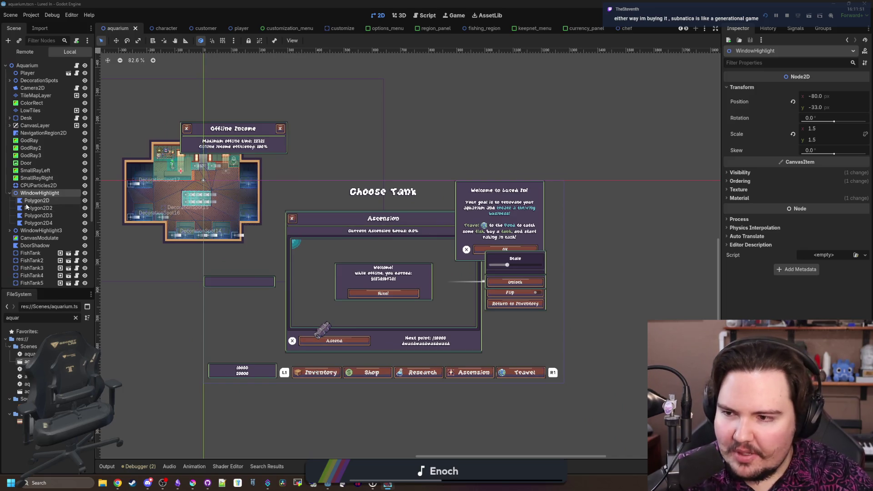
scroll(70, 273, down, 4)
click(76, 317)
text(glob)
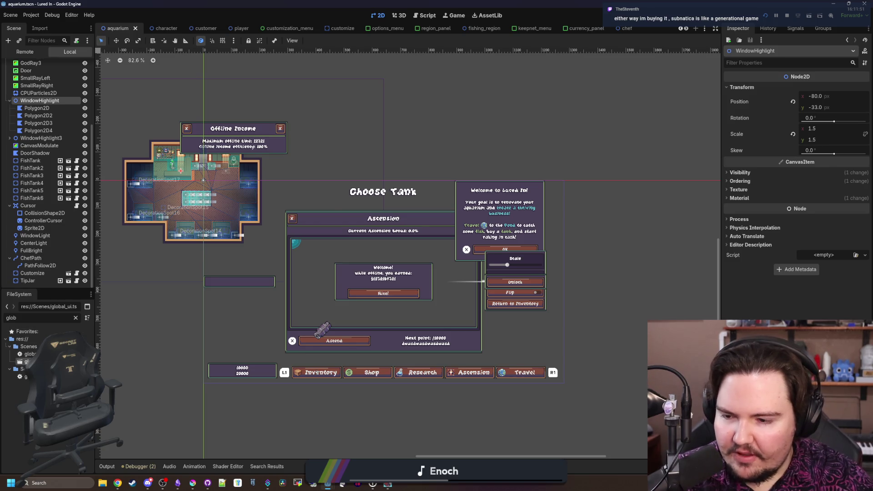
double_click(26, 362)
scroll(422, 218, up, 2)
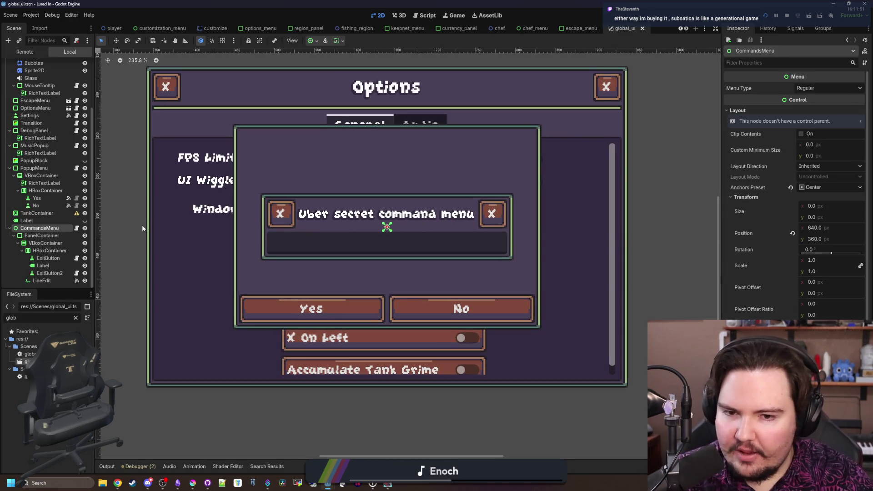
- In commands_menu.gd, replace pass in _process with if Input.is_action_just_pressed(""): and open Project Settings
click(77, 229)
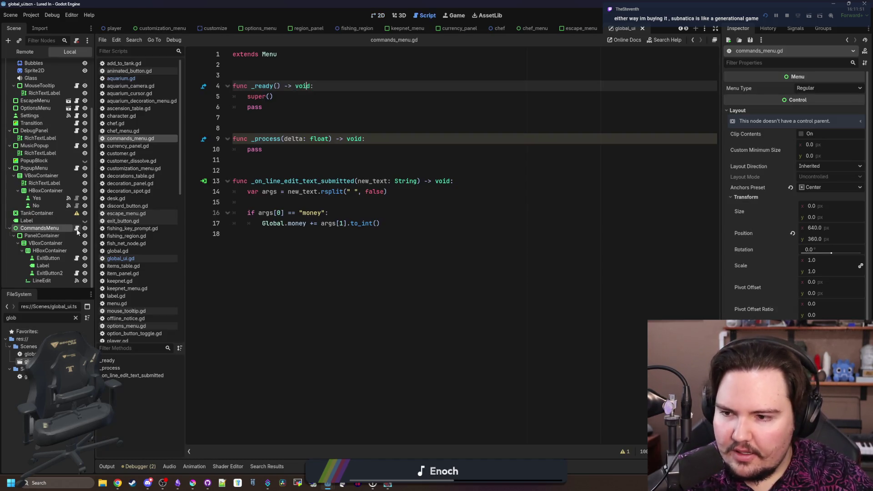
click(291, 160)
click(276, 151)
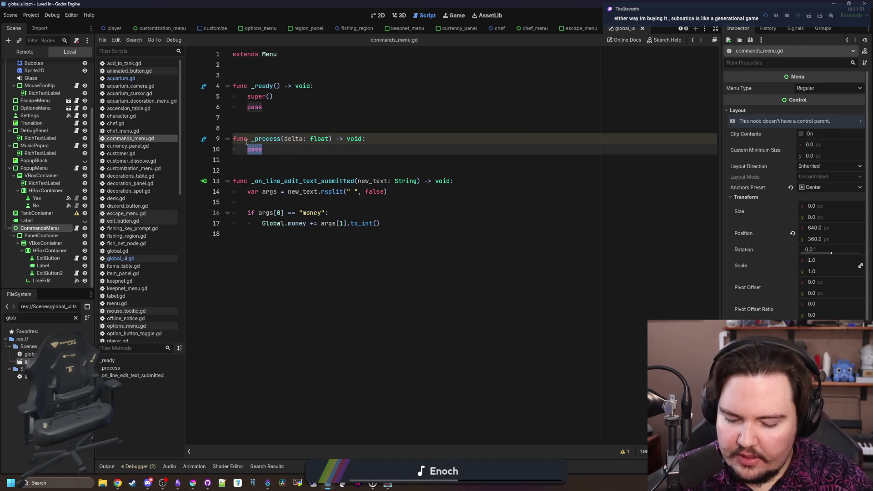
text(if Input.is+)
key(BackSpace)
text(_ac)
key(Return)
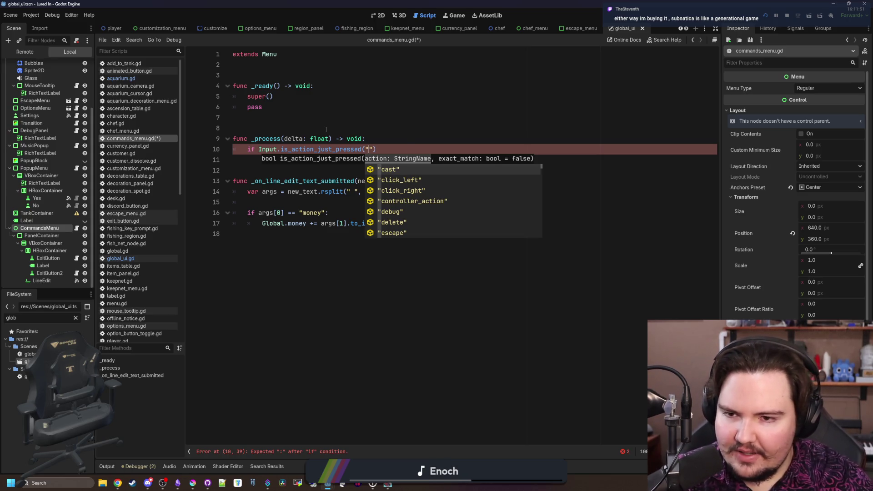
click(409, 145)
text(:)
key(Return)
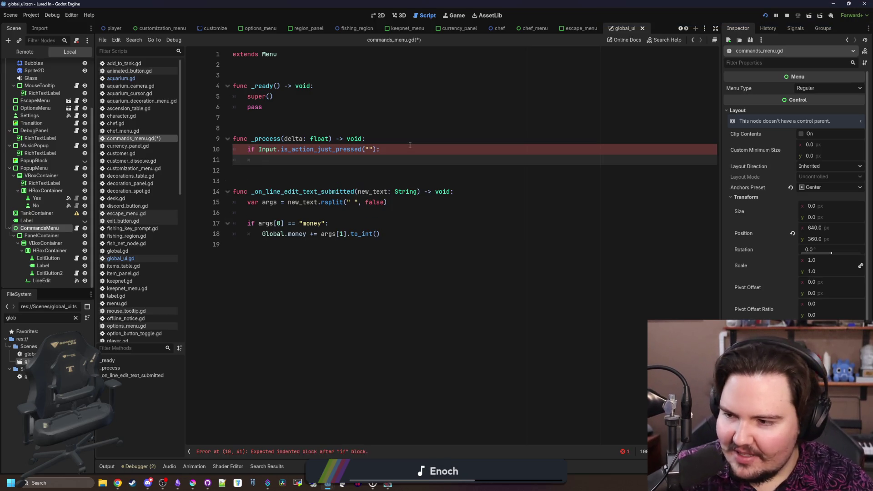
click(33, 15)
click(45, 26)
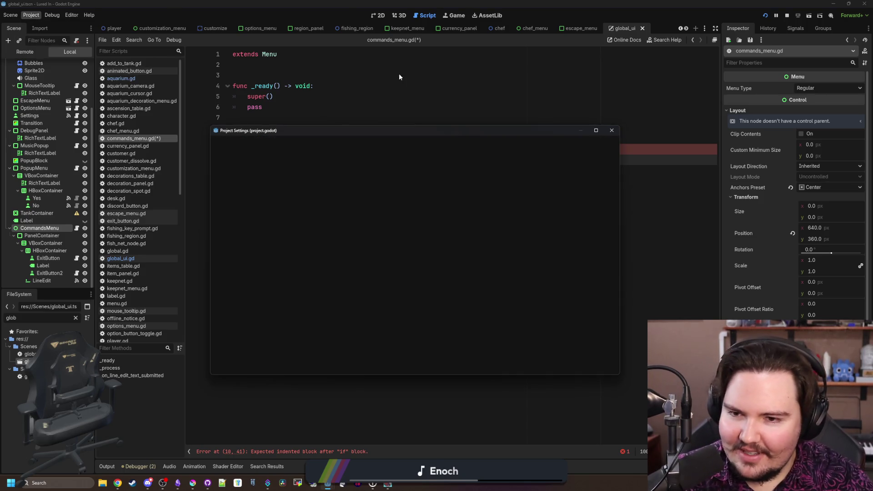
- Add a commands_menu input action bound to the ` (QuoteLeft) key, then close Project Settings
click(256, 143)
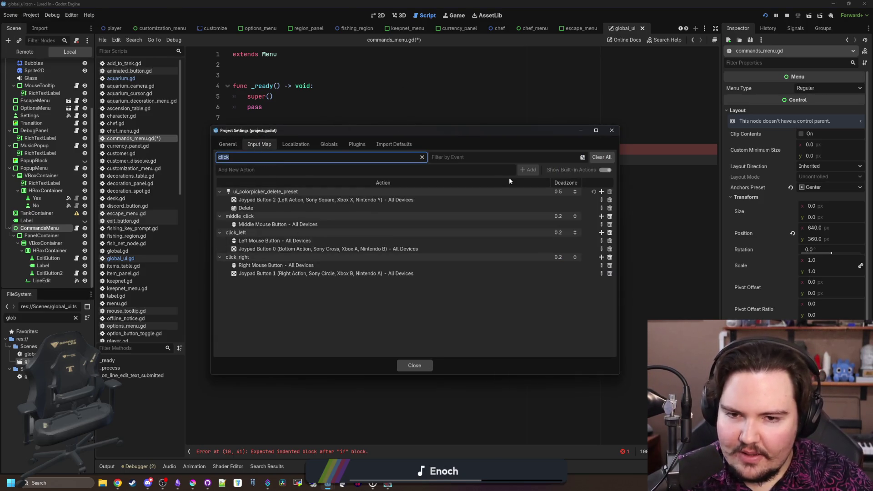
key(BackSpace)
scroll(417, 281, down, 15)
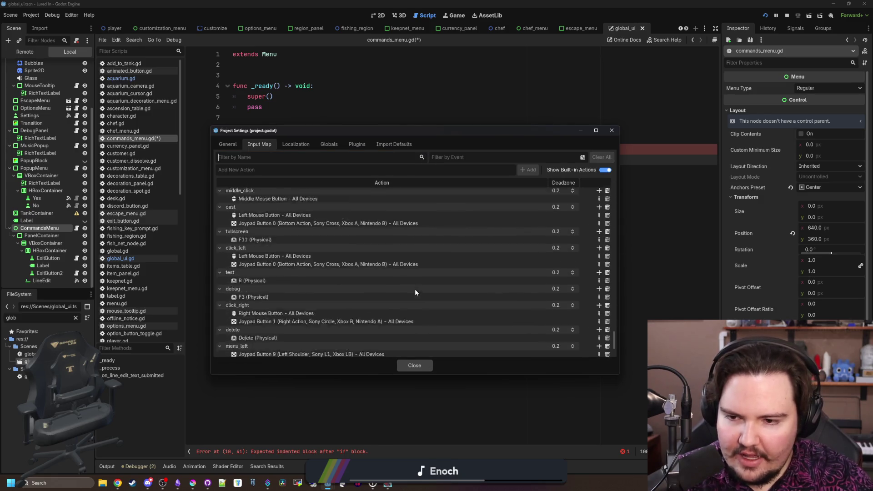
scroll(415, 285, up, 20)
text(commands_menu)
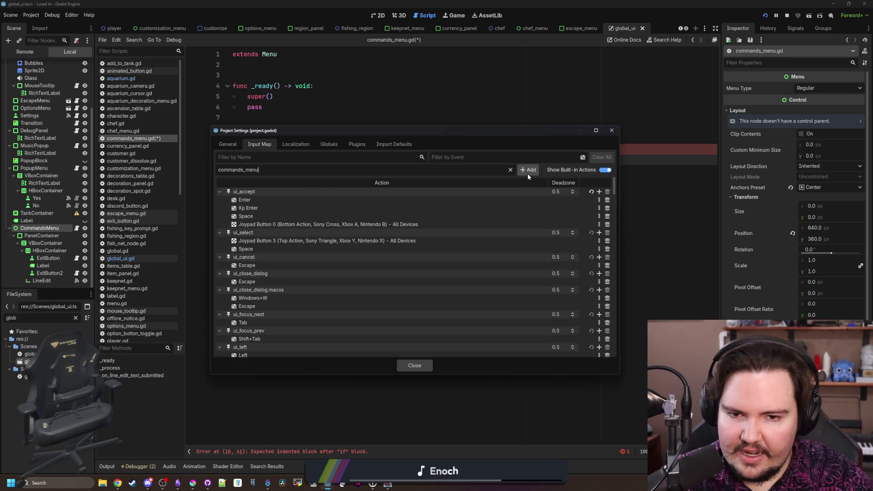
click(528, 170)
scroll(507, 318, down, 20)
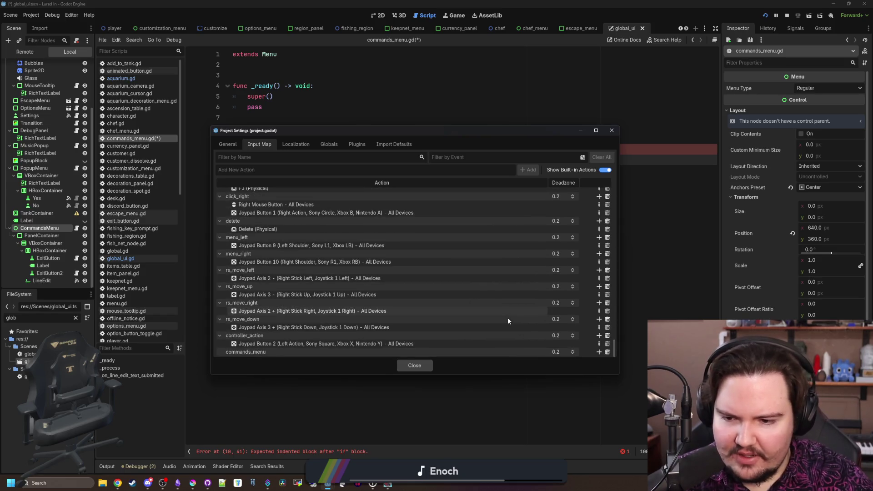
click(599, 352)
key(grave)
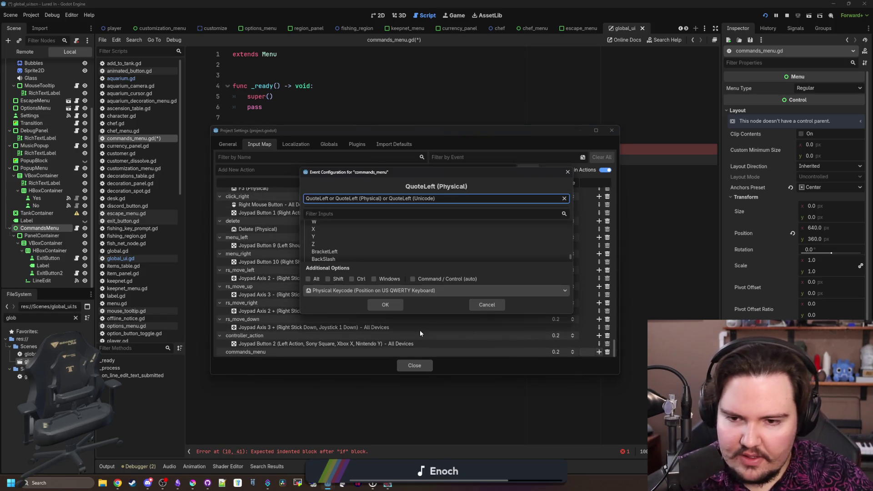
click(374, 307)
click(414, 367)
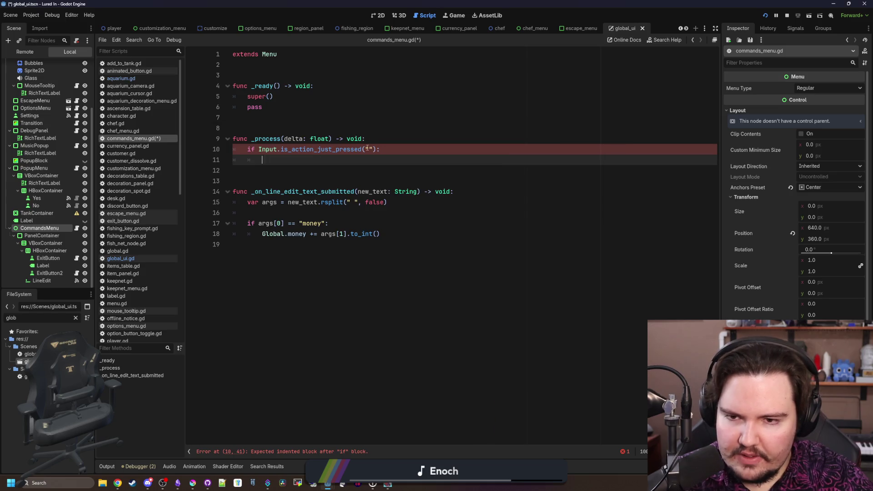
- Fill in "commands_menu" as the action name, call toggle() inside the if, and save
click(367, 149)
text(com)
key(Return)
click(458, 151)
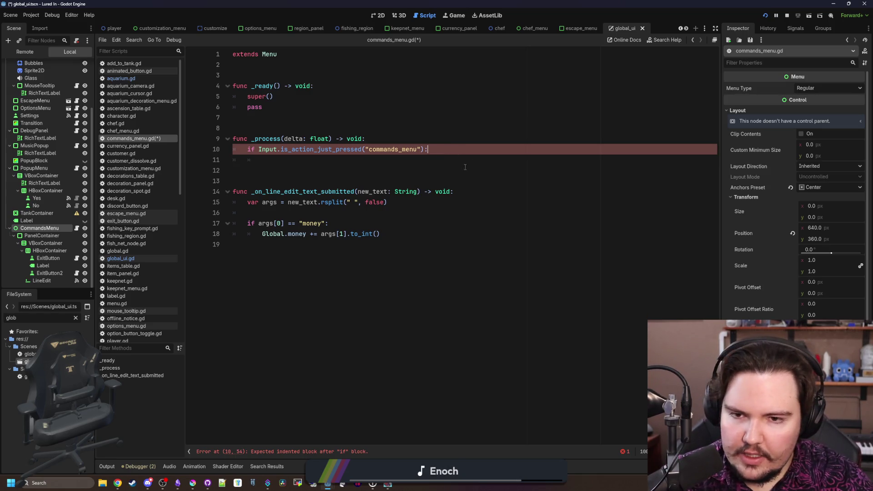
key(Return)
key(Delete)
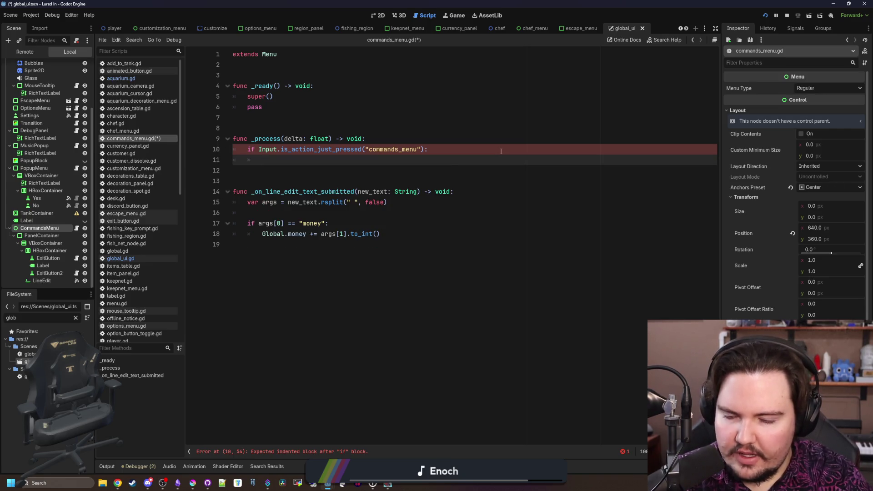
text(t)
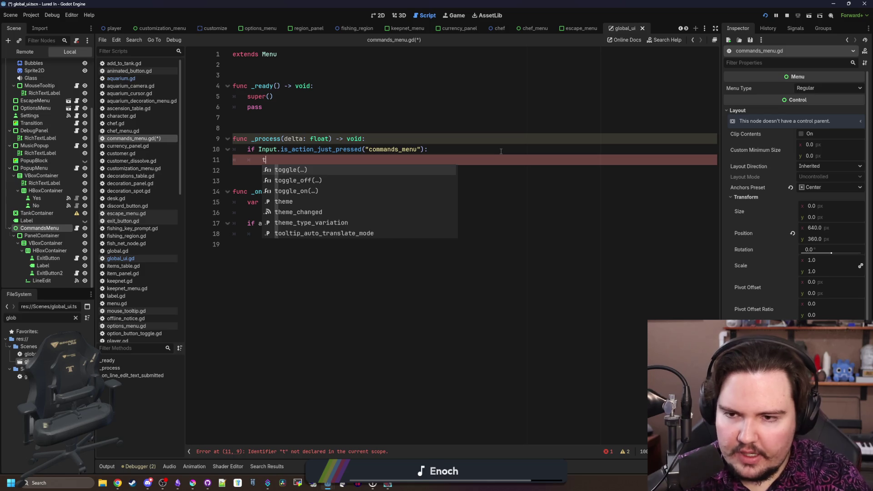
key(Return)
click(501, 151)
key(ctrl+s)
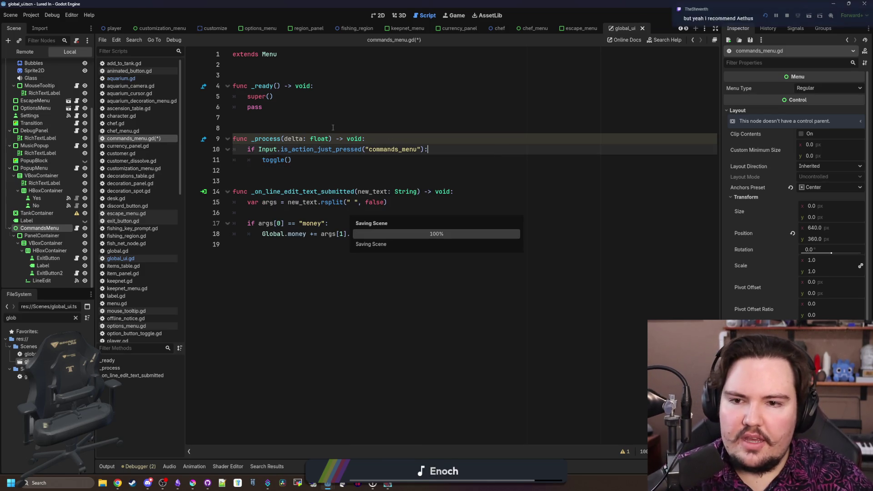
click(333, 128)
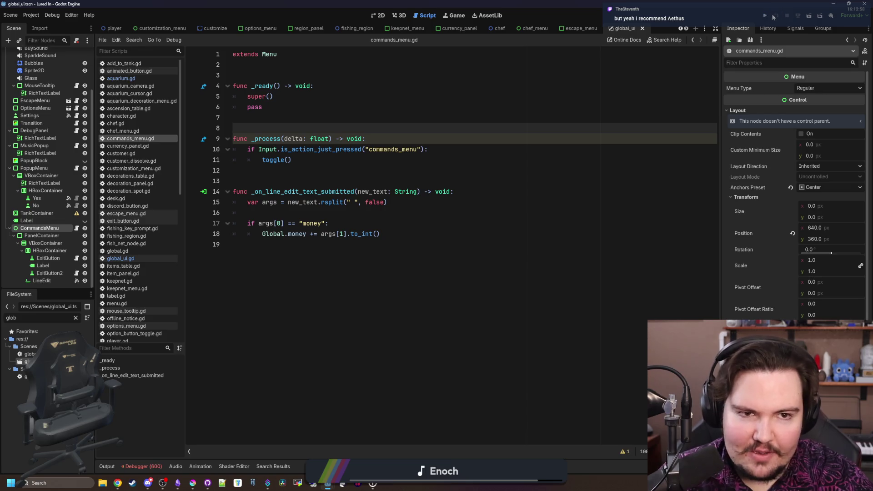
click(766, 16)
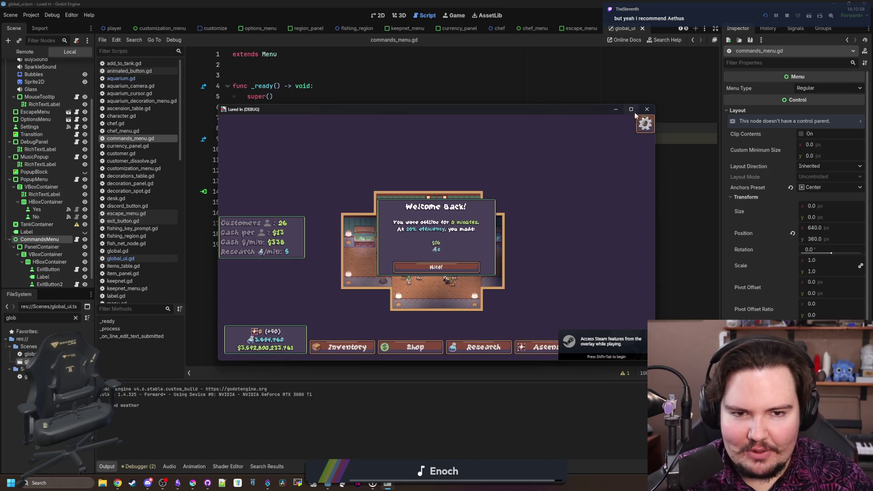
double_click(524, 114)
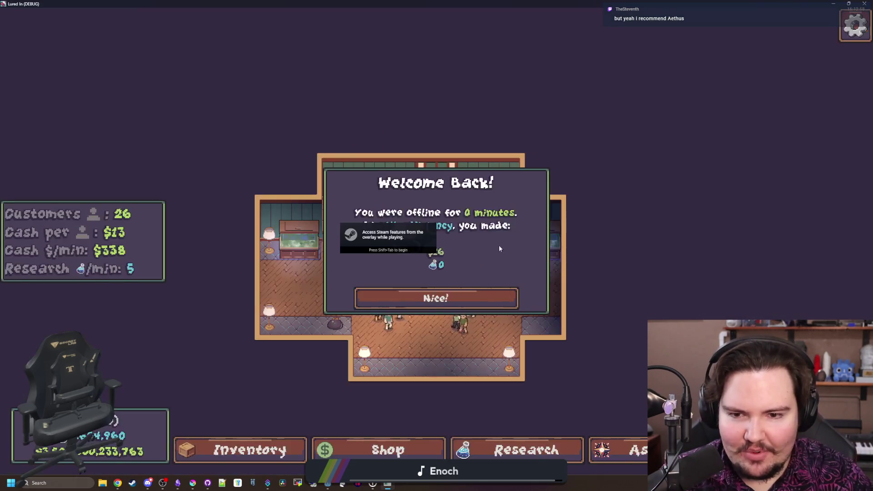
click(474, 303)
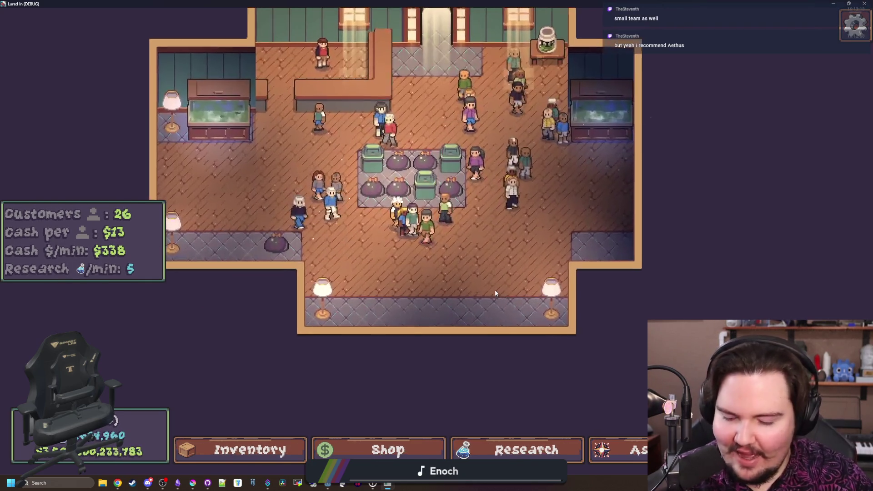
key(grave)
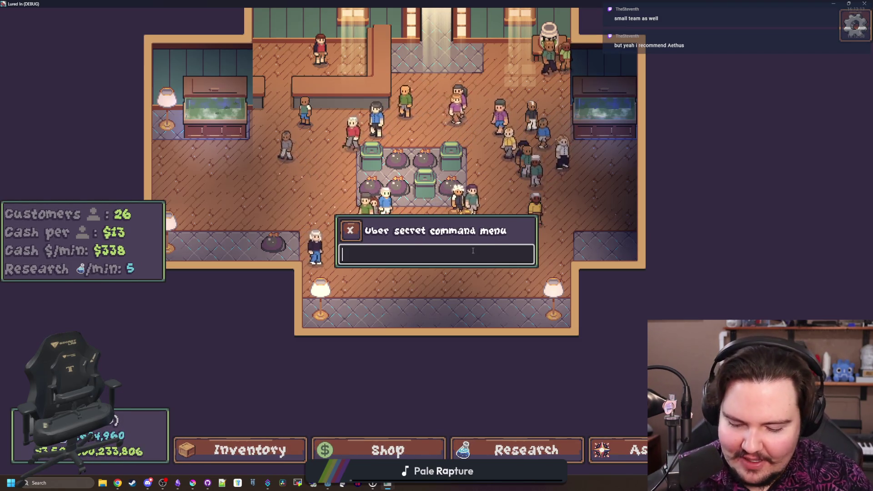
text(money 100)
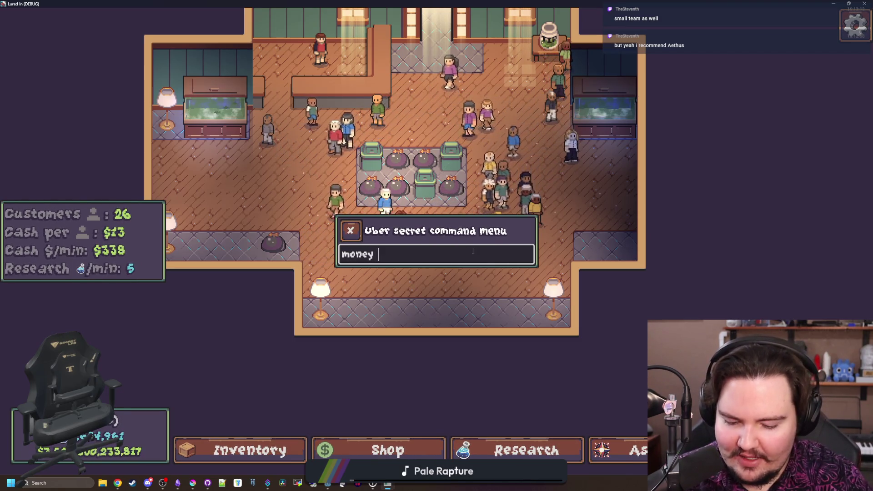
text(000)
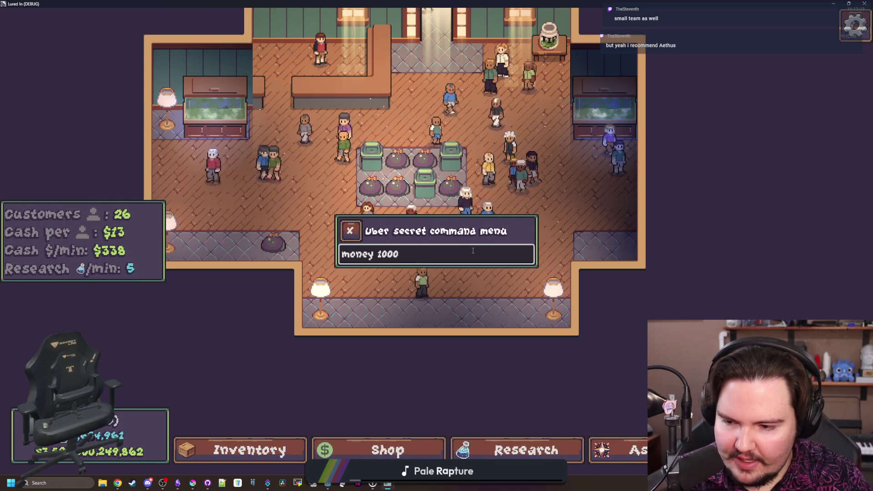
text(00)
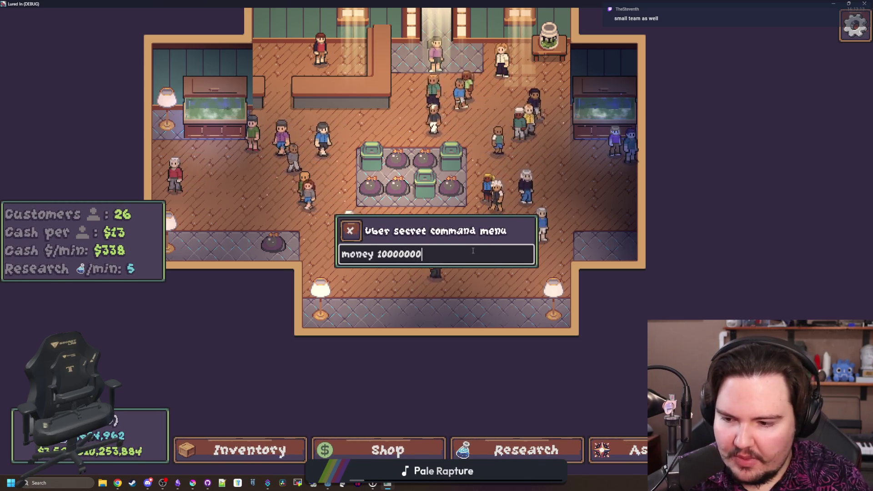
text(000)
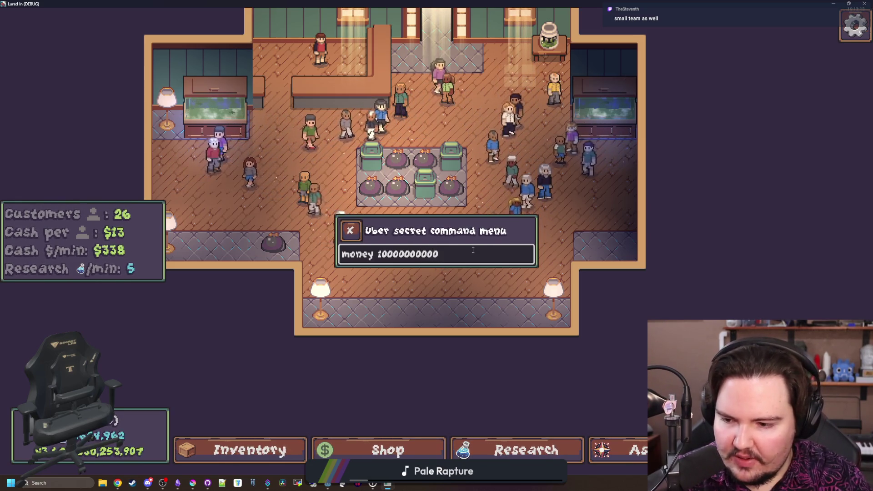
text(0)
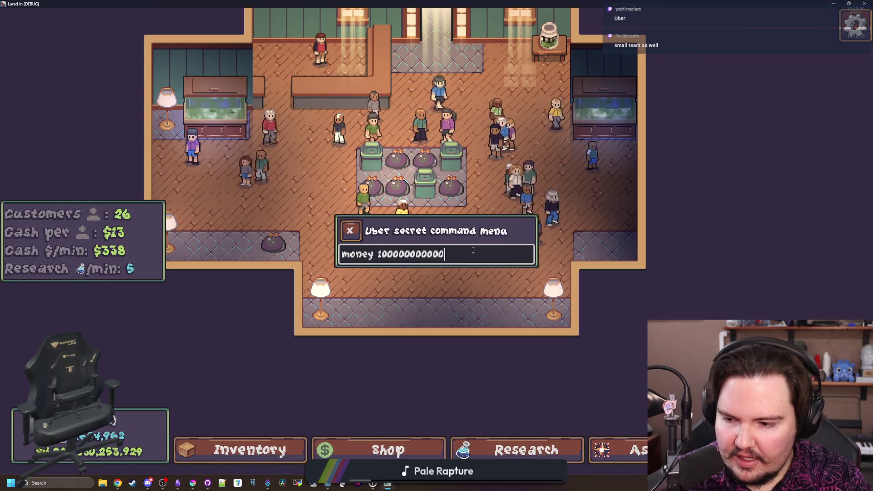
text(0)
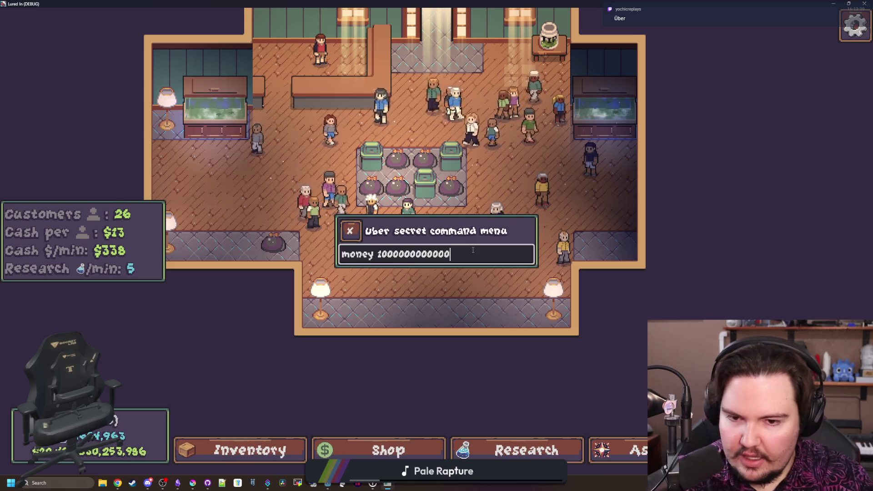
key(alt+Tab)
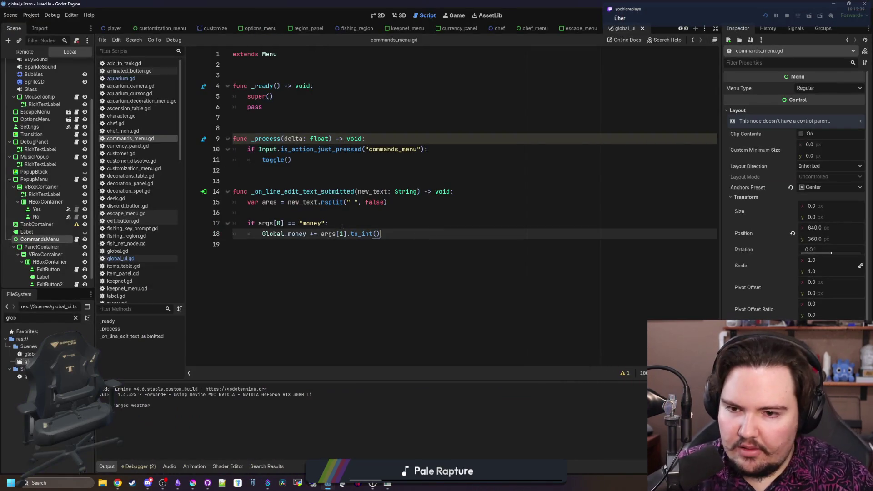
- Select the LineEdit node, keep it editable after submitting, and save the scene
click(316, 223)
click(288, 177)
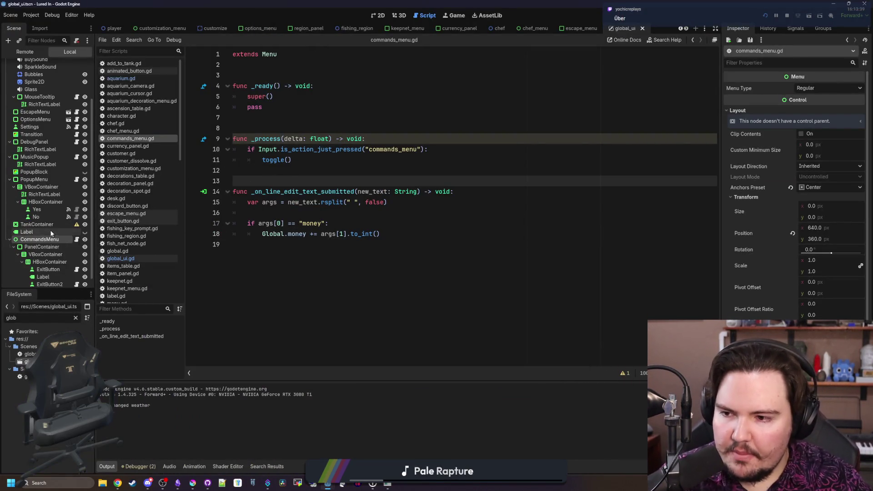
click(38, 239)
scroll(49, 241, down, 1)
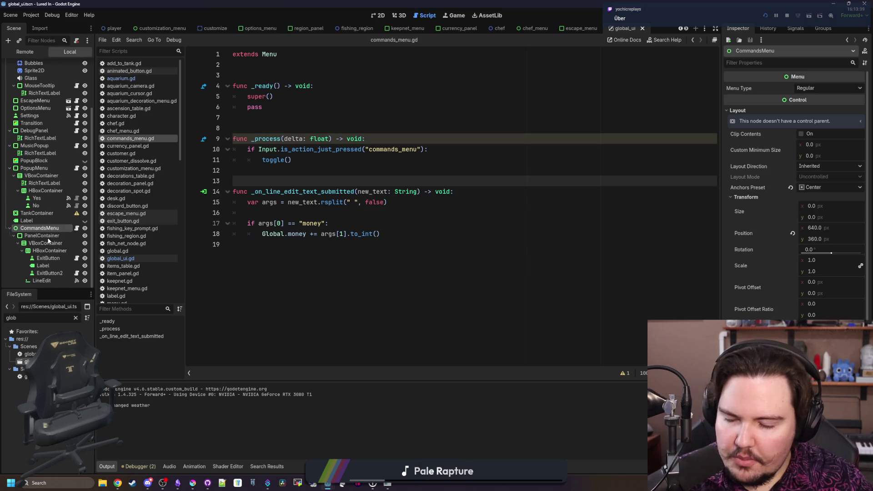
click(58, 279)
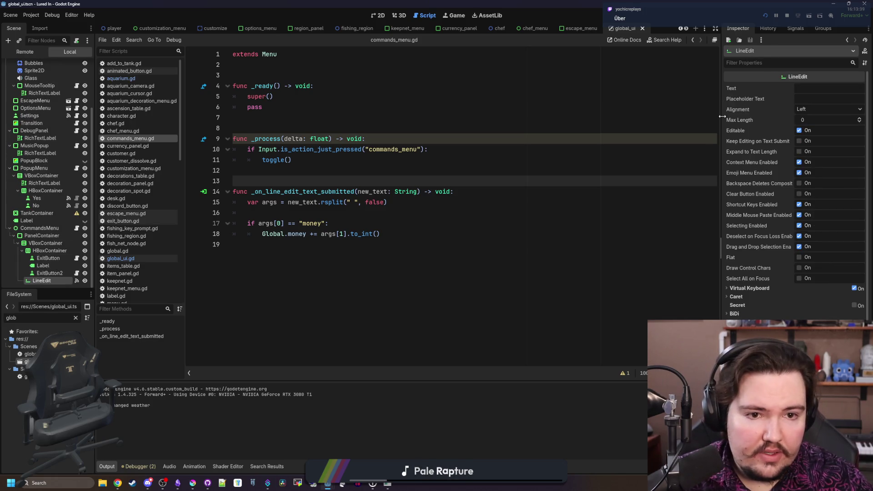
click(799, 141)
key(ctrl+s)
- Add $PanelContainer/VBoxContainer/LineEdit.text = "" after the money code, save, and return to the game
click(418, 242)
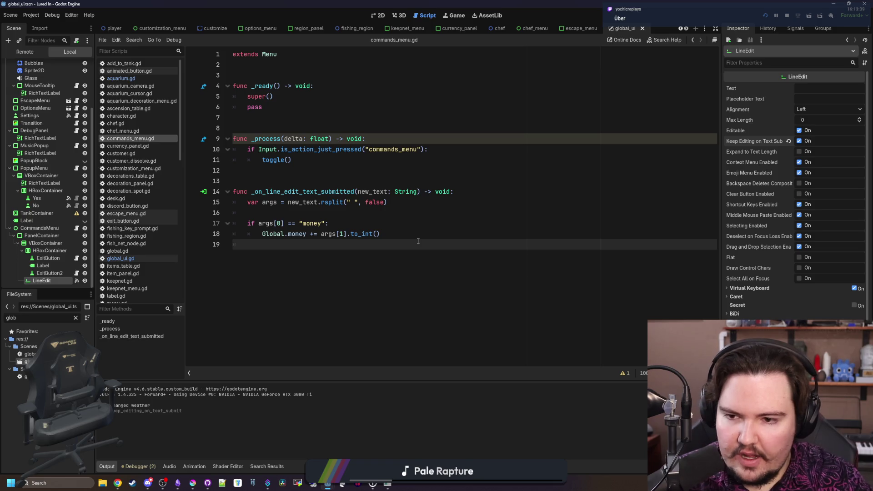
key(Return)
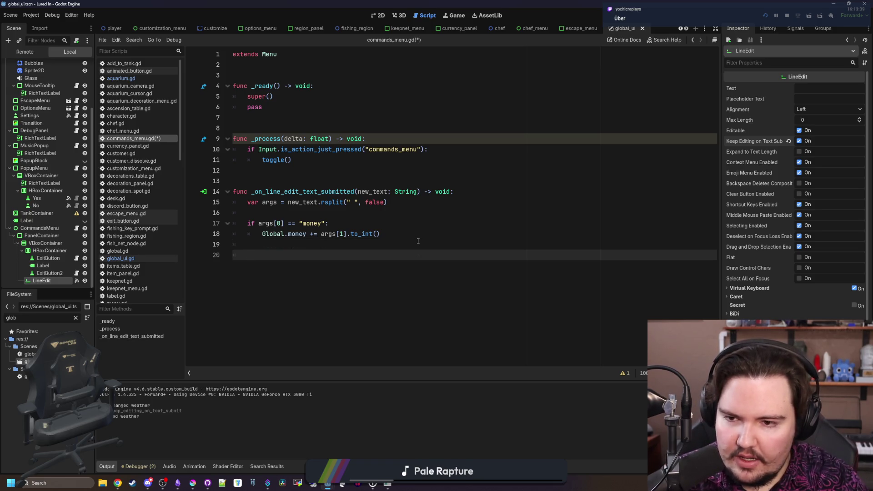
text(eli)
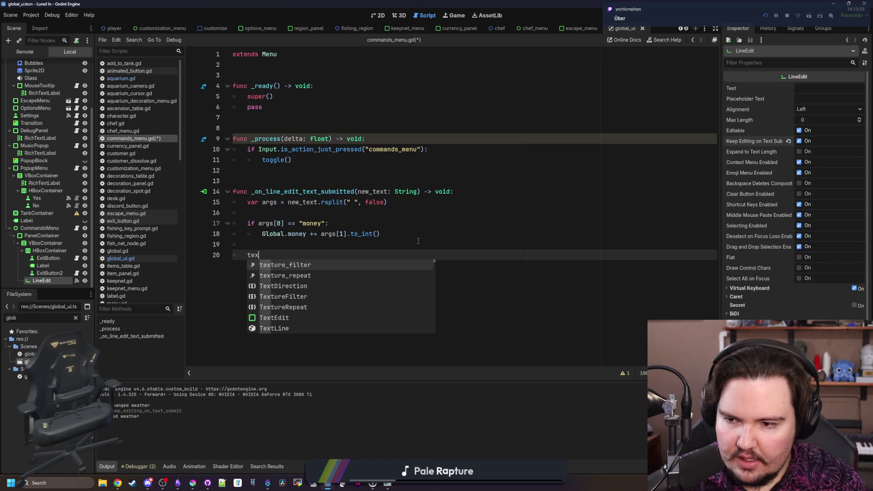
key(BackSpace)
key(BackSpace)
key(BackSpace)
drag(51, 282, 376, 256)
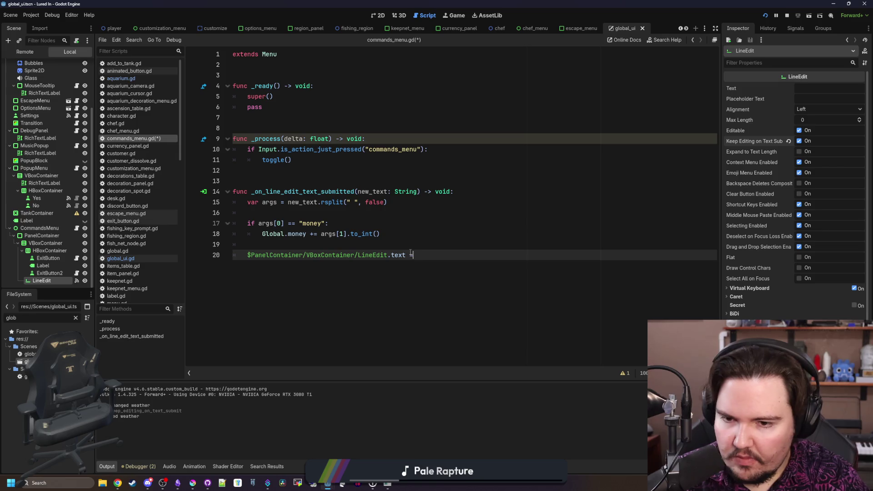
text("")
click(403, 239)
key(ctrl+s)
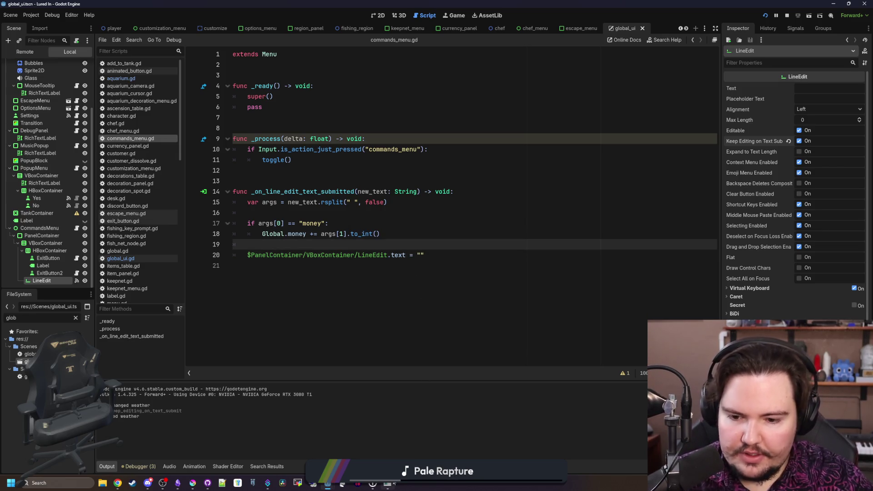
key(alt+Tab)
double_click(447, 294)
key(Return)
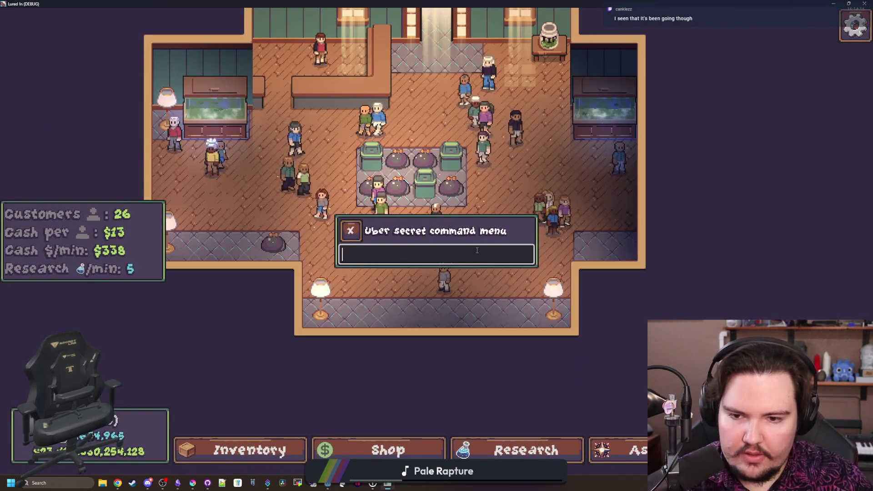
text(money 10000)
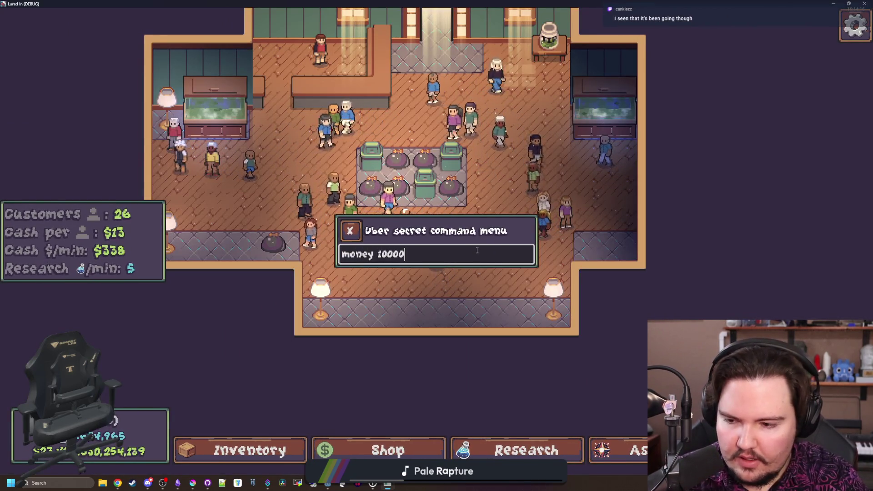
key(Return)
text(money 1000000000000)
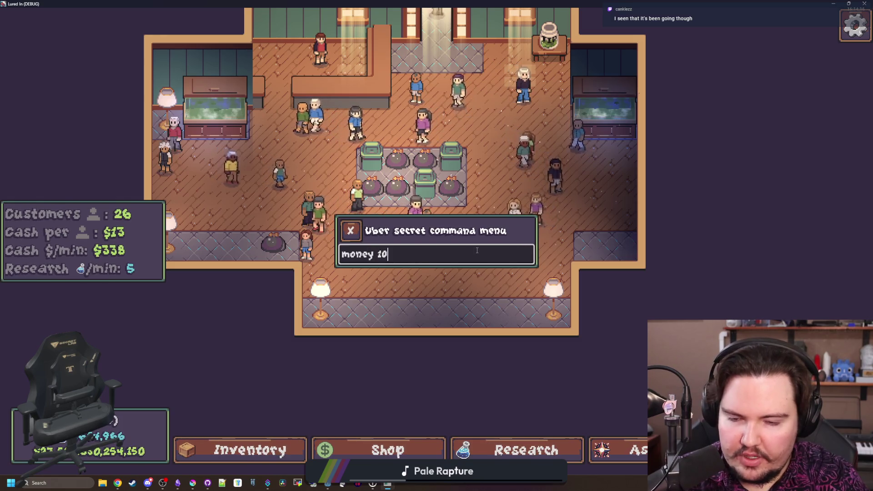
key(Return)
text(mo)
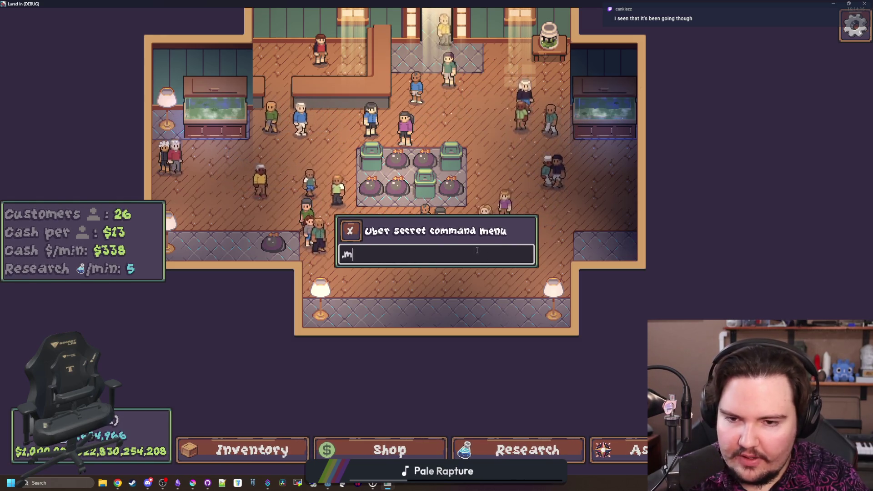
text(ney 1000000000000000000000)
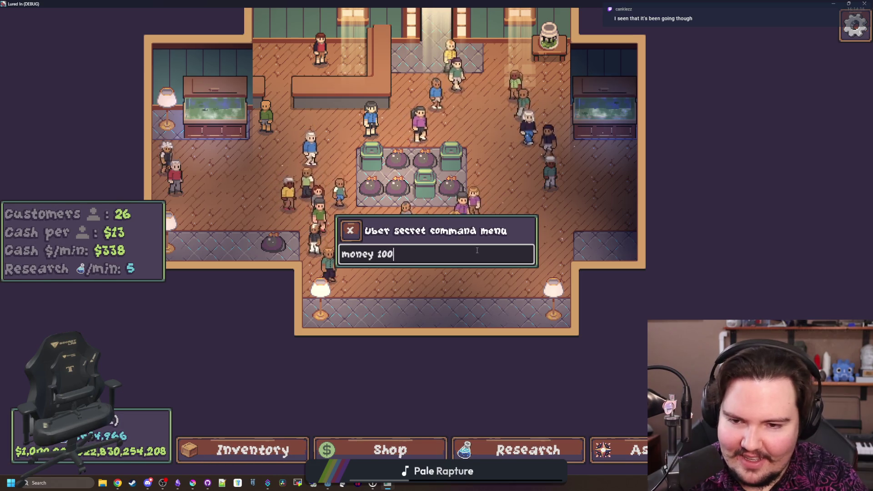
key(Return)
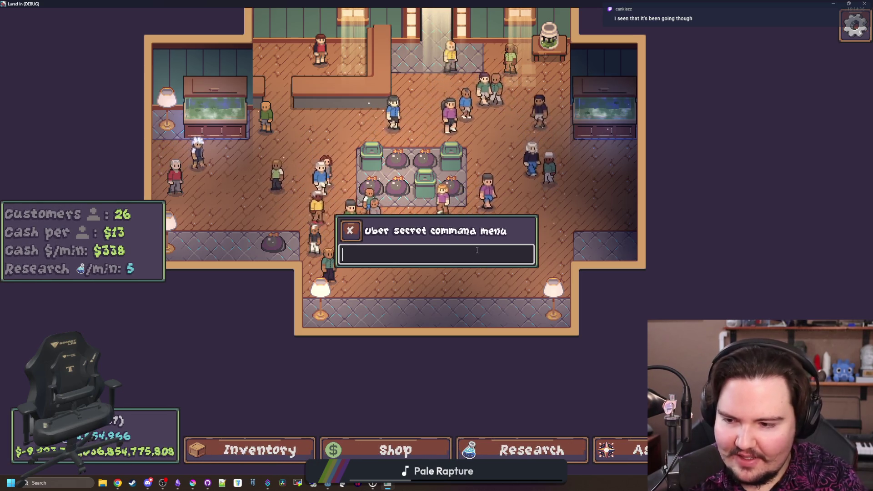
click(621, 449)
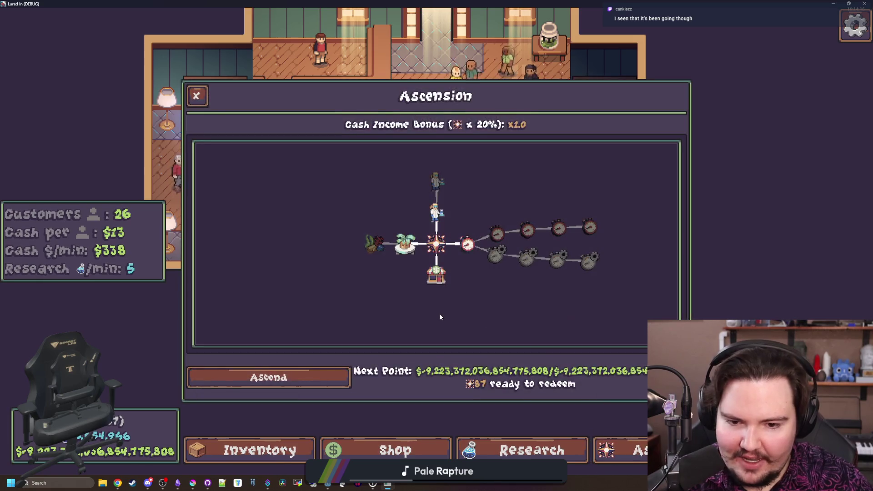
key(Escape)
key(Escape)
key(Escape)
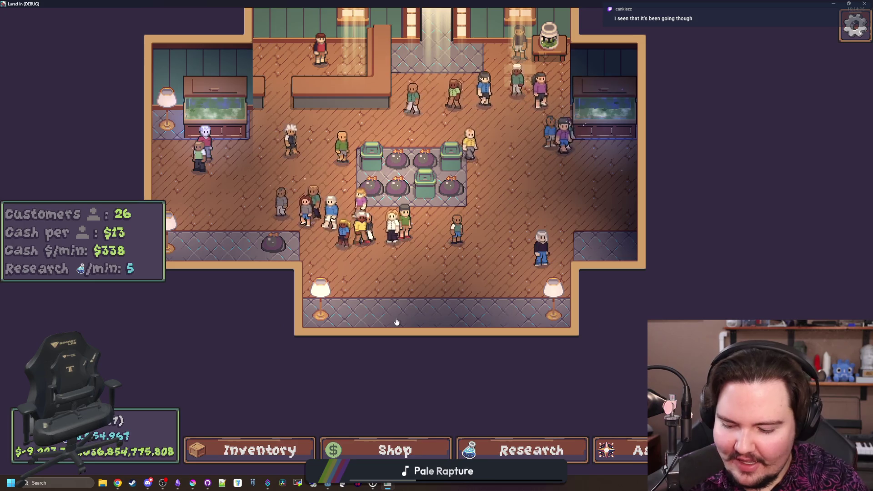
- Reopen the command menu, submit another oversized money command, and return to the script
key(grave)
click(427, 253)
text(money 100000000000)
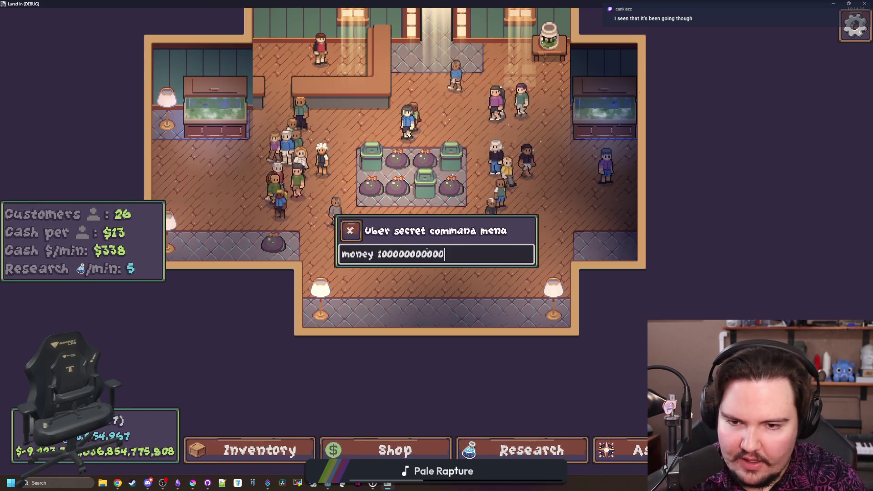
text(ney 1000000000000000)
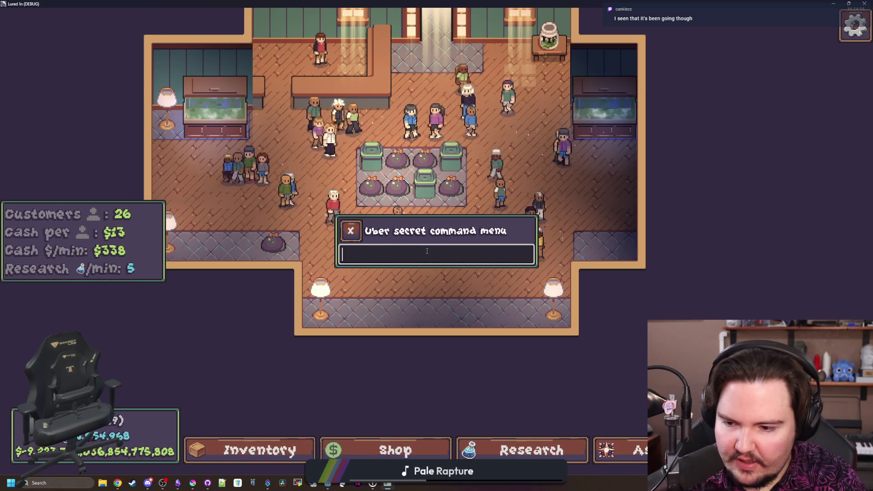
key(BackSpace)
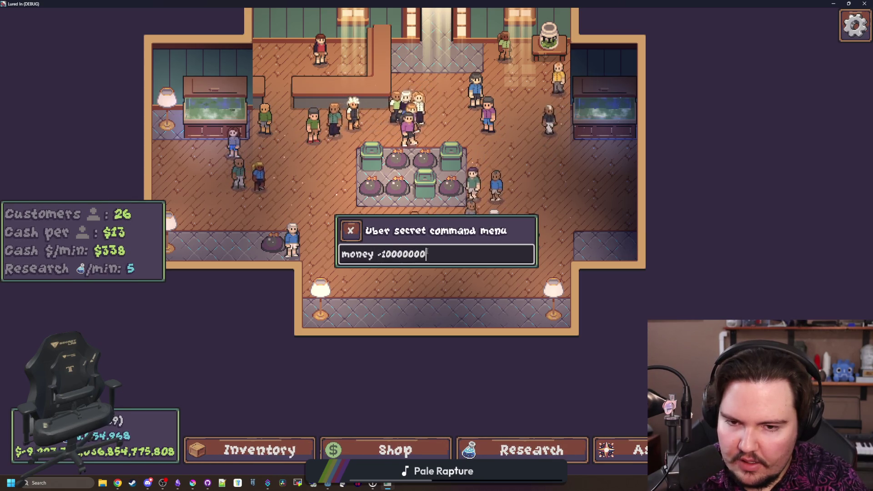
key(Return)
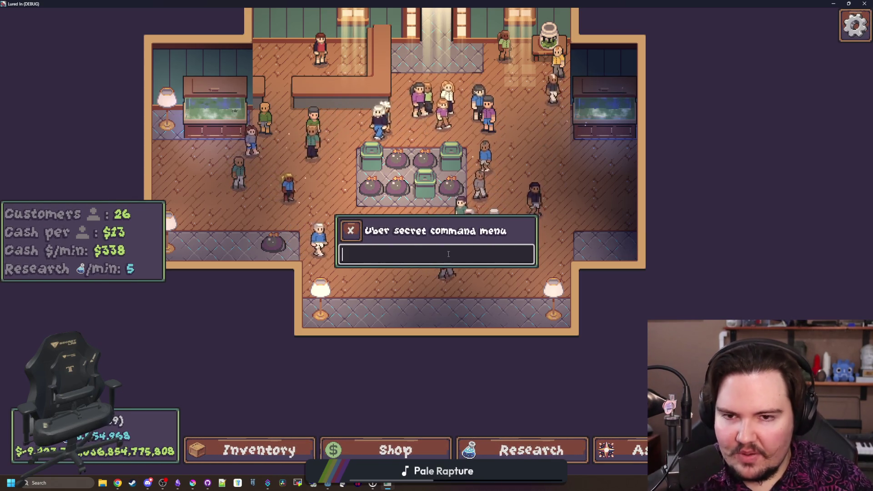
key(alt+Tab)
click(403, 238)
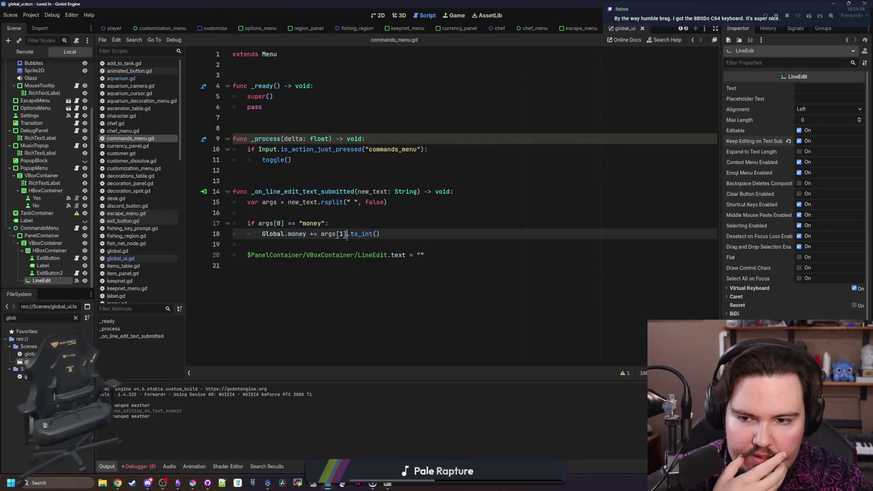
- Add if args[1] == "reset": Global.money = 0, move the += line under else:, and bring the game forward
click(362, 227)
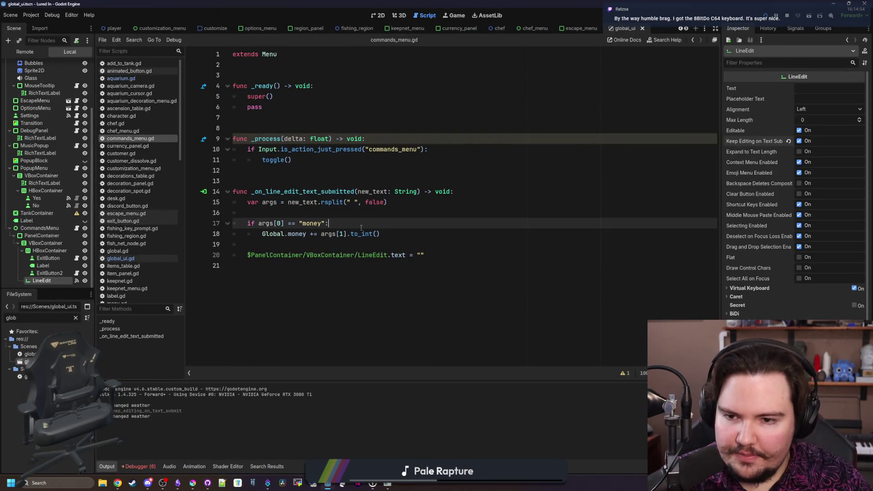
key(Return)
text(if args[1] == "reset":)
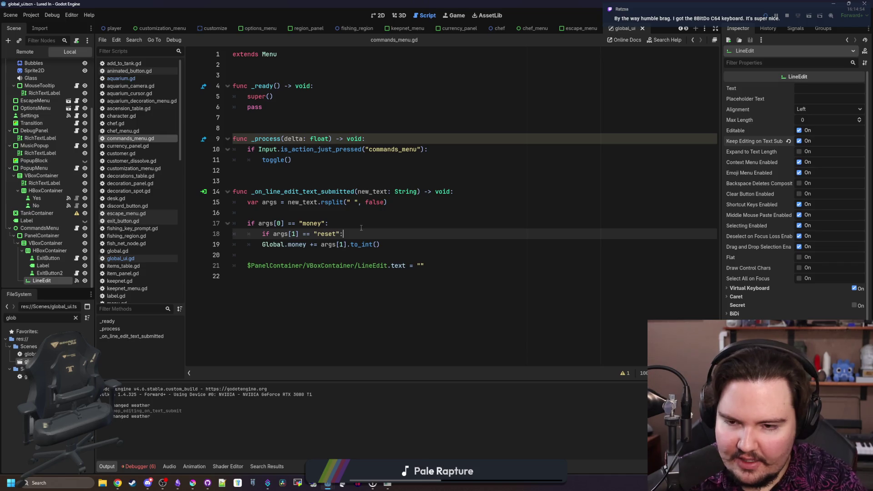
key(Return)
text(Global.money = 0)
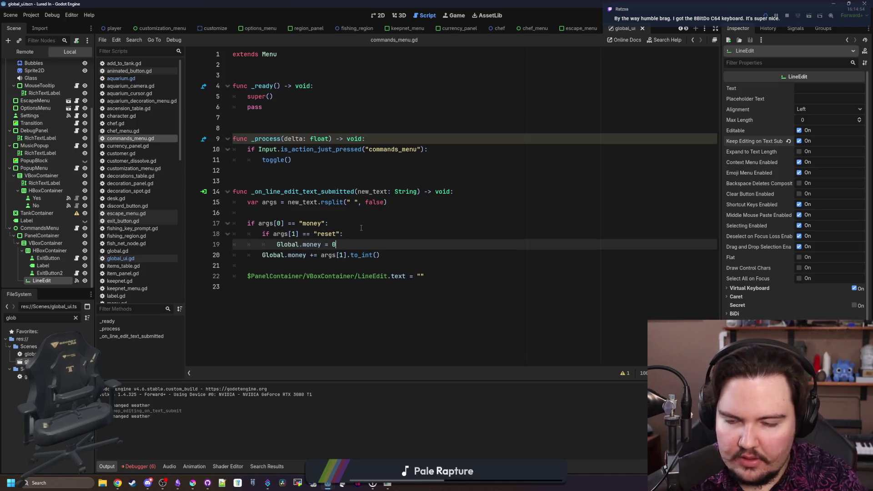
key(Return)
key(BackSpace)
text(else:)
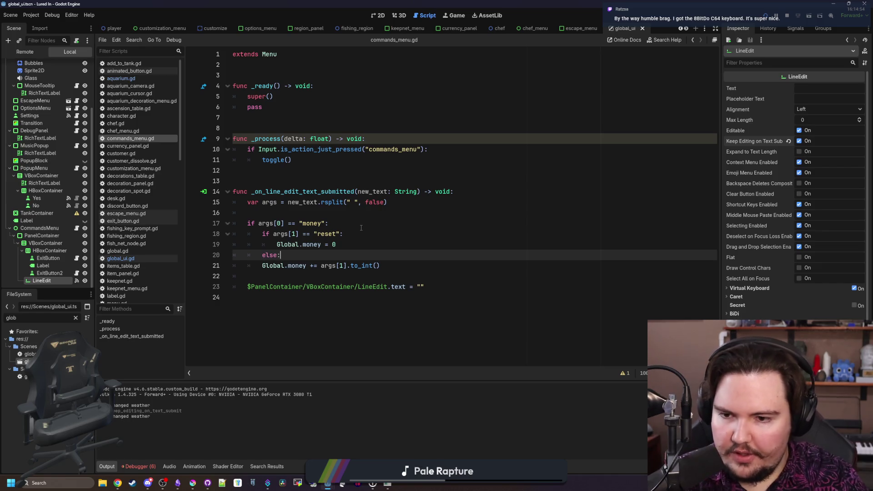
click(262, 266)
key(Tab)
click(272, 276)
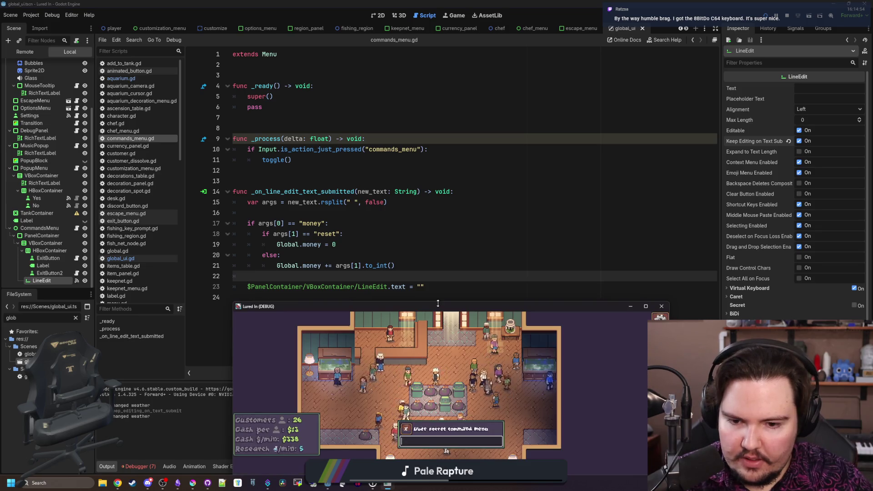
click(389, 485)
- Submit 'money 1000' in the maximized game, then switch to and maximize the browser
double_click(471, 6)
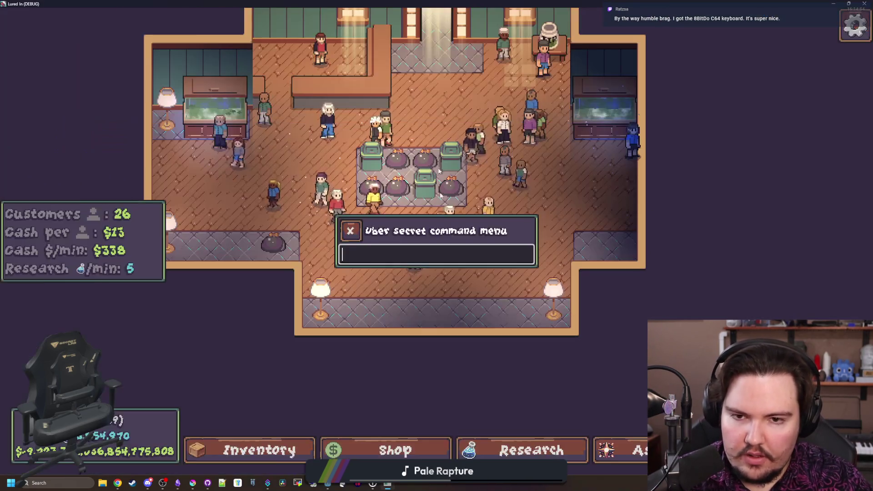
text(money 1000)
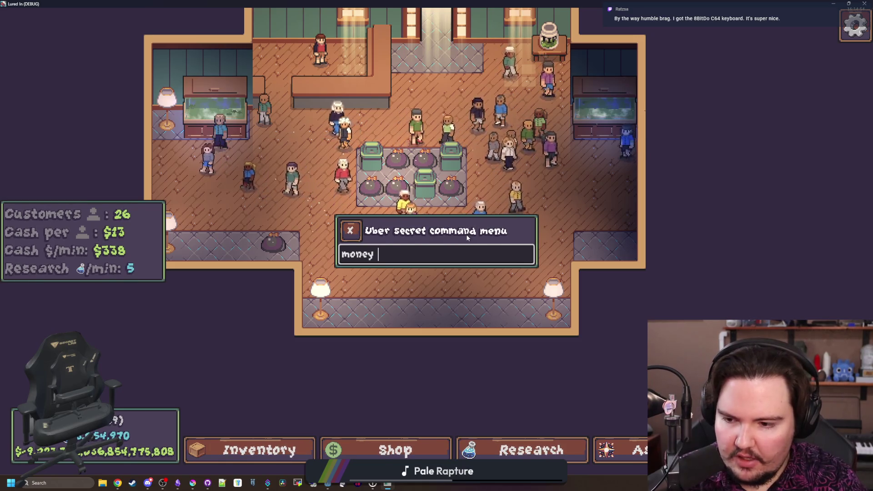
key(Return)
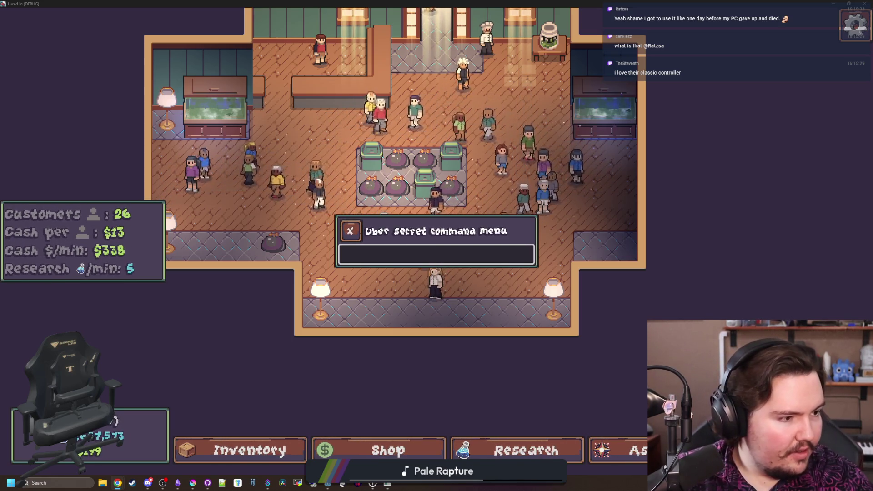
key(alt+Tab)
double_click(466, 150)
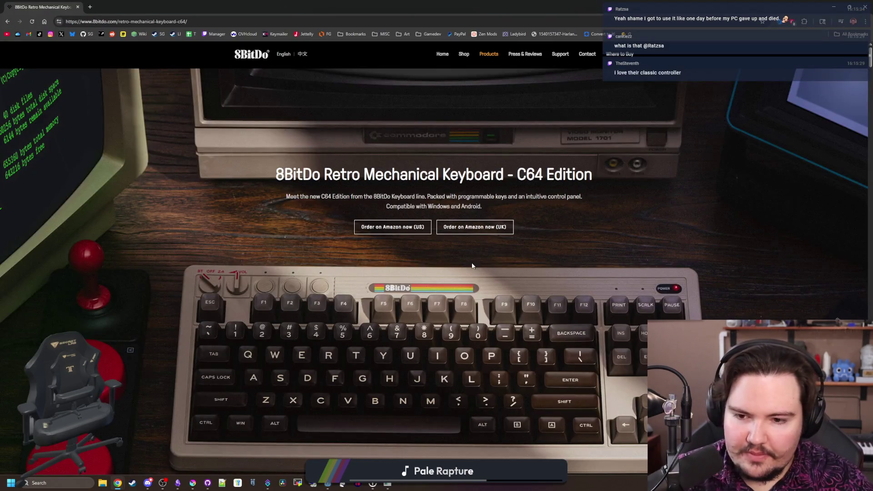
- Scroll through the 8BitDo C64 Edition keyboard page, glance at the game, then bring the Keychron site forward
scroll(472, 266, down, 7)
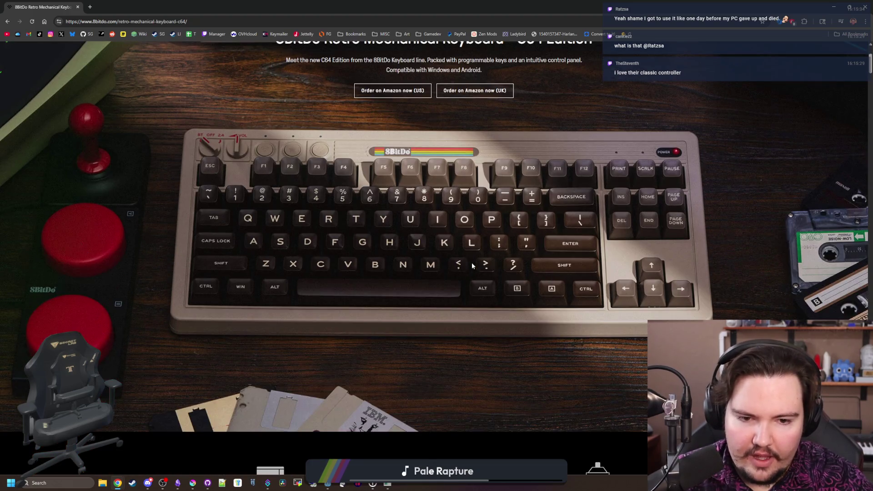
scroll(477, 268, up, 7)
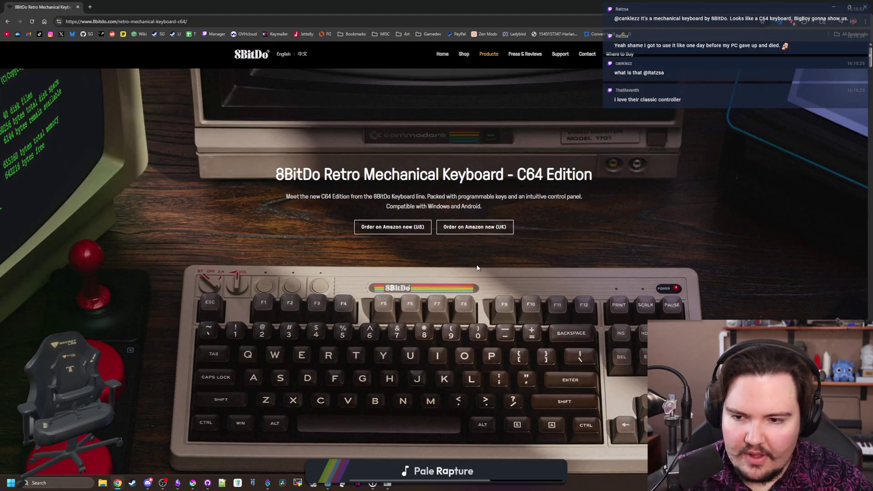
scroll(477, 268, down, 1)
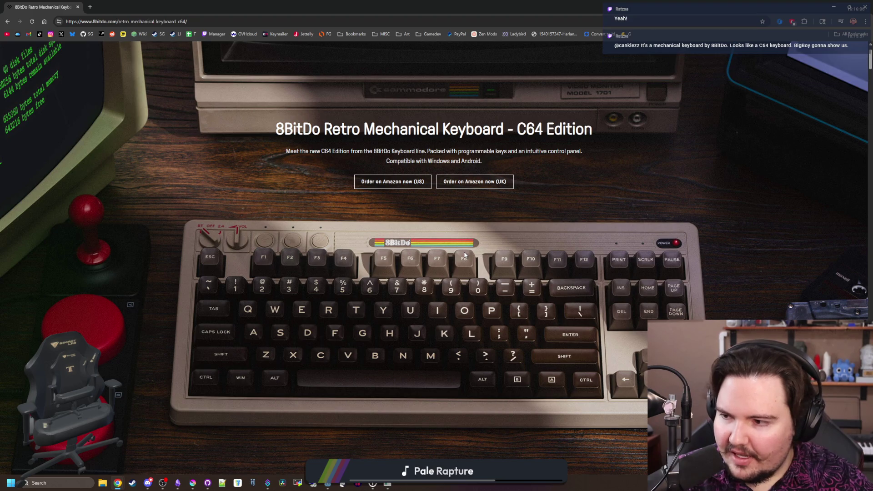
scroll(462, 254, down, 2)
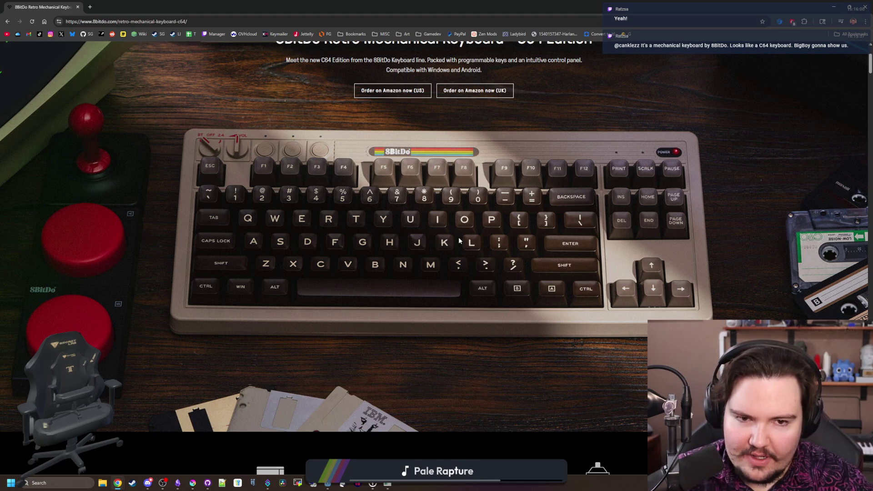
scroll(459, 241, up, 3)
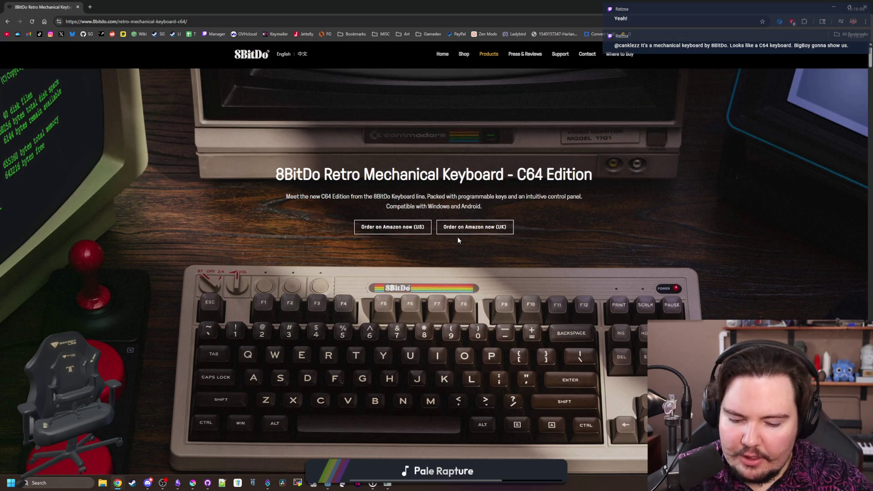
scroll(448, 241, down, 7)
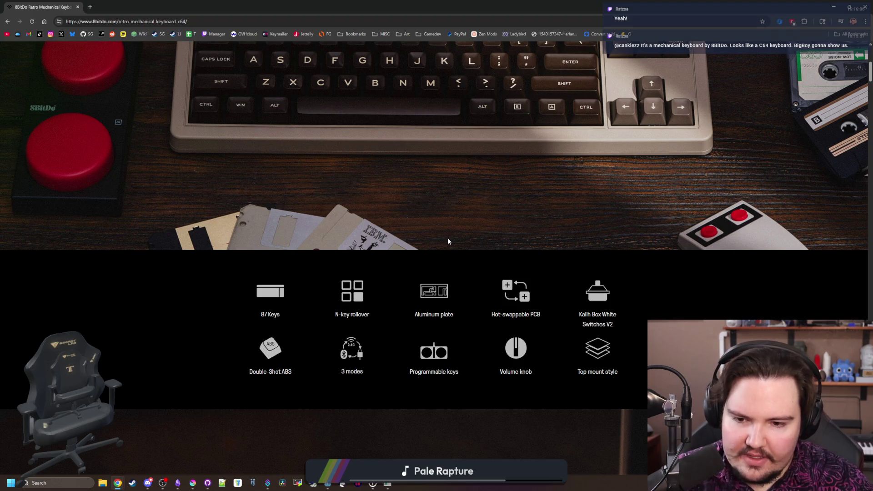
scroll(448, 241, down, 10)
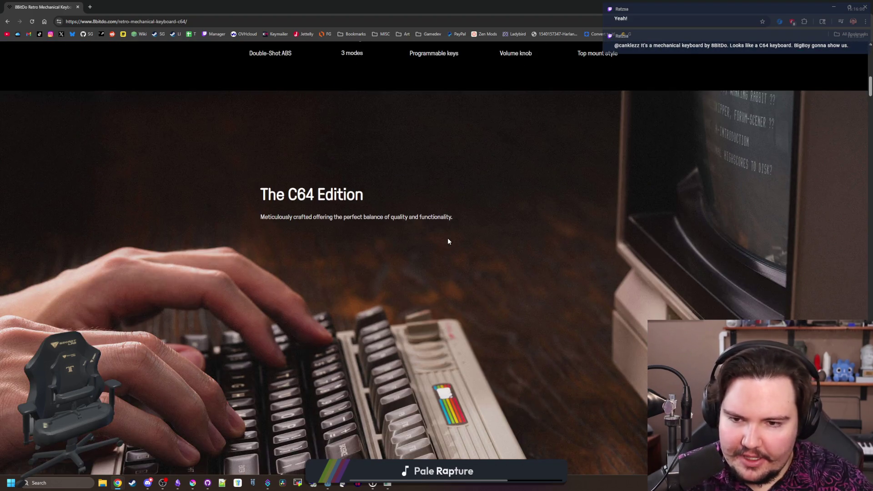
scroll(448, 241, down, 15)
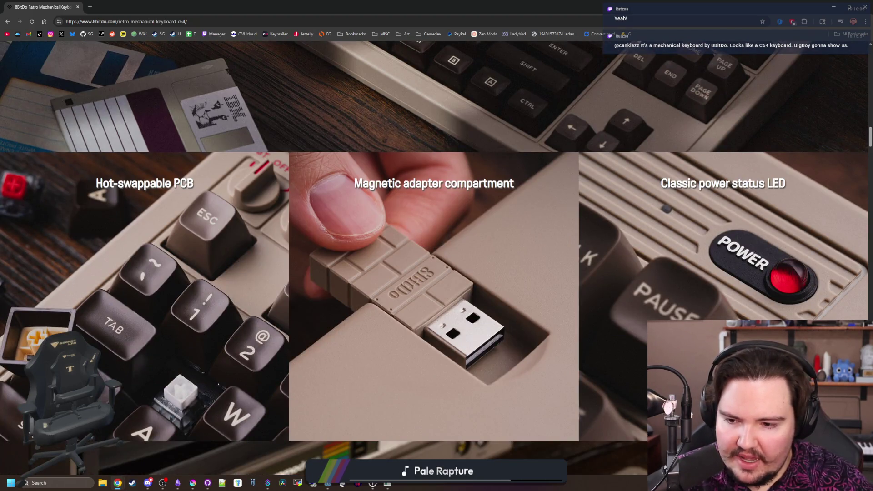
scroll(451, 245, down, 7)
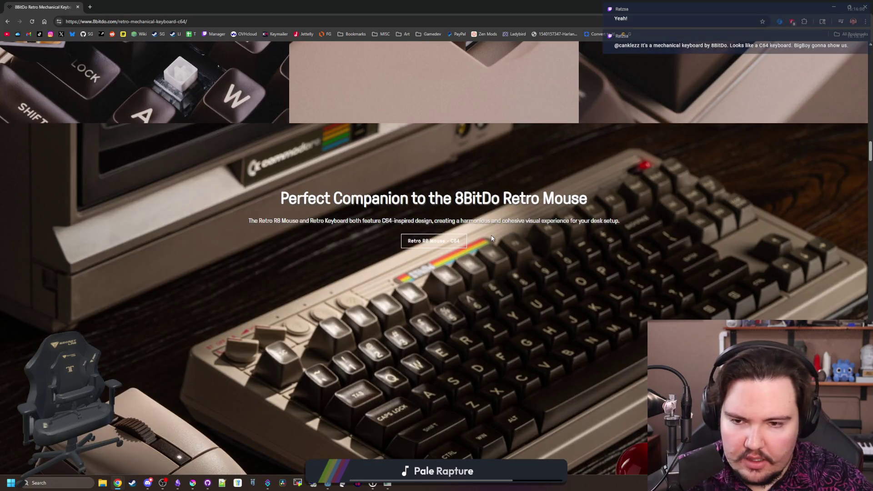
scroll(482, 241, down, 6)
scroll(472, 245, down, 3)
scroll(472, 246, up, 3)
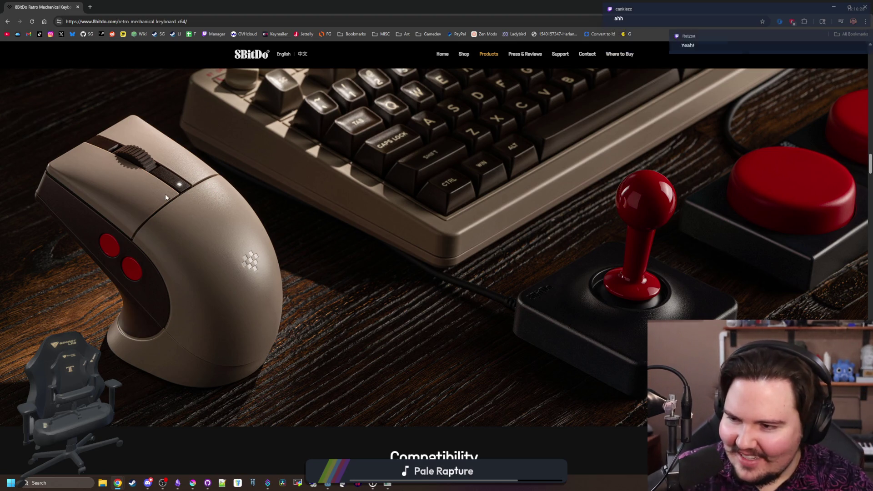
scroll(280, 291, down, 12)
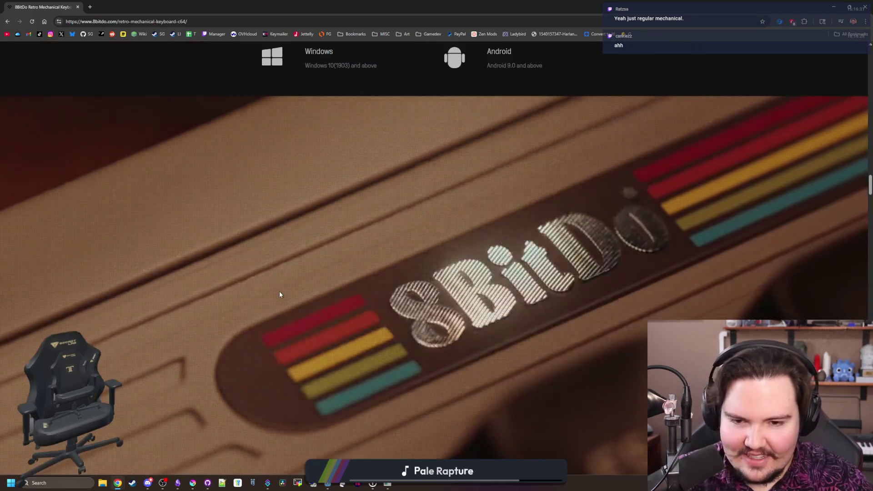
scroll(280, 296, down, 5)
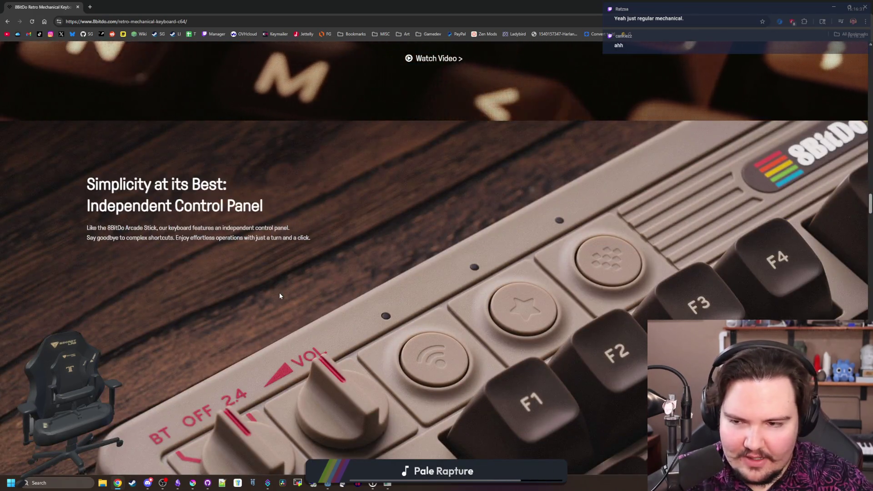
scroll(280, 295, down, 5)
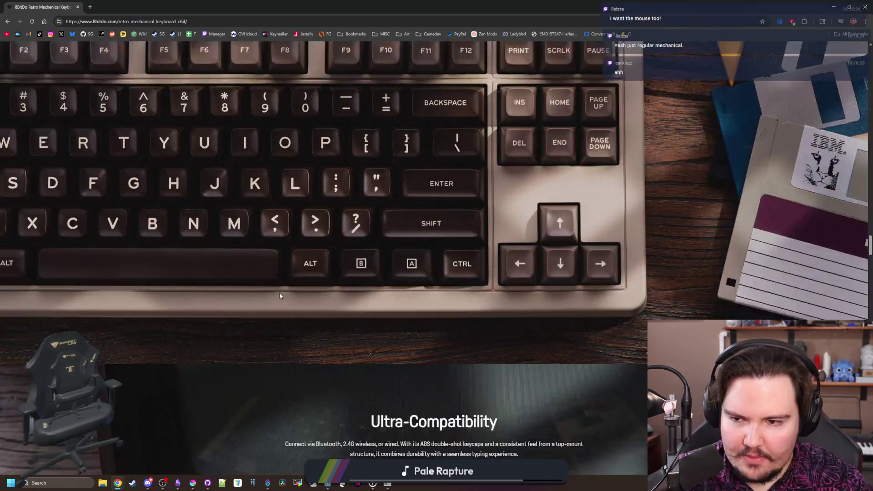
scroll(279, 295, down, 5)
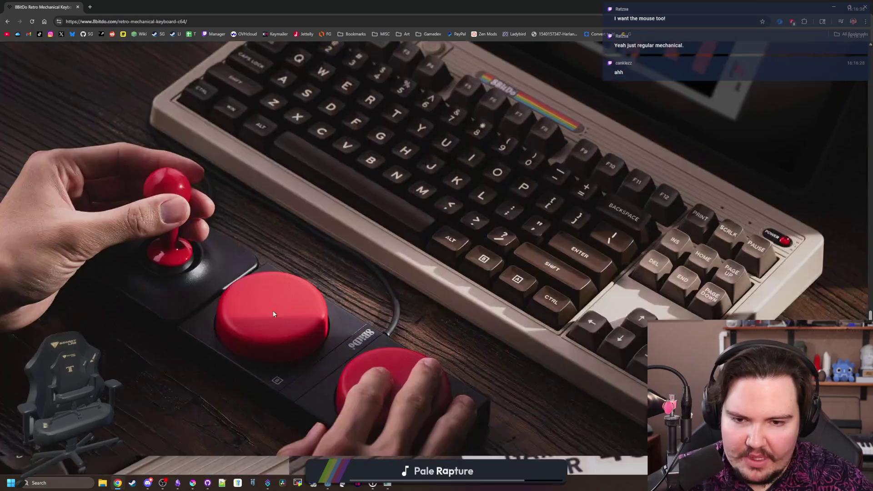
key(alt+Tab)
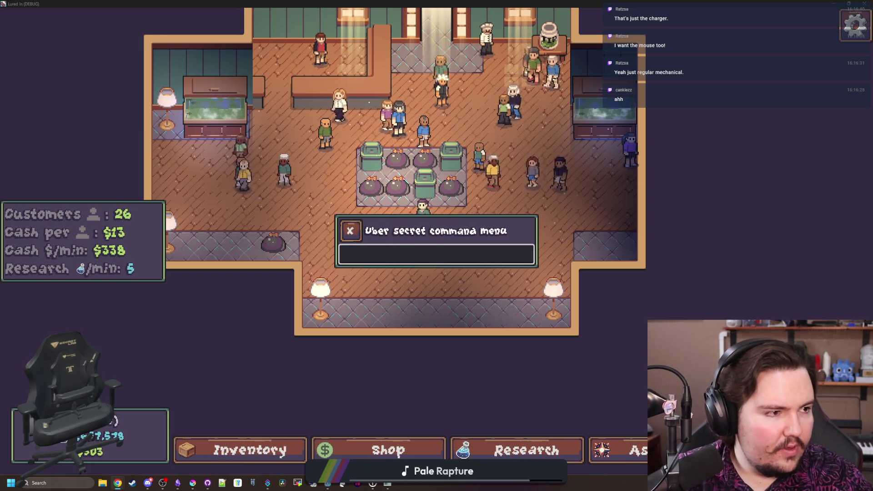
key(alt+Tab)
- Maximize Chrome and browse Keychron's Keyboards menu down to the Q Max series lineup
drag(320, 148, 199, 0)
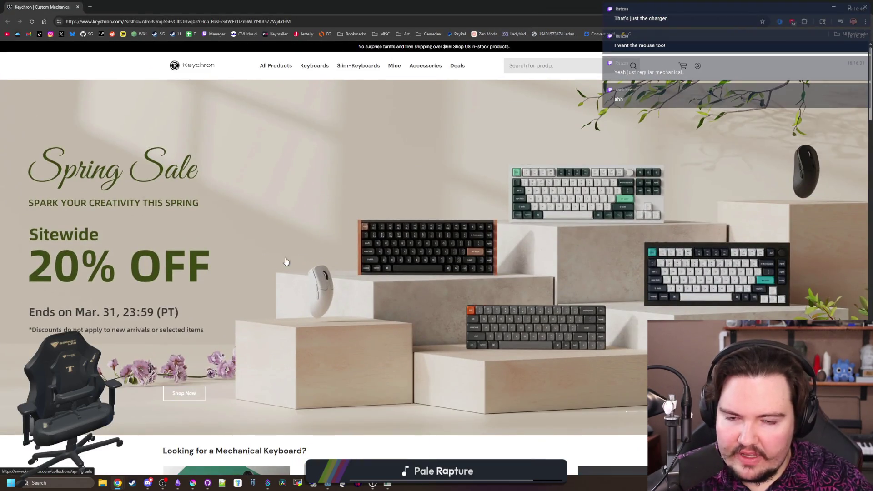
mouse_move(312, 68)
mouse_move(291, 180)
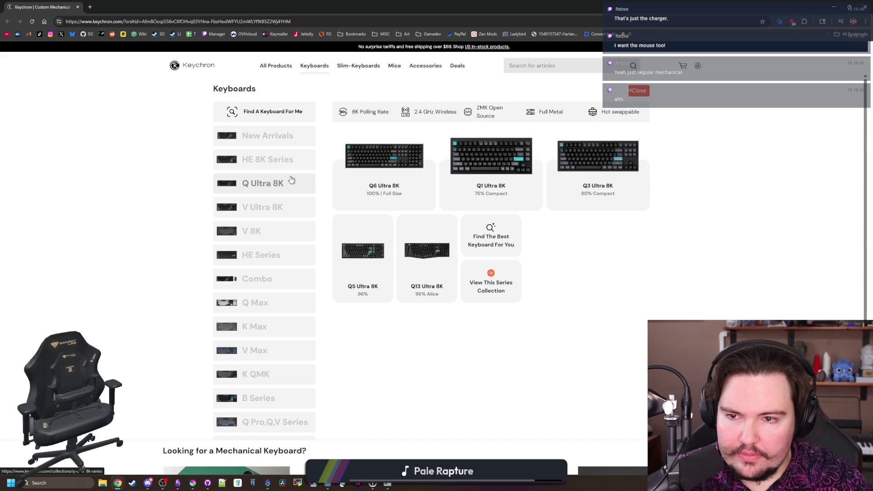
mouse_move(287, 204)
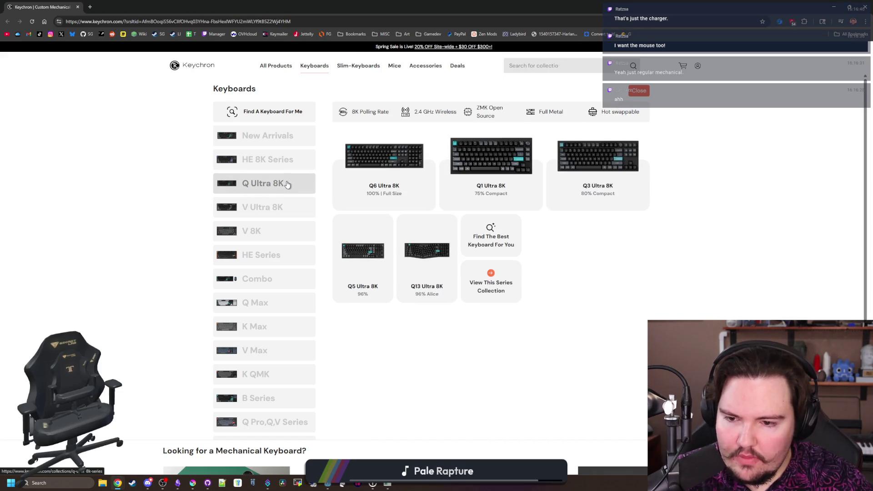
mouse_move(278, 377)
mouse_move(273, 405)
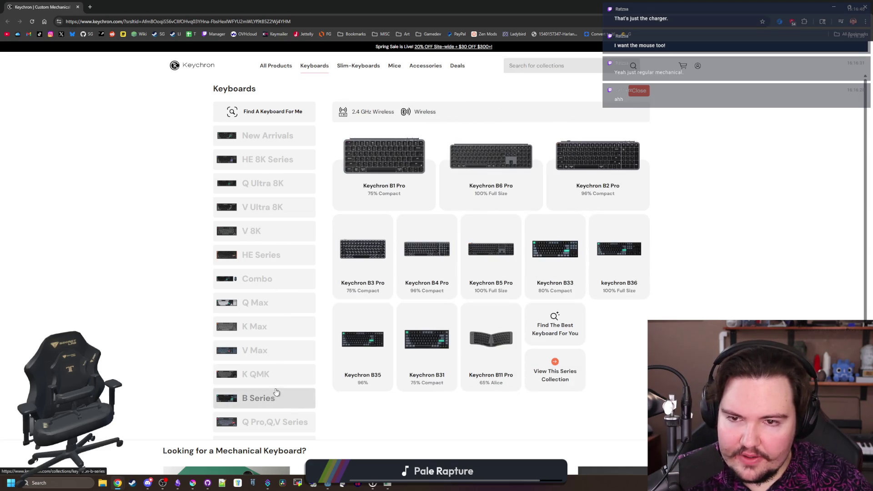
mouse_move(273, 335)
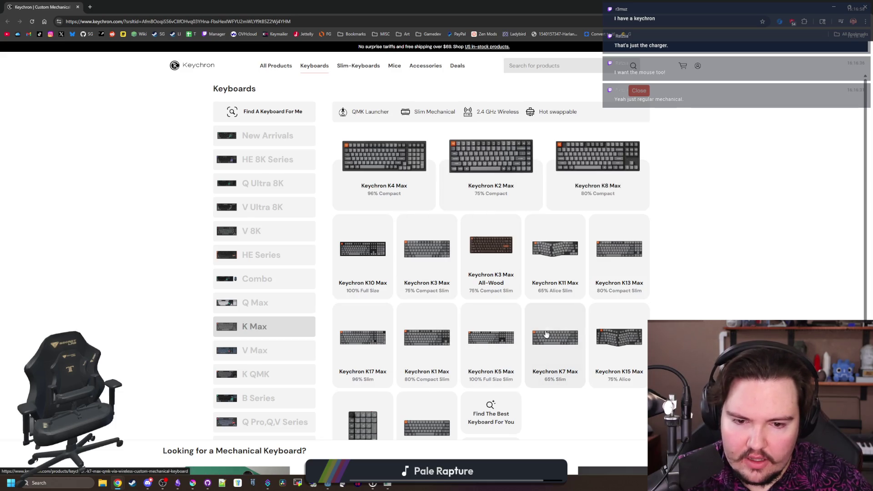
scroll(552, 334, down, 2)
scroll(421, 341, up, 2)
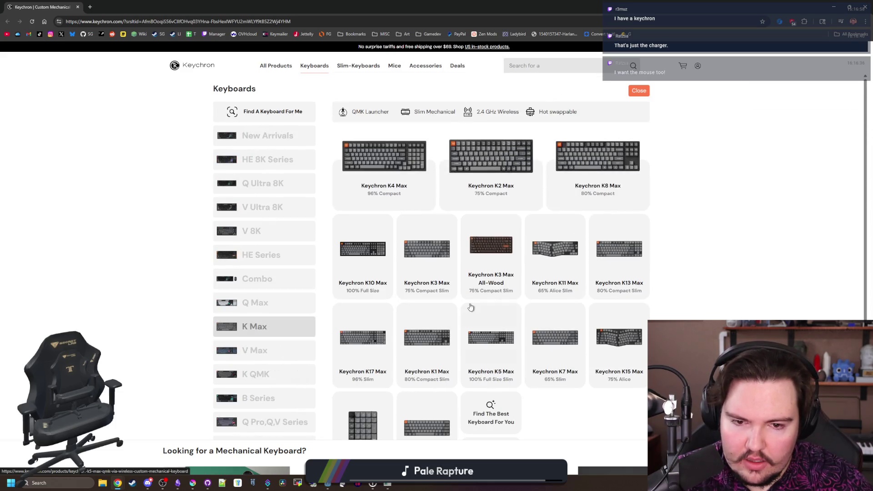
mouse_move(258, 312)
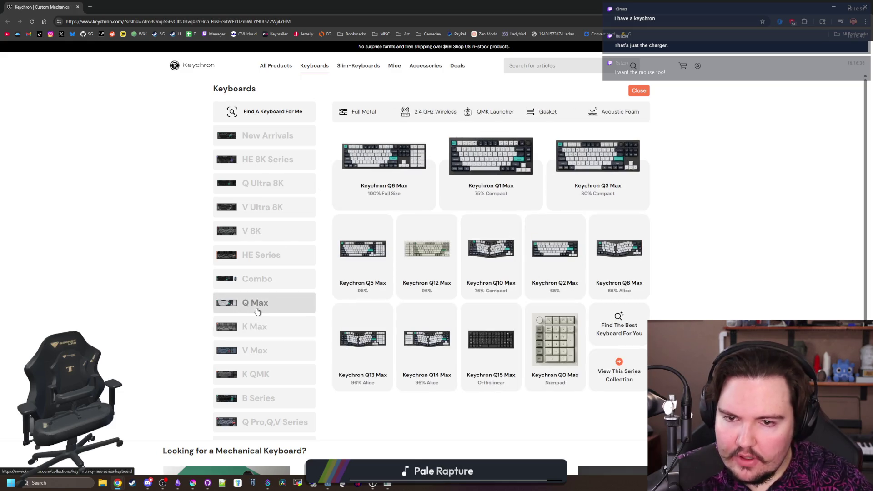
mouse_move(285, 240)
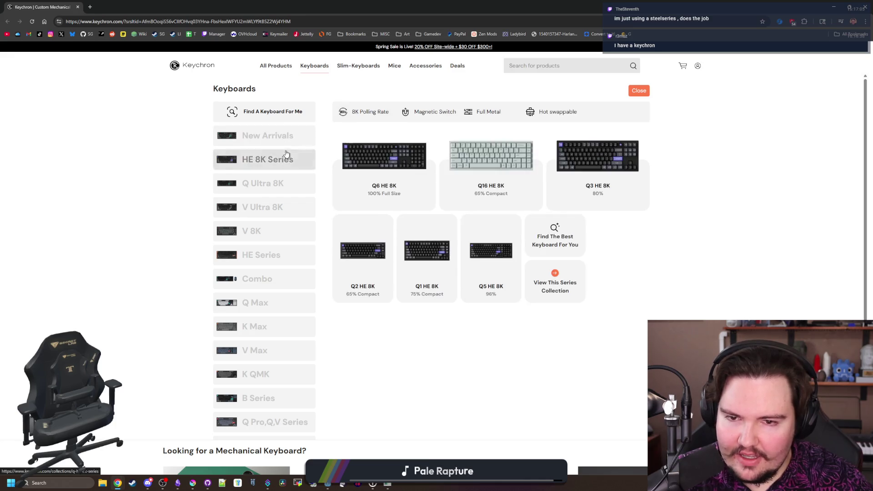
mouse_move(295, 132)
mouse_move(294, 302)
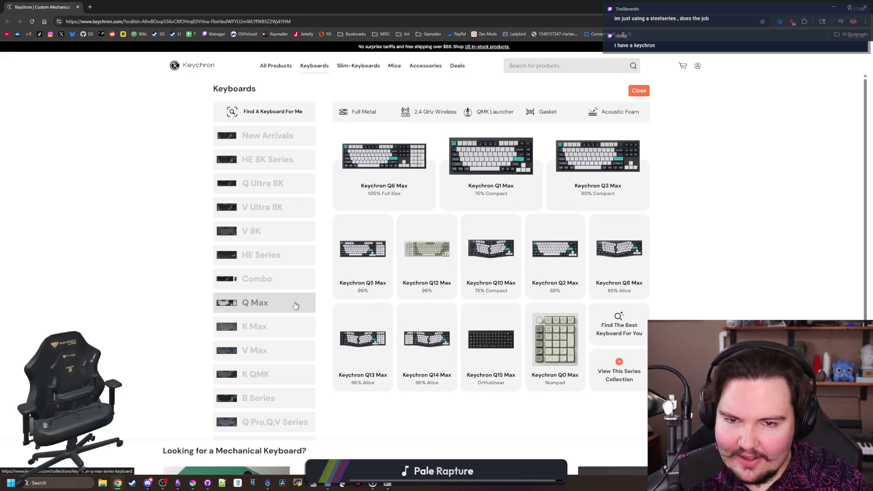
- Open the Keychron Q6 Max product page and start paging through its photos
click(399, 164)
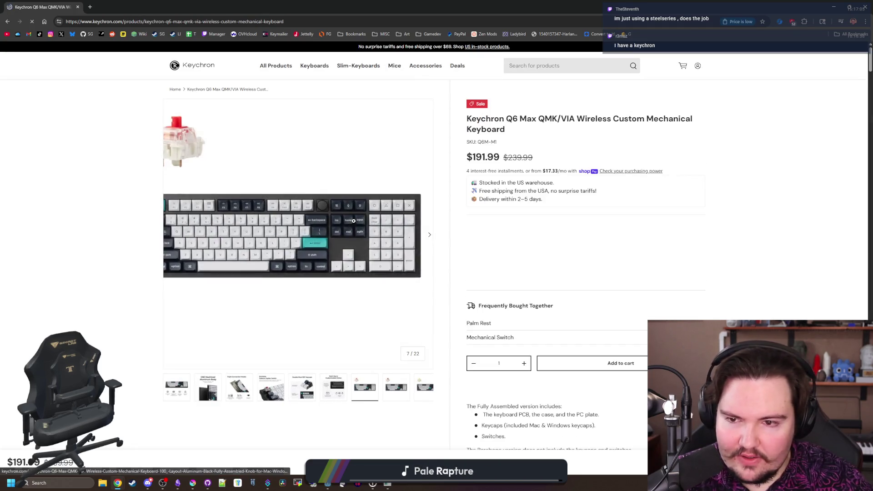
click(429, 237)
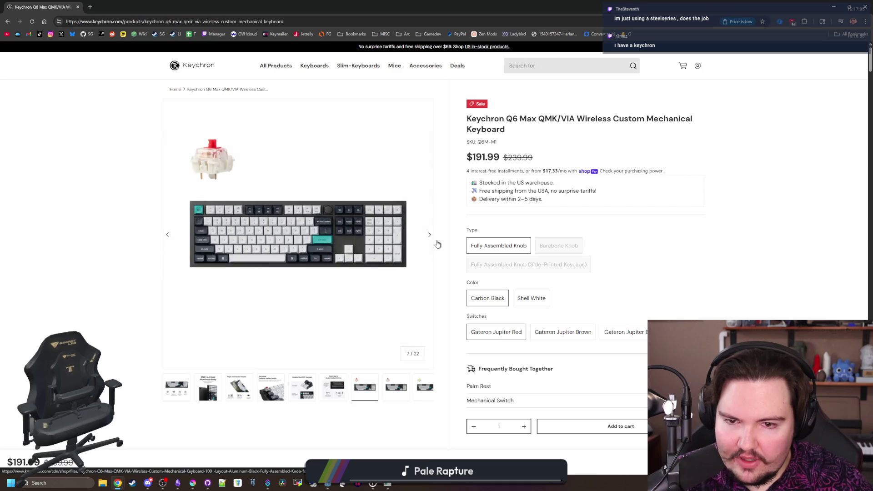
click(430, 237)
click(430, 237)
click(429, 237)
click(430, 237)
- Advance to the last RGB-lit photo (22/22) and shrink the browser to reveal the game
click(430, 238)
click(430, 238)
click(430, 238)
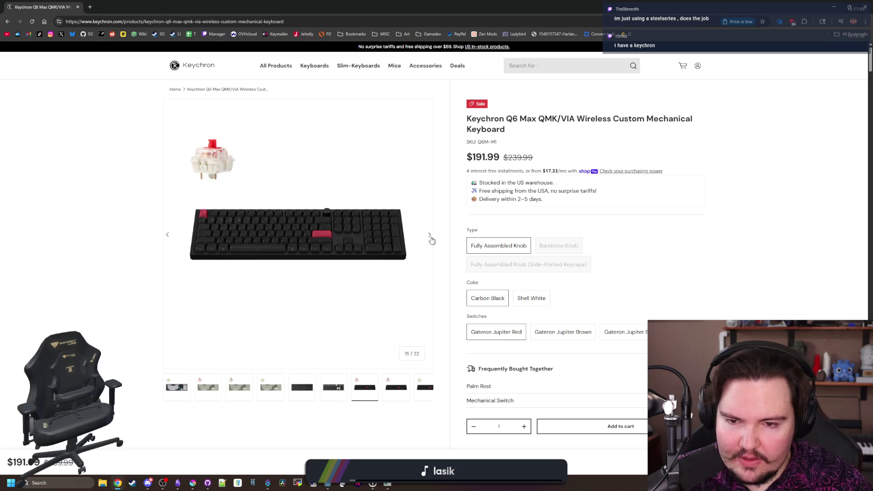
click(430, 238)
click(428, 238)
click(425, 241)
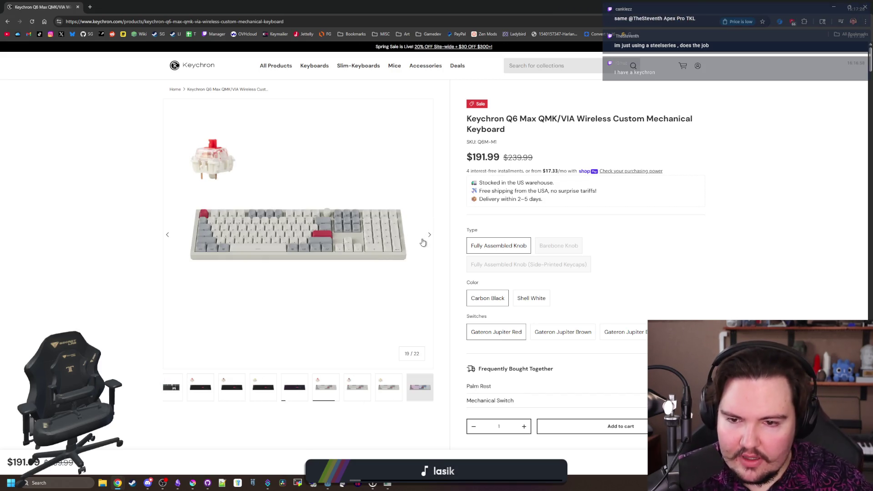
click(423, 242)
click(423, 242)
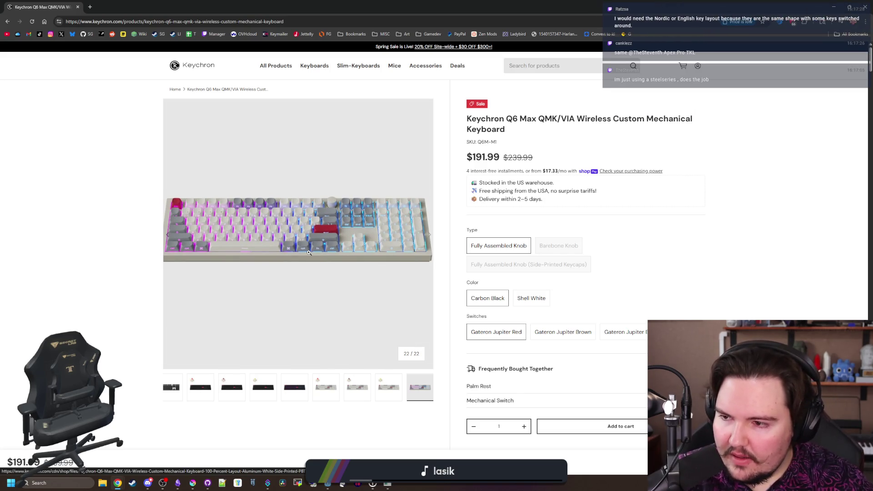
drag(72, 7, 455, 241)
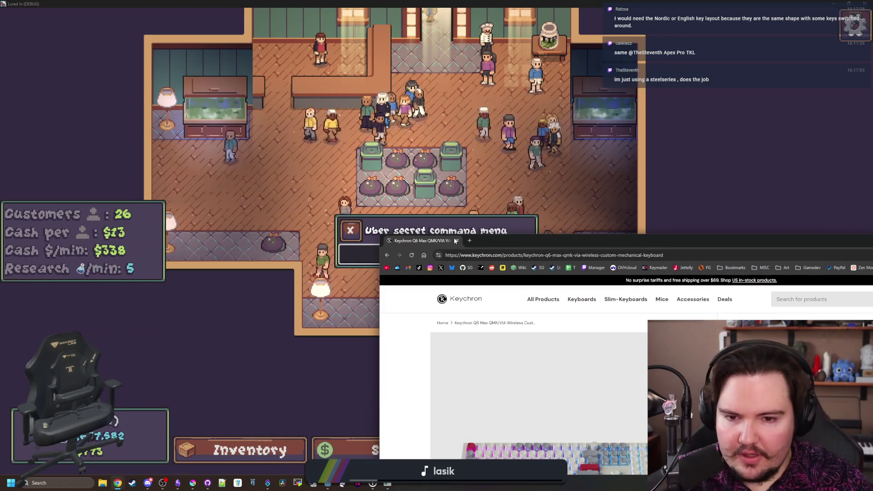
- Focus the Lured In secret command input, then switch to the browser and search 'razer huntsman pro'
click(442, 233)
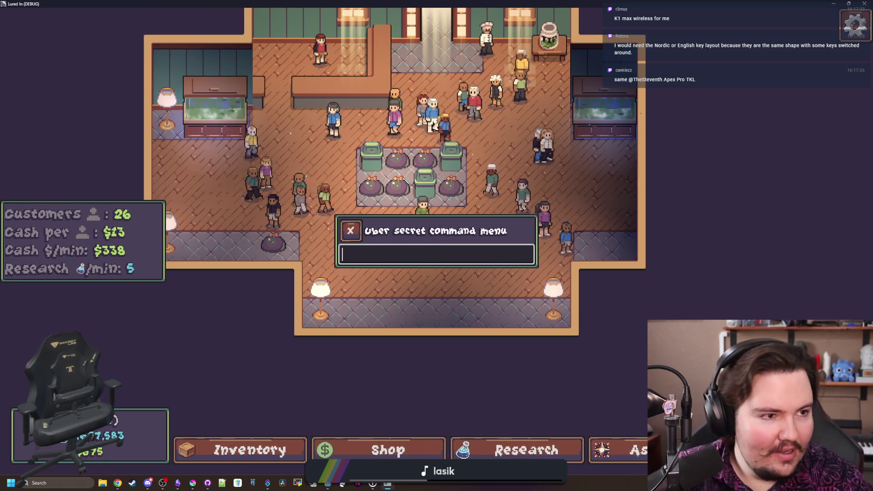
key(alt+Tab)
text(razer huntsman p)
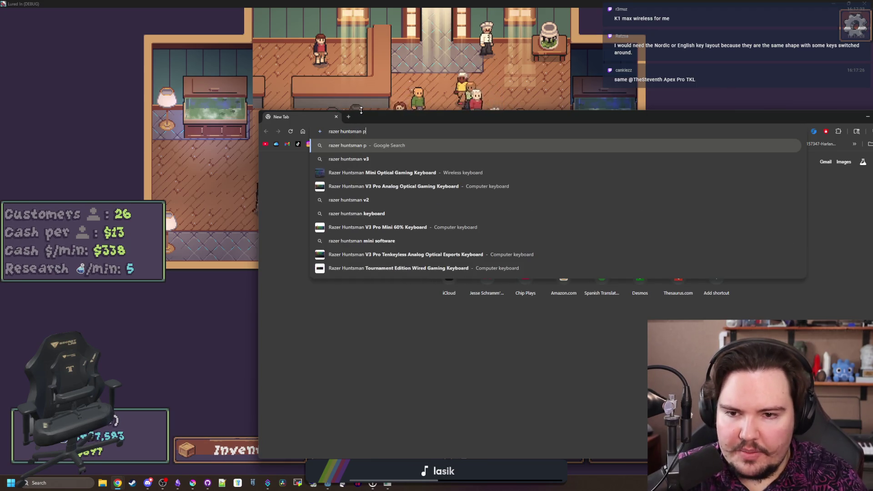
text(ro)
- Run the 'razer huntsman pro' image search full-screen and preview a couple of results
key(Return)
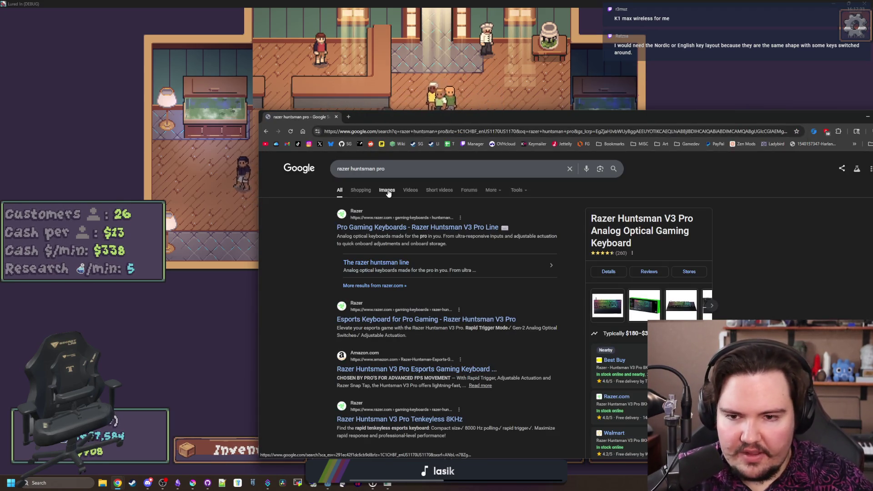
click(388, 190)
drag(419, 117, 418, 3)
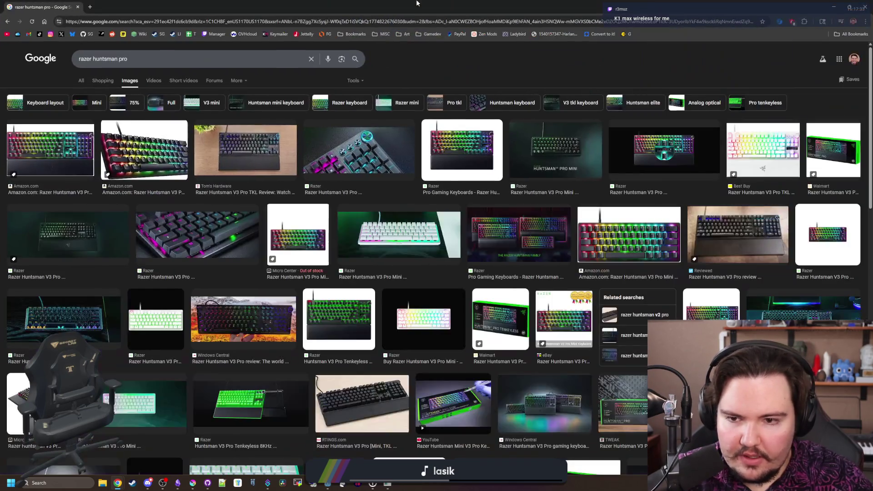
click(166, 149)
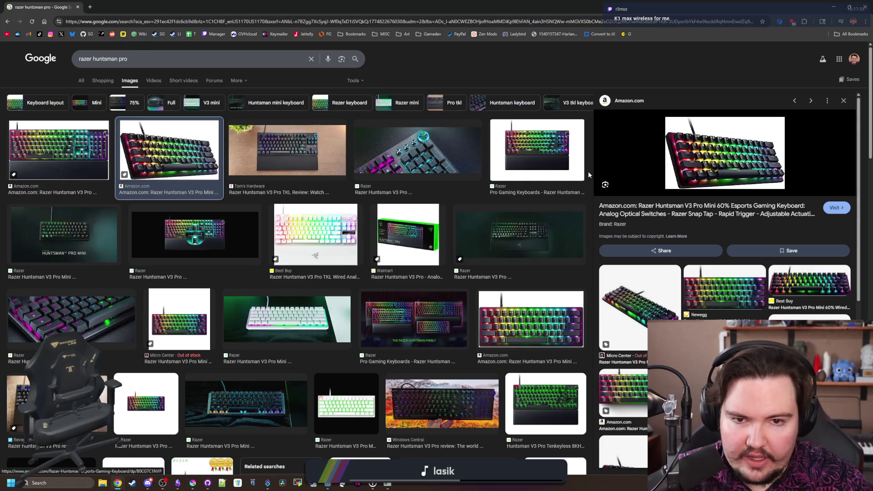
click(569, 164)
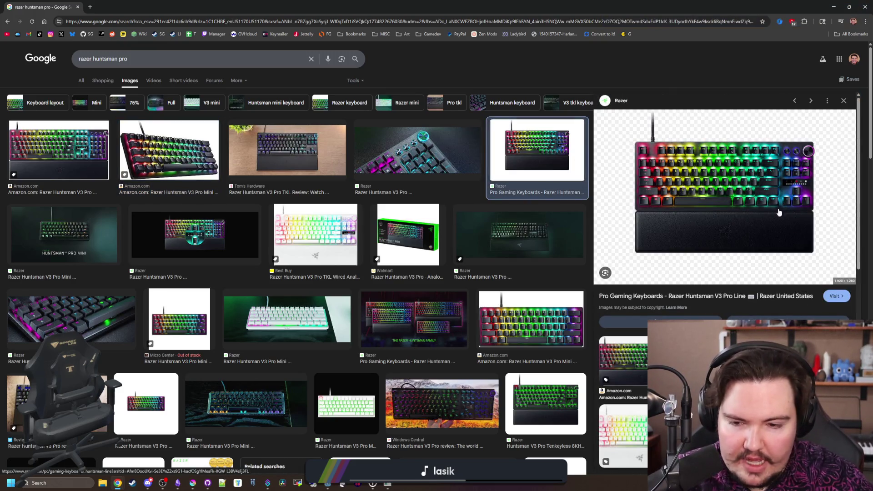
- Refine the query to 'razer huntsman pro v1' and preview several Huntsman images
click(146, 63)
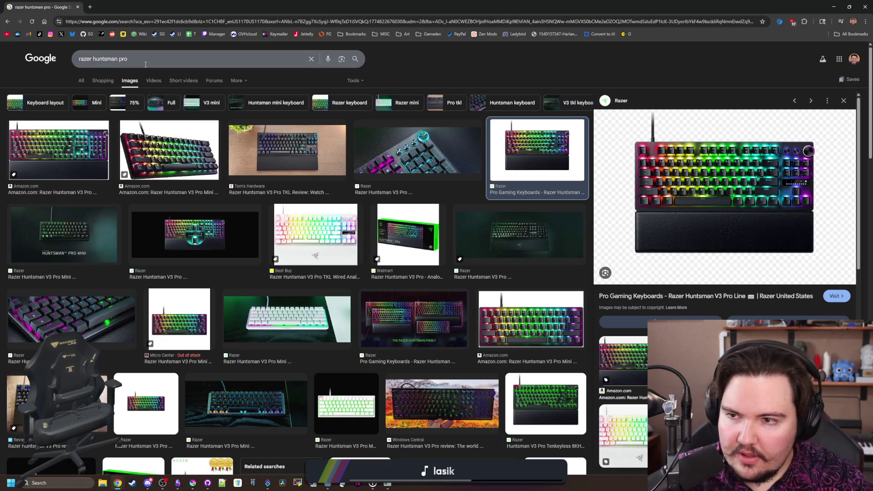
text(v1)
key(Return)
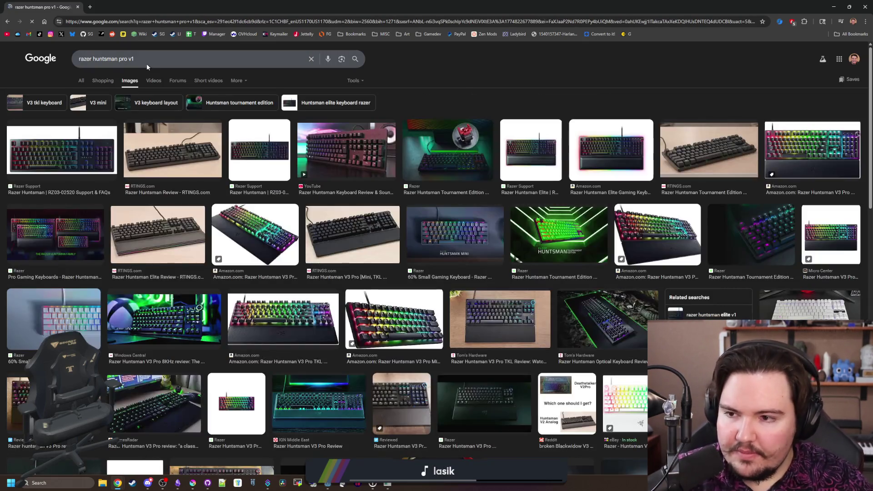
click(99, 144)
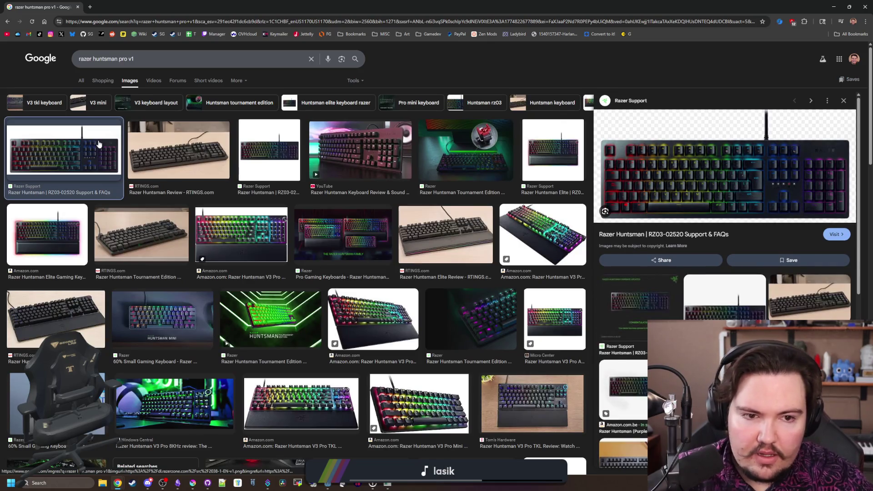
click(181, 150)
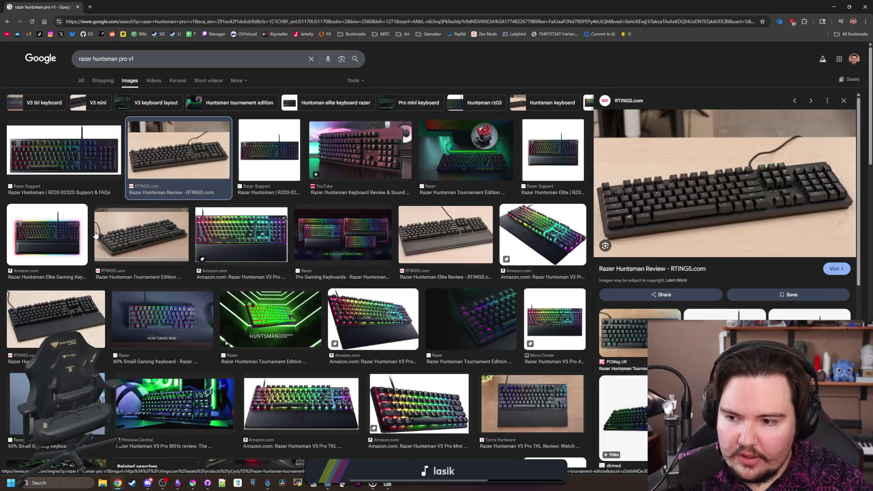
click(50, 224)
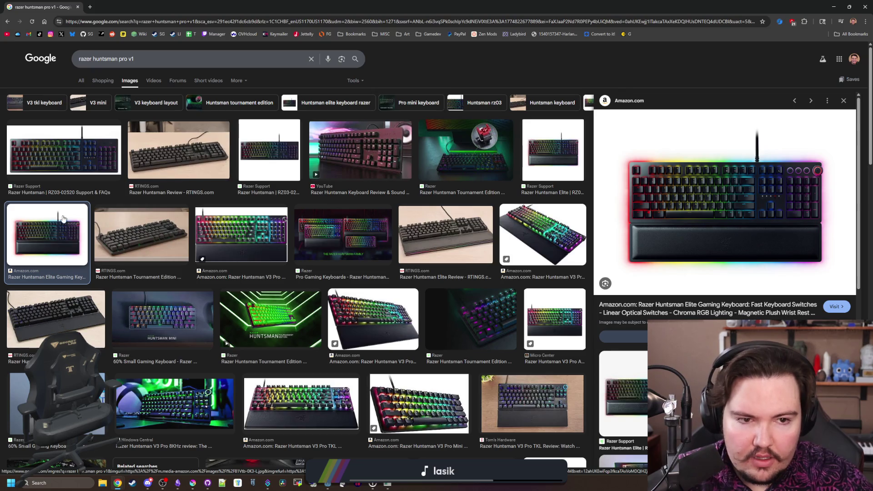
- Change the query to 'razer huntsman elite v1' and preview the Razer Support and RTINGS images
double_click(123, 59)
text(elite)
key(Return)
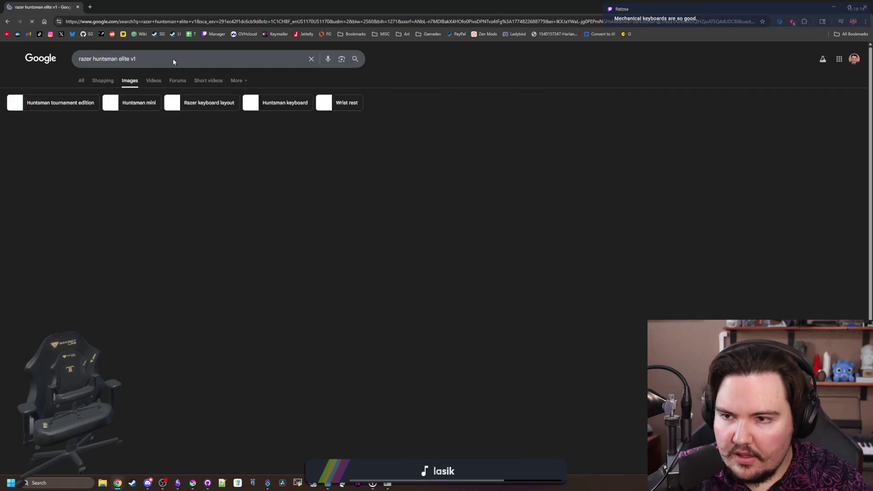
click(11, 165)
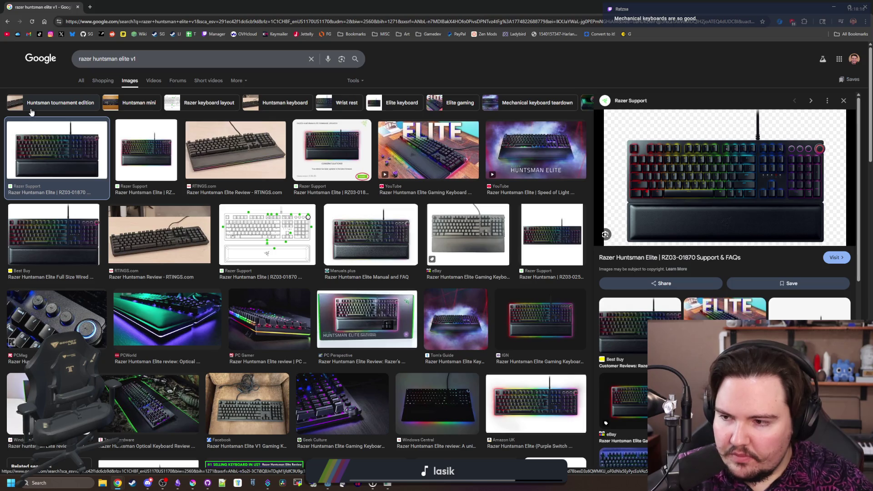
click(148, 153)
click(325, 129)
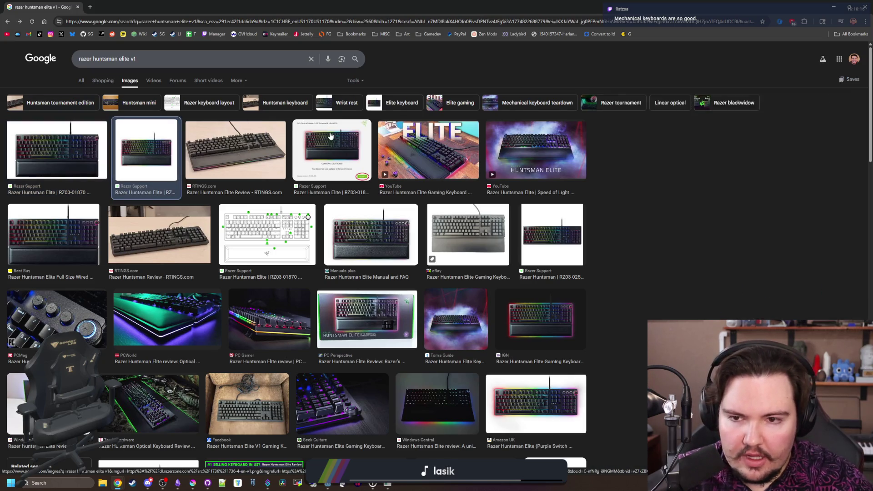
click(265, 156)
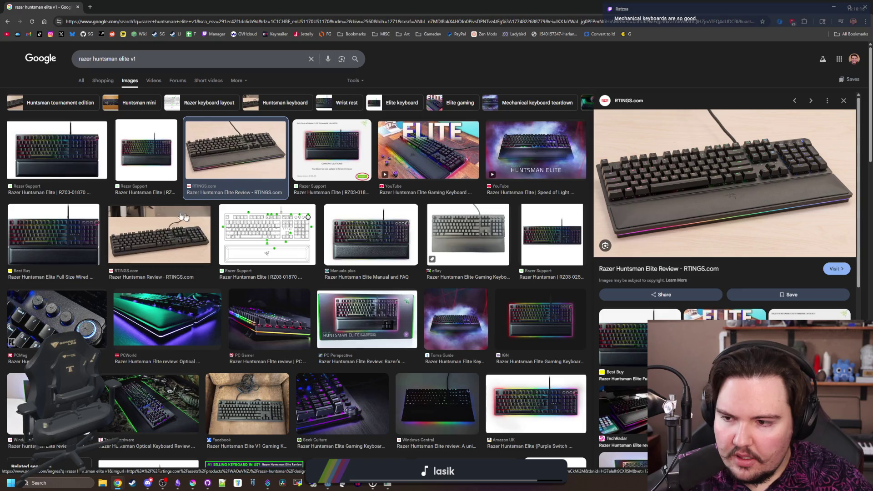
click(66, 156)
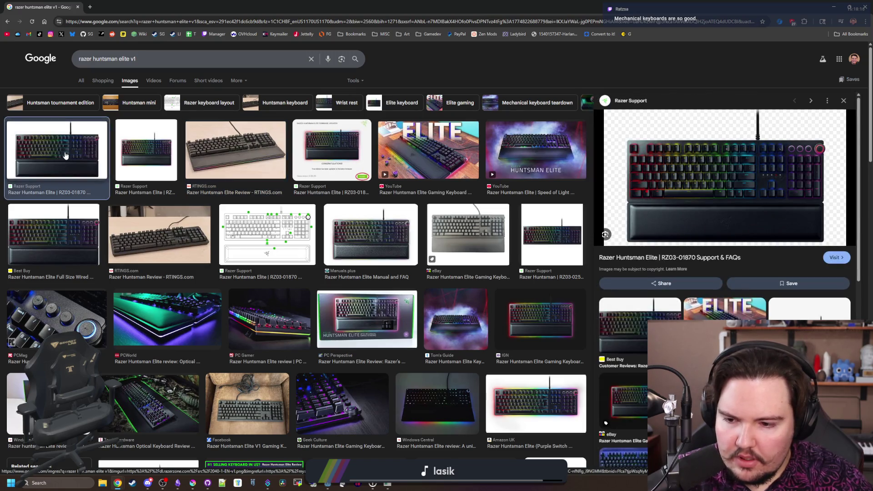
- Check the web results, then return to images and preview the Manuals.plus and key layout images
click(78, 80)
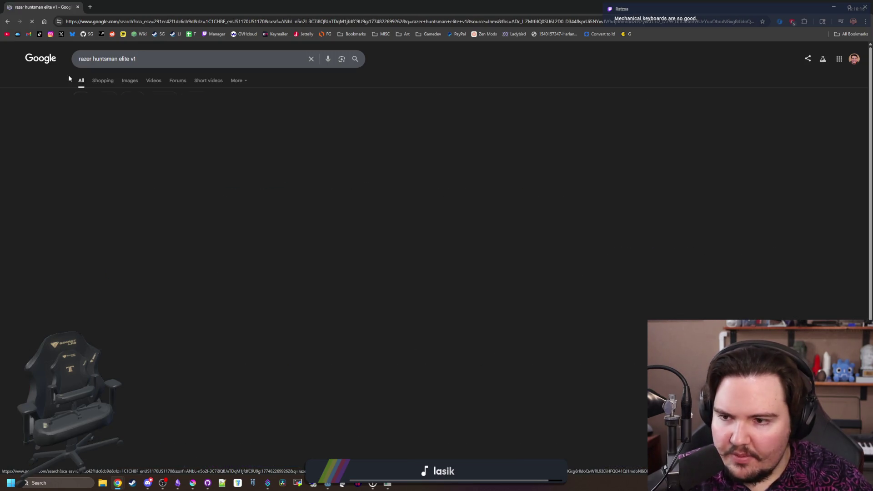
mouse_move(216, 314)
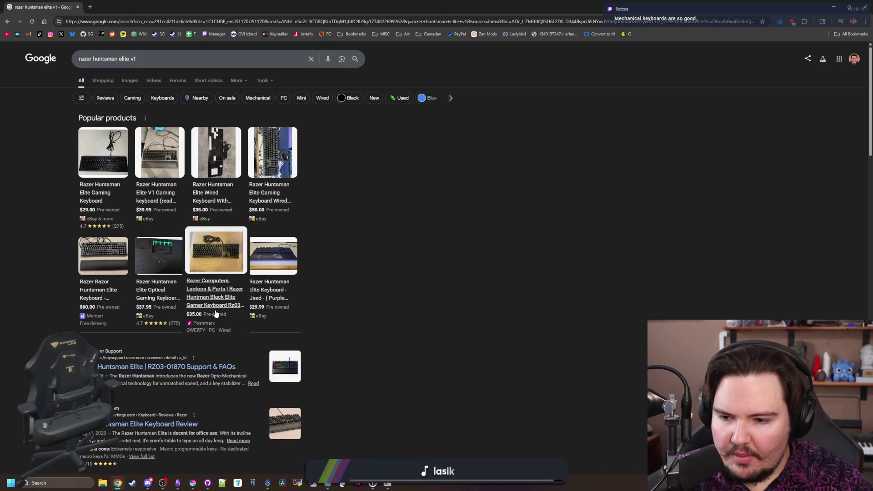
scroll(216, 314, down, 2)
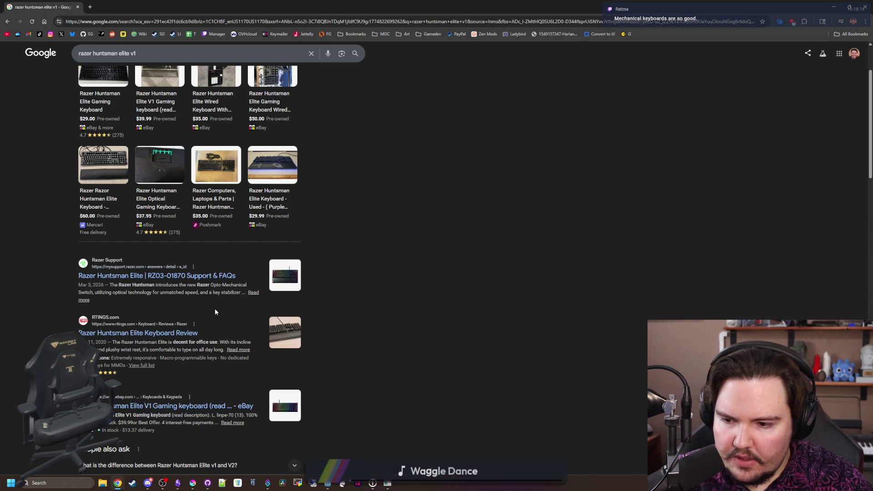
scroll(461, 246, up, 2)
key(alt+Left)
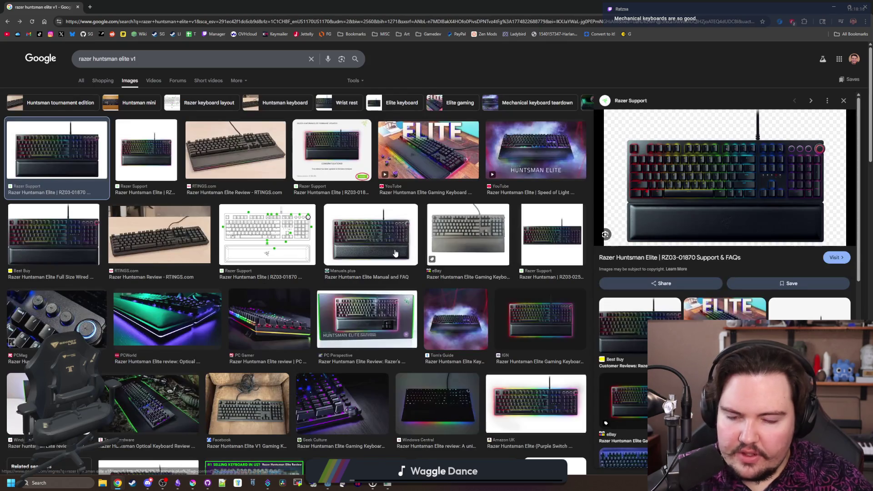
click(383, 256)
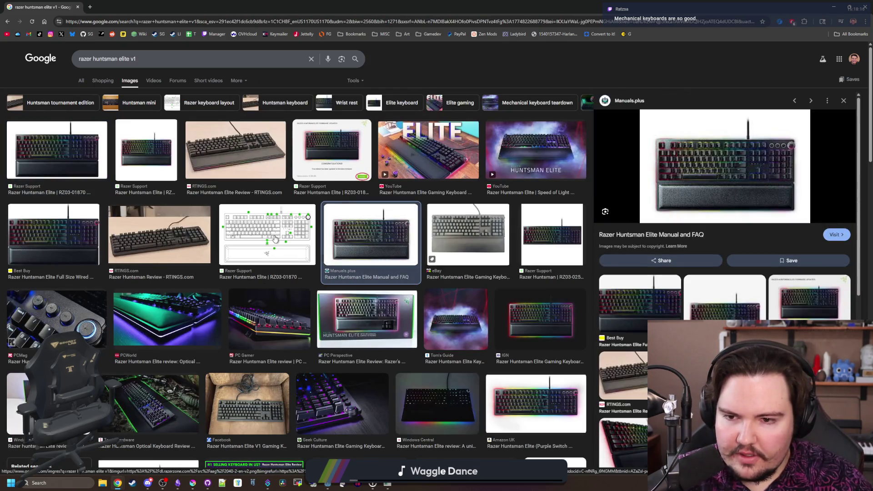
click(276, 240)
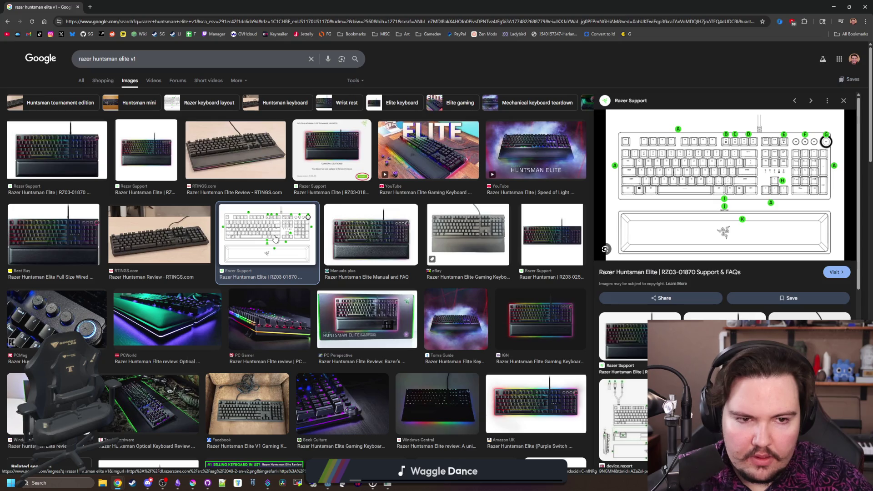
- Scroll through the remaining image results and shrink the browser to reveal the game
scroll(352, 246, down, 2)
scroll(352, 246, down, 2)
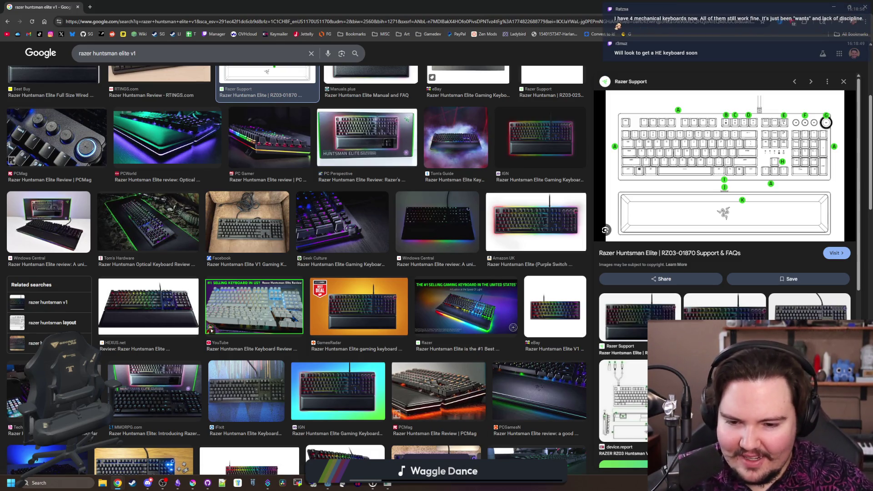
scroll(338, 302, down, 2)
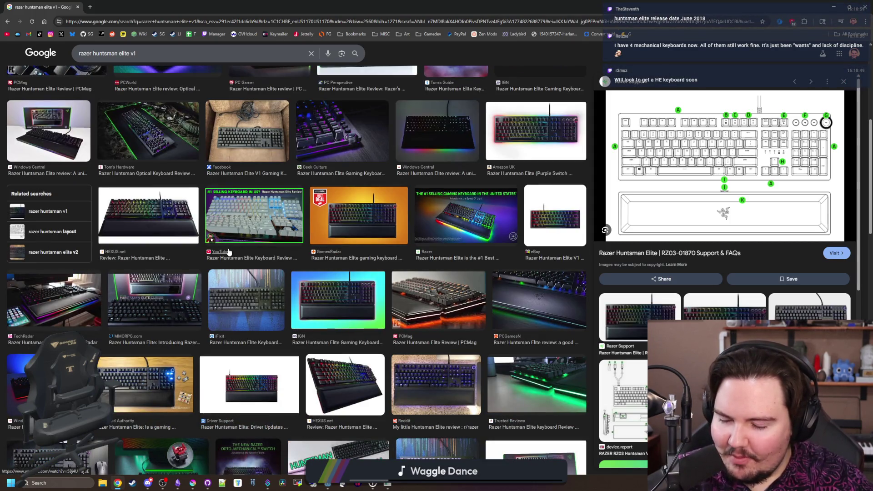
scroll(229, 253, down, 4)
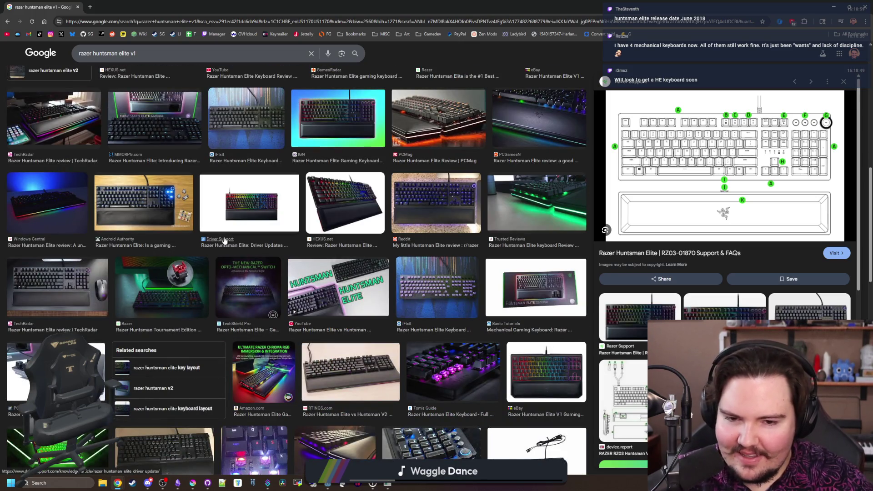
scroll(224, 240, down, 7)
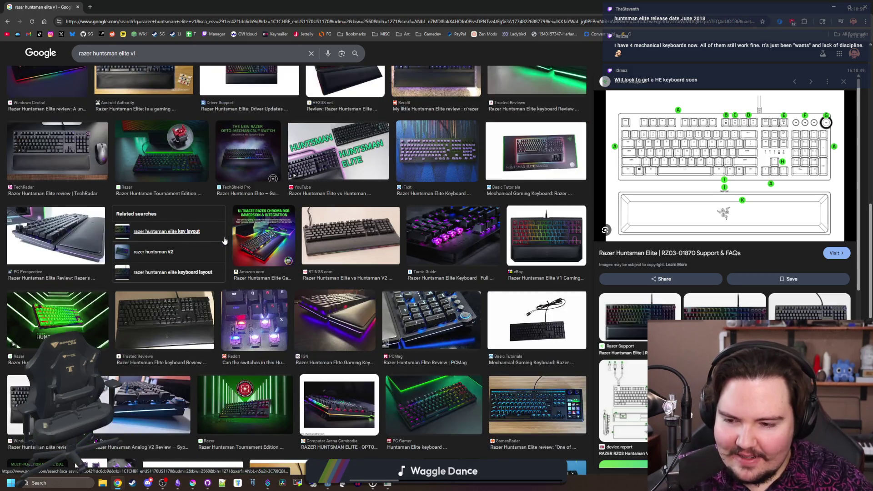
scroll(224, 241, down, 1)
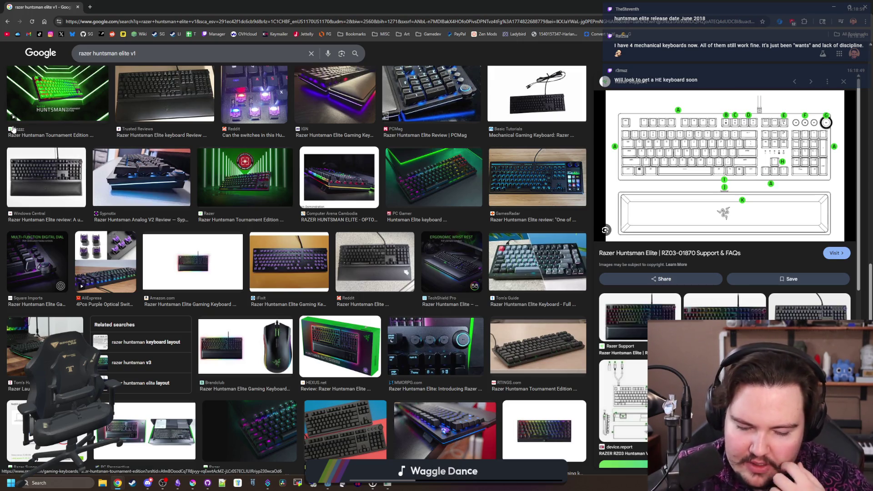
key(super+Down)
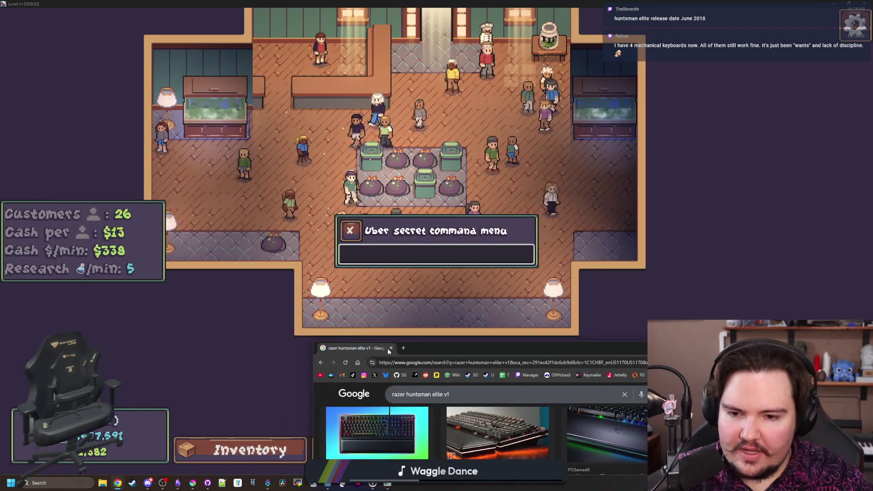
- Close Chrome, put the caret on line 22 of commands_menu.gd, then open a new Chrome window
click(391, 348)
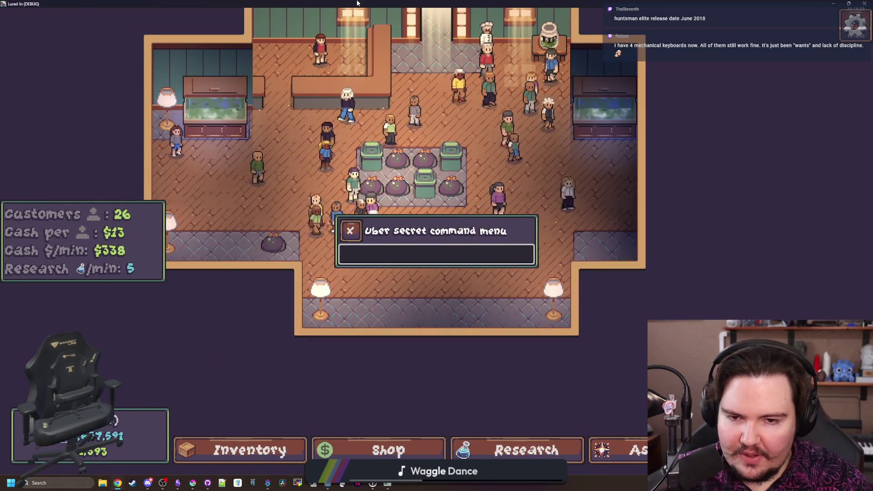
key(alt+Tab)
click(401, 280)
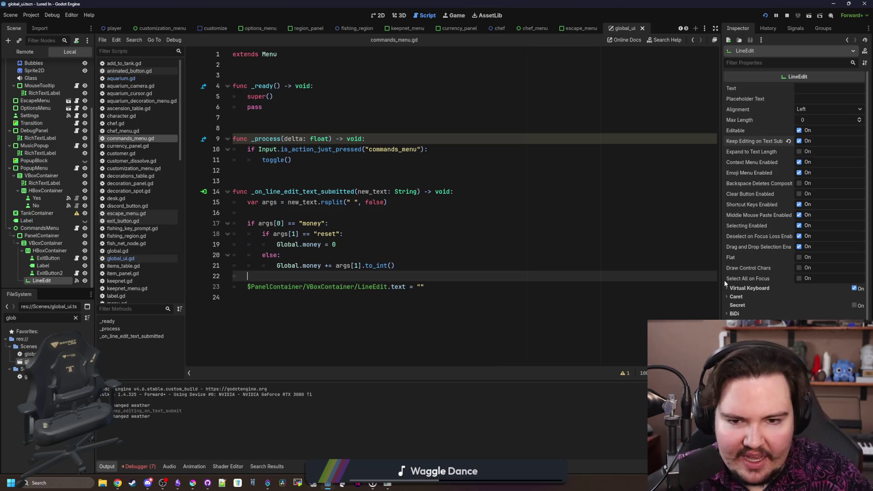
key(alt+Tab)
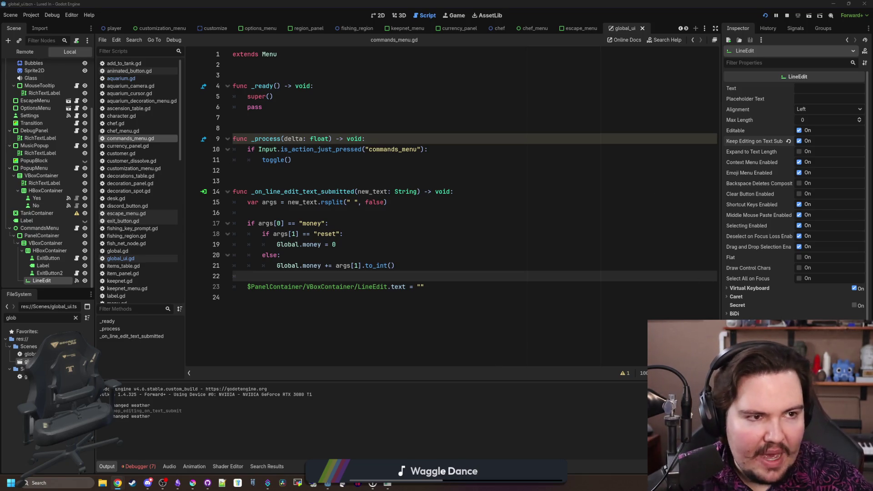
key(ctrl+n)
- Search images for 'logitech master mx 4' with Chrome maximized
text(logitech )
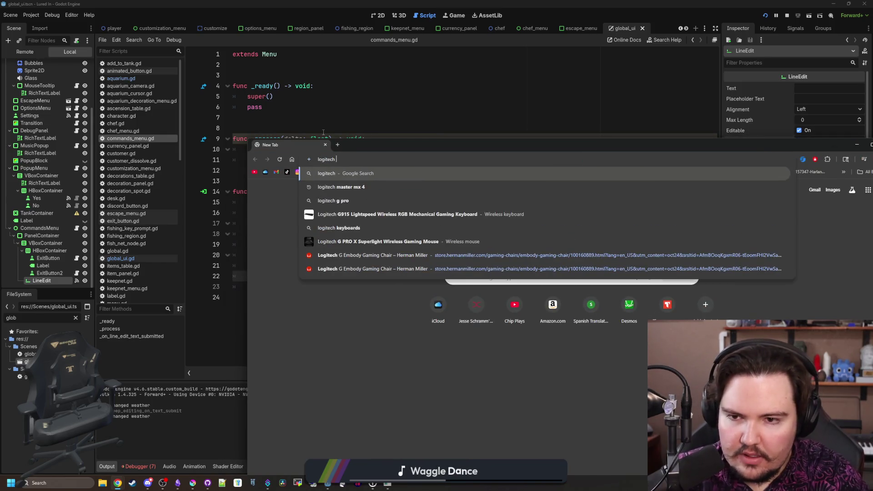
text(mx)
key(BackSpace)
key(BackSpace)
text(master mx 4)
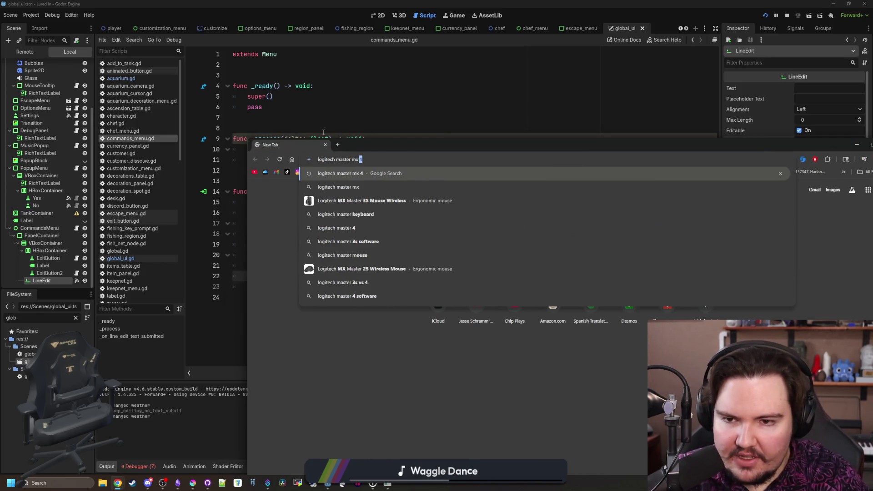
key(Return)
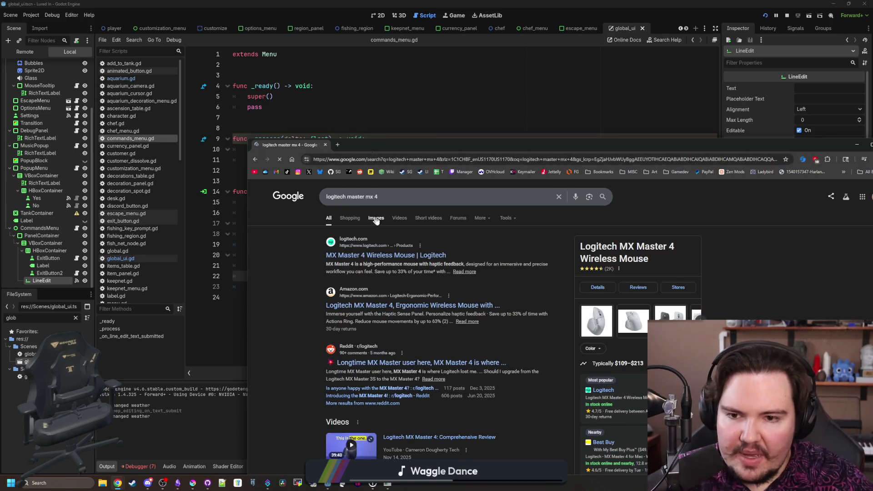
click(376, 218)
drag(429, 142, 344, 3)
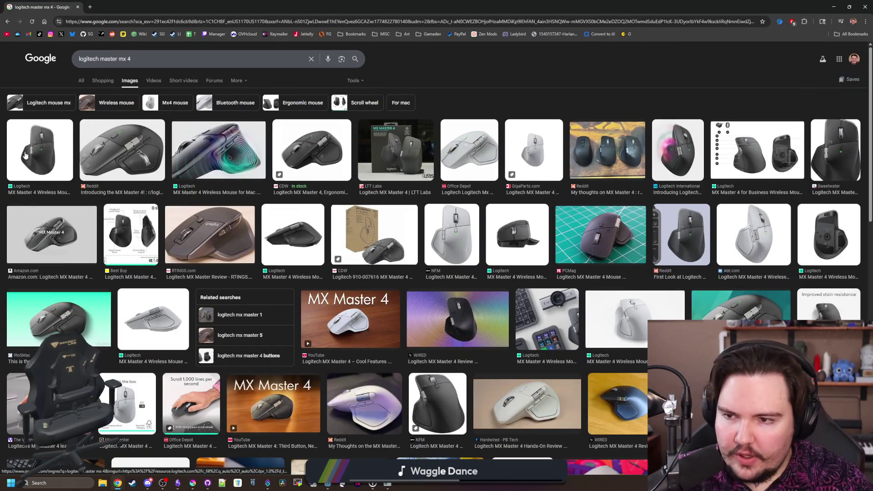
- Preview the first, Sweetwater and PCMag mouse photos, then scroll down the image results
click(44, 155)
click(288, 241)
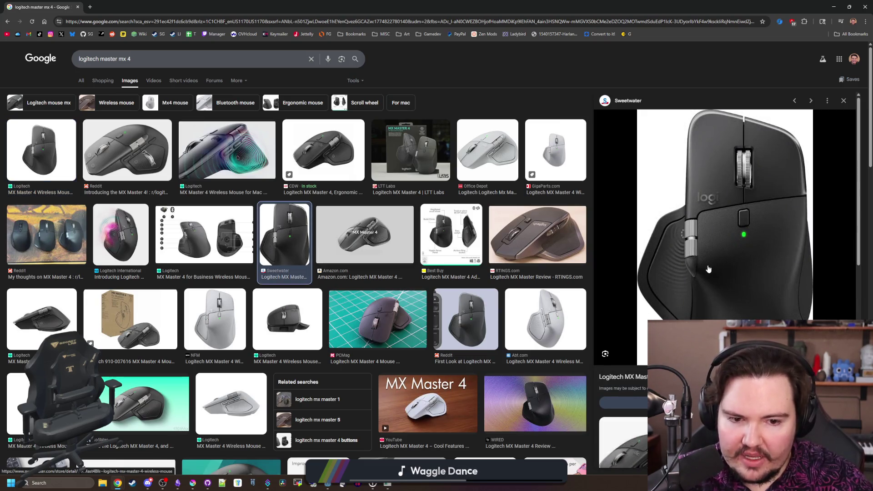
click(384, 318)
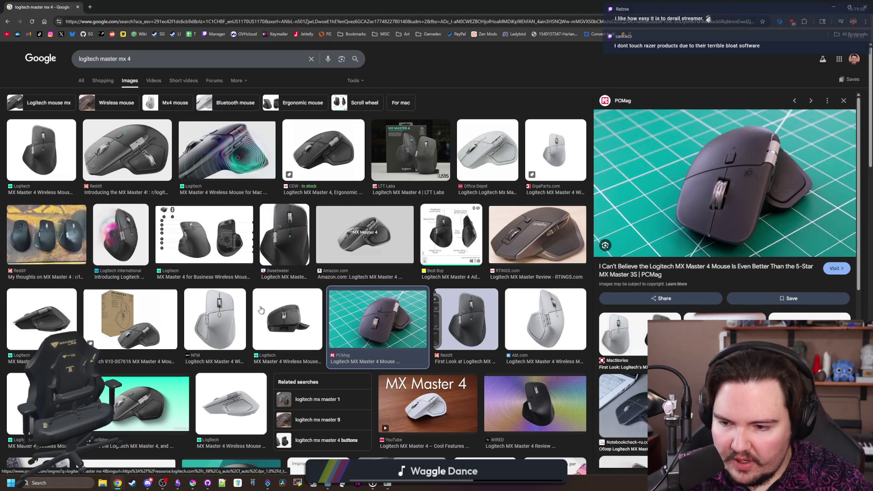
click(41, 150)
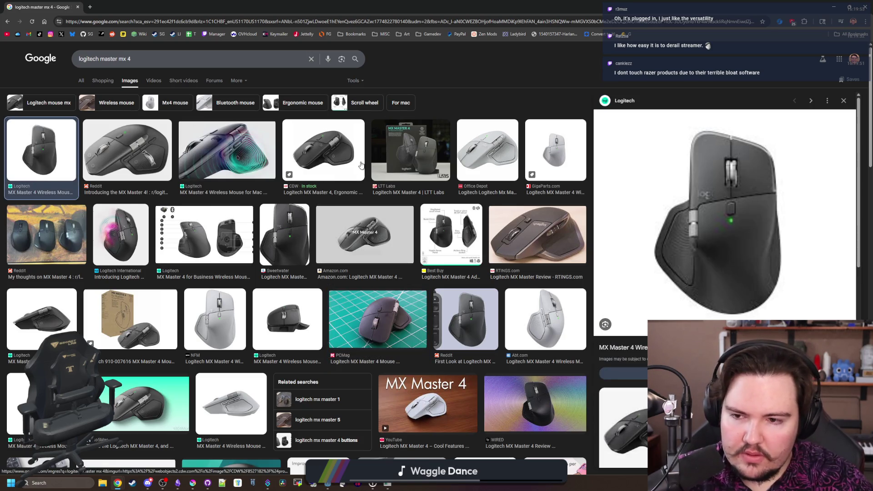
scroll(304, 244, down, 6)
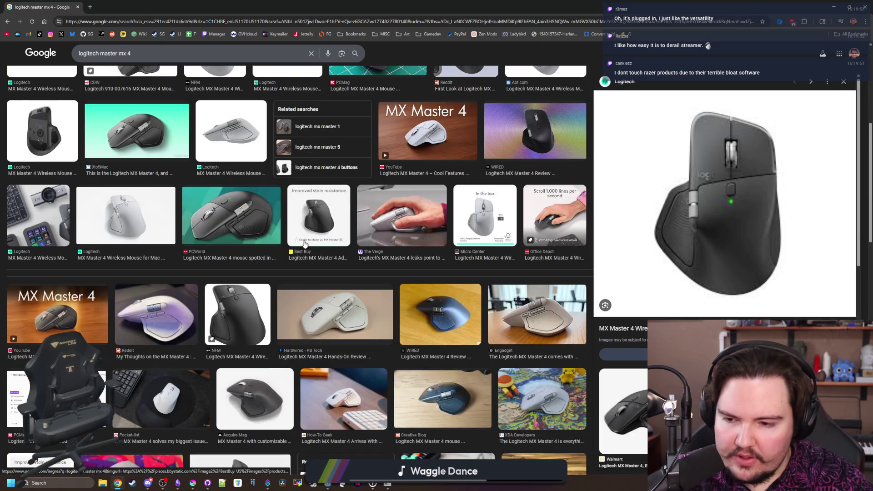
scroll(304, 245, down, 3)
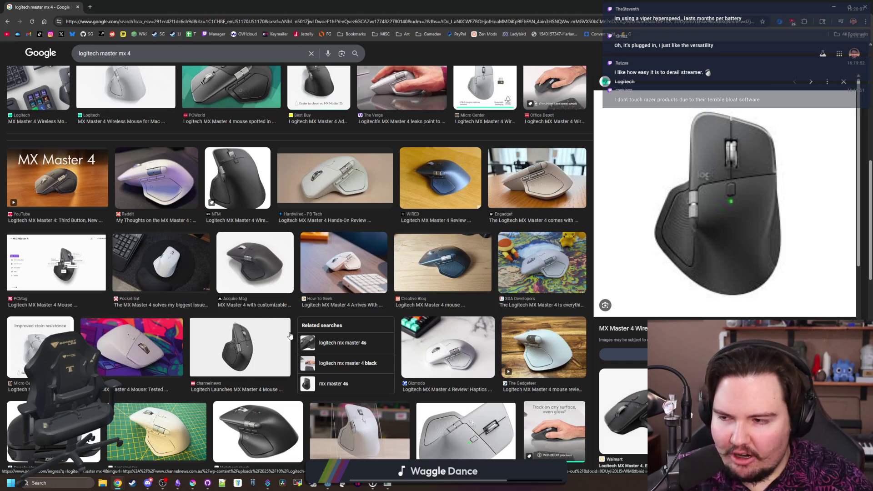
scroll(294, 295, down, 3)
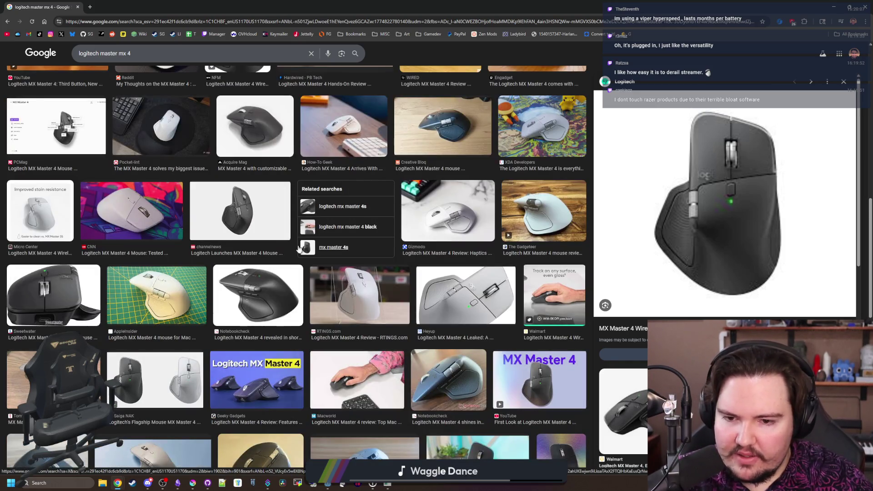
scroll(299, 248, down, 2)
scroll(299, 248, down, 2)
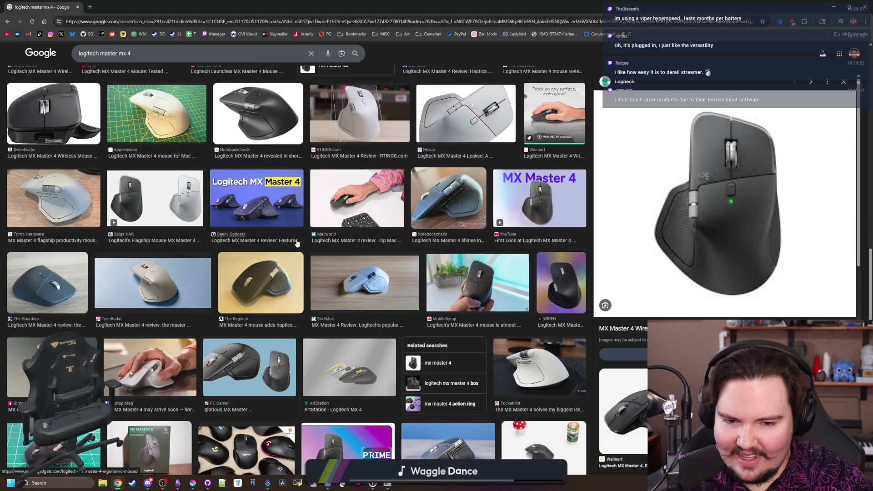
scroll(296, 240, down, 2)
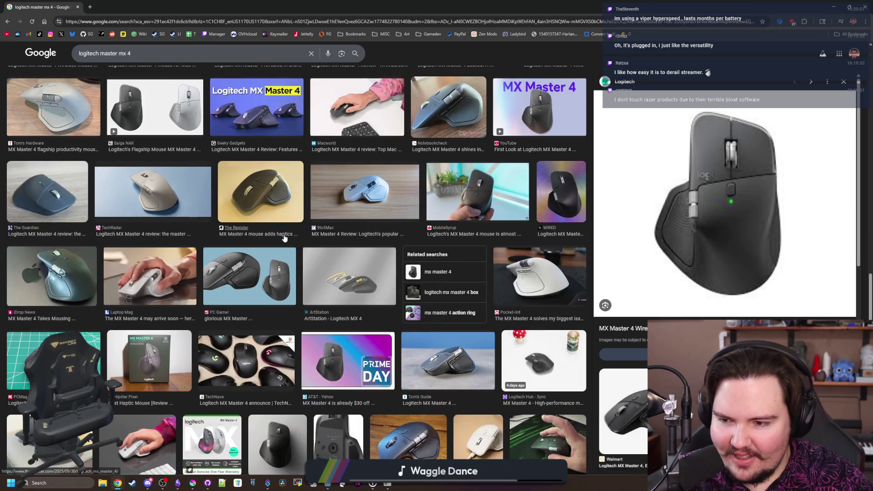
scroll(280, 247, down, 4)
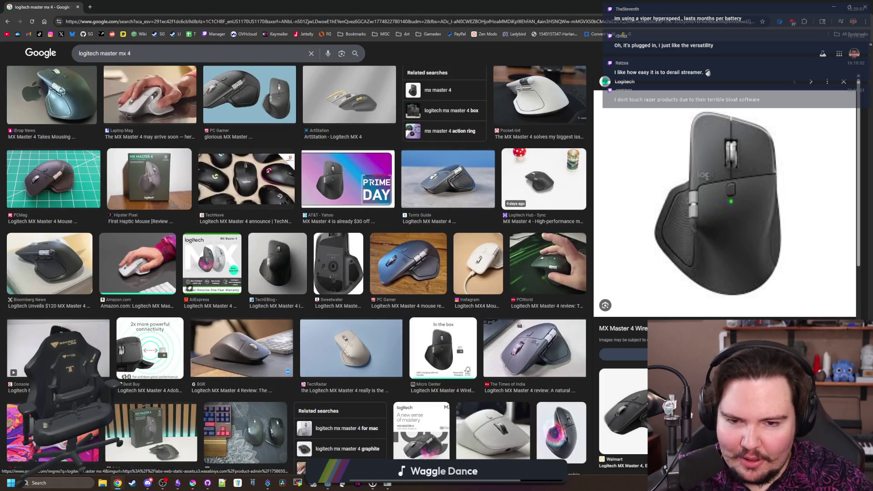
scroll(309, 273, down, 9)
scroll(309, 273, down, 6)
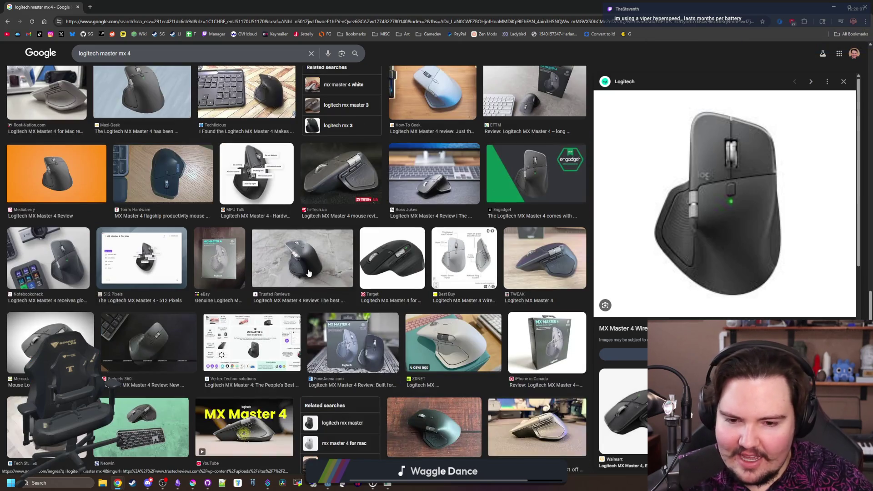
scroll(308, 273, down, 8)
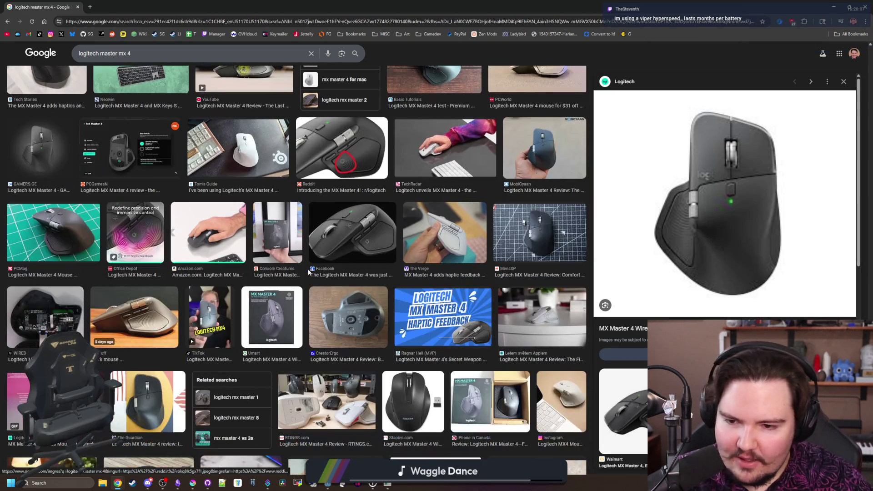
- Preview the Reddit MX Master 4 image and shrink Chrome over the Godot editor
click(368, 142)
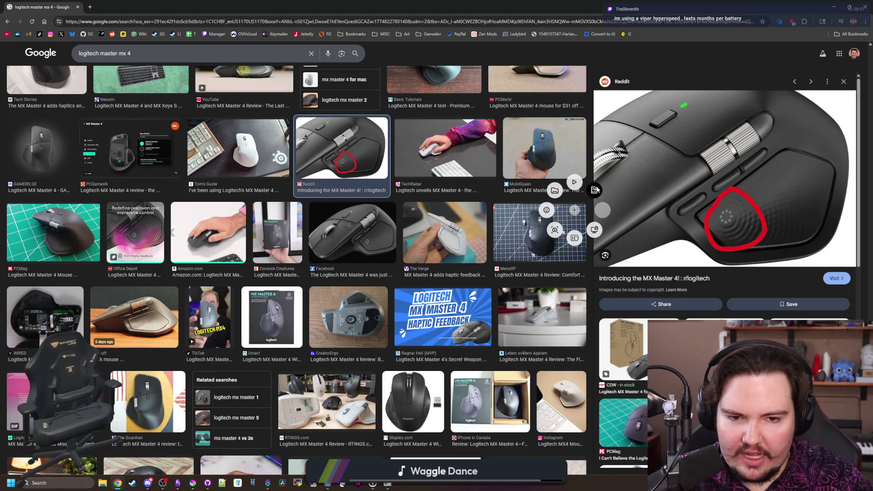
click(575, 215)
click(574, 215)
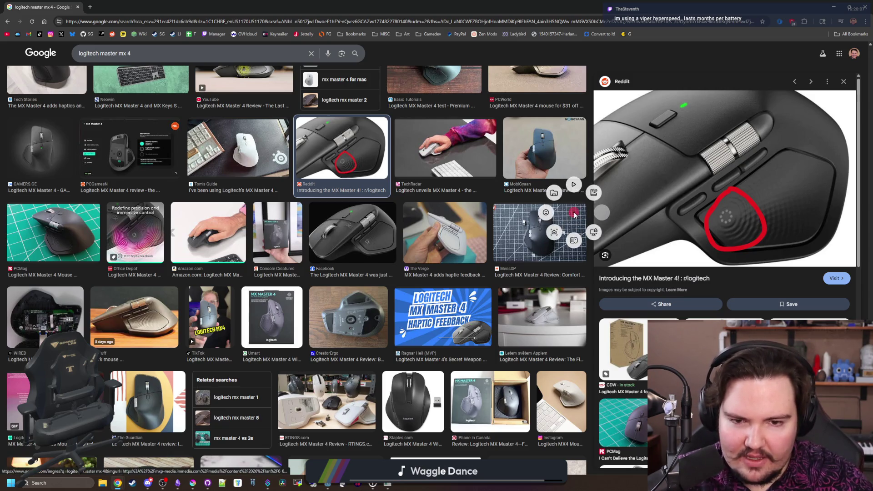
click(575, 214)
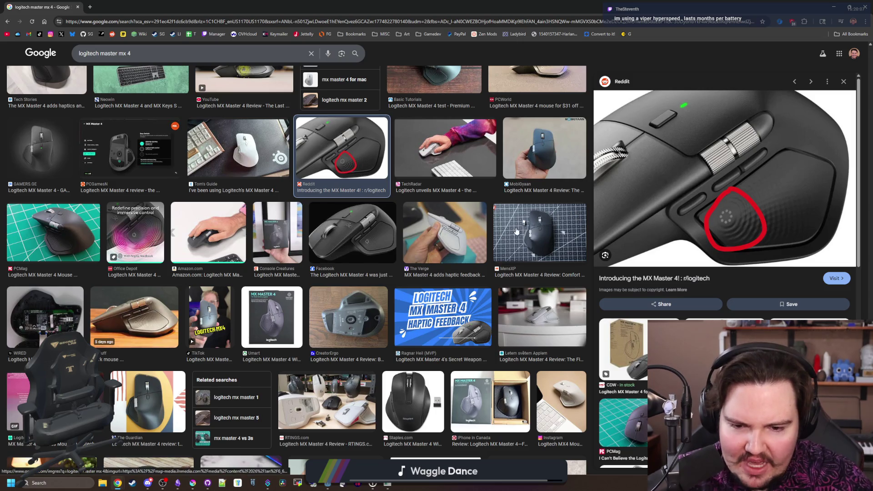
click(362, 265)
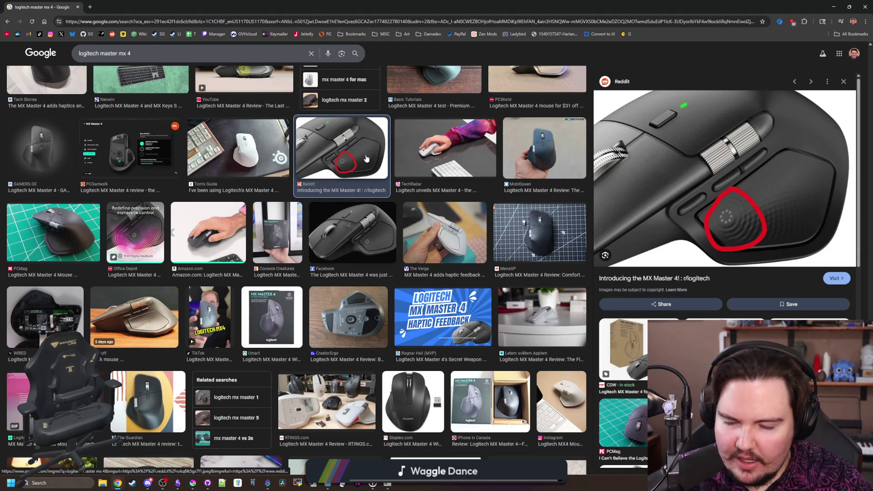
scroll(321, 219, up, 10)
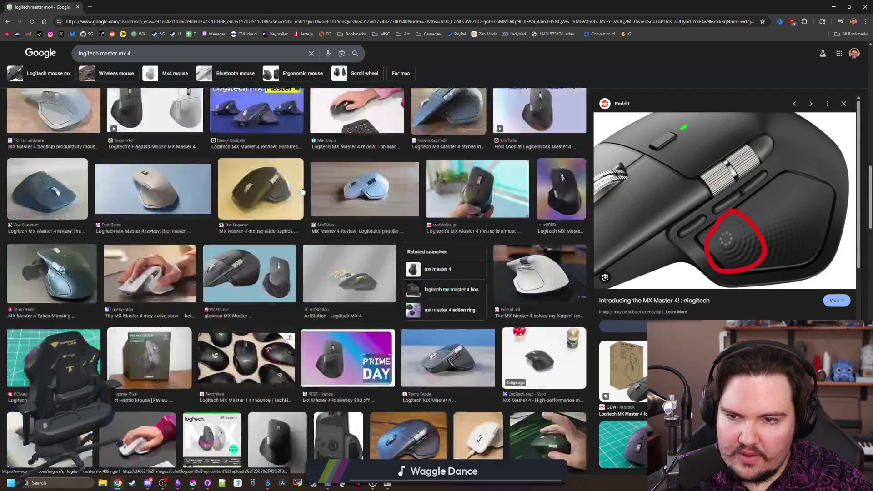
mouse_move(318, 6)
mouse_down()
mouse_move(311, 158)
mouse_move(385, 231)
mouse_up()
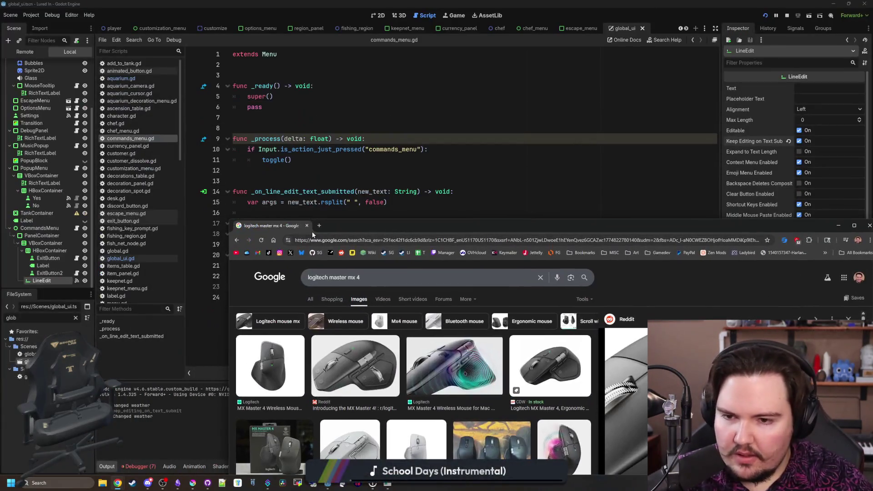
- Close the browser and place the caret on empty line 8 of commands_menu.gd
click(306, 226)
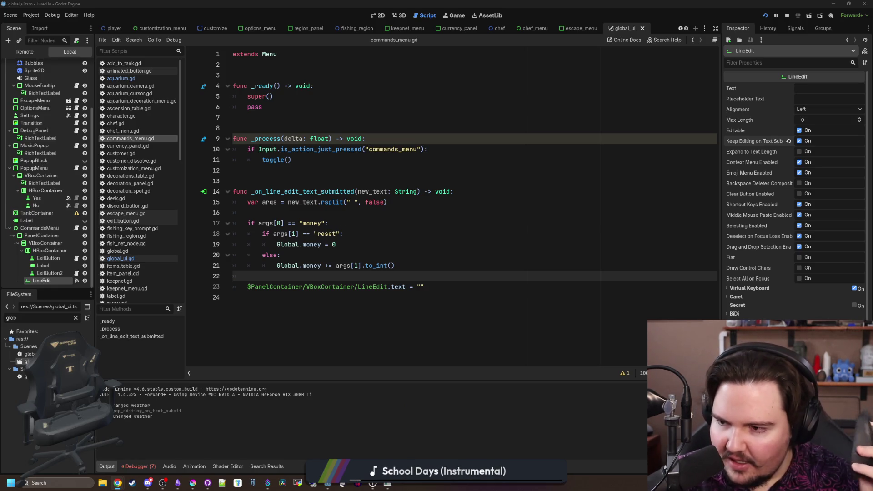
click(388, 159)
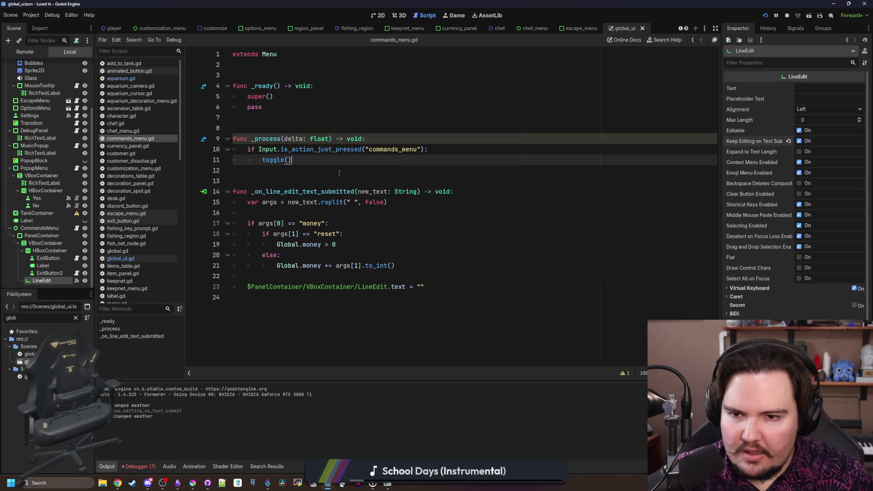
click(324, 129)
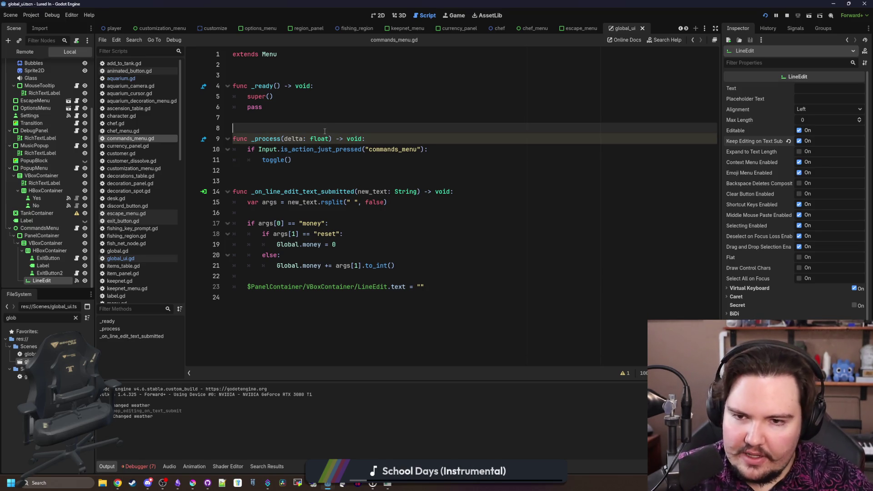
- Click through lines 19, 14 and 15 to review the money-parsing function
click(331, 159)
click(335, 181)
click(342, 258)
click(346, 245)
click(373, 226)
click(328, 191)
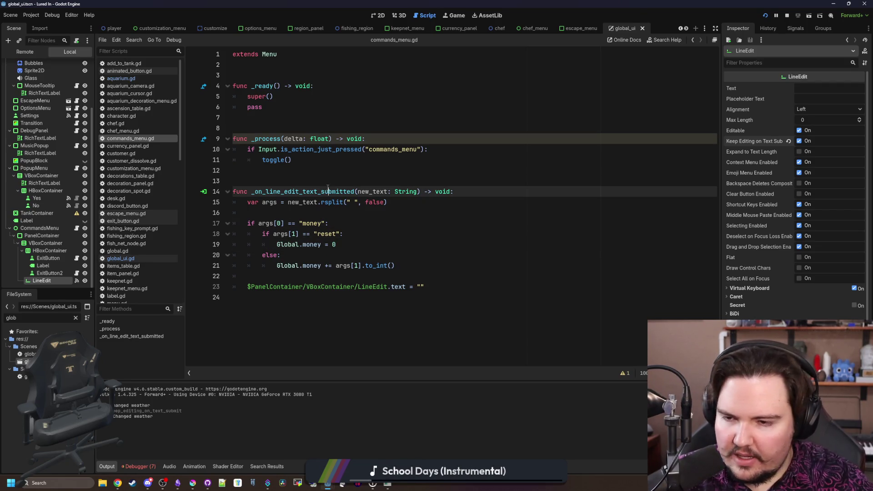
click(311, 203)
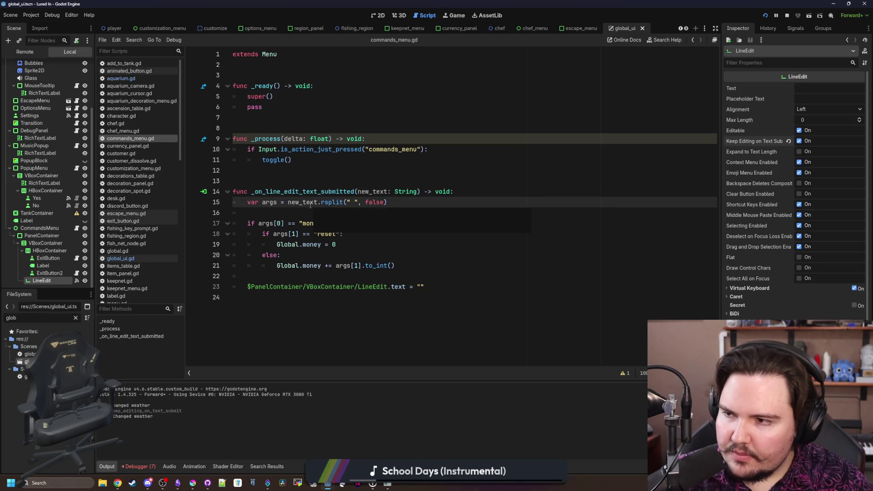
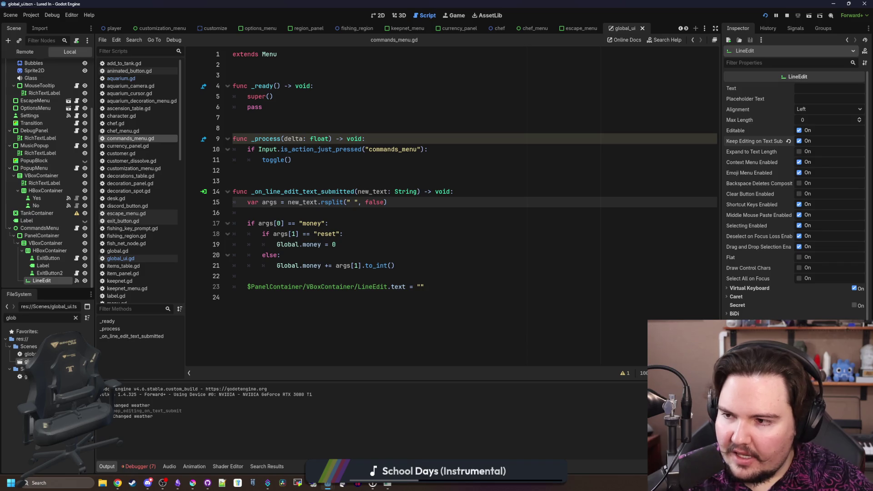
- Add an elif args[0] == "research": branch below the money branch
click(118, 483)
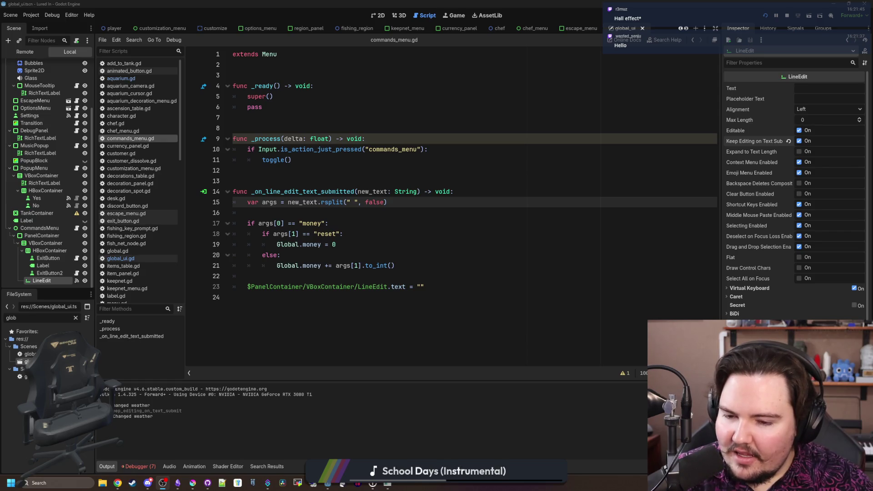
click(384, 249)
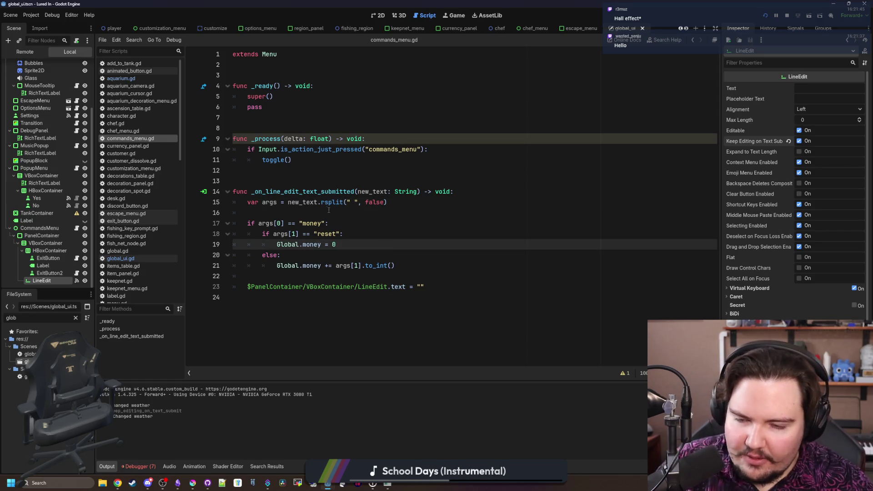
click(337, 184)
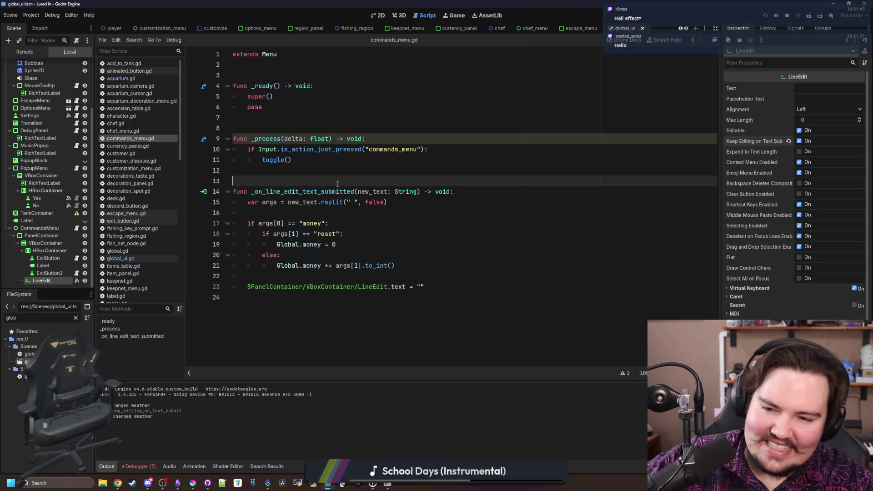
click(430, 269)
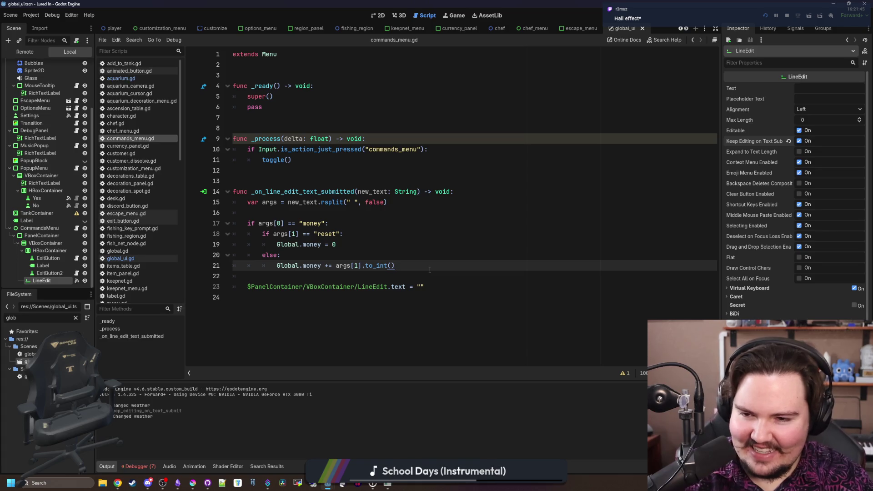
key(Return)
key(BackSpace)
text(elif args[0])
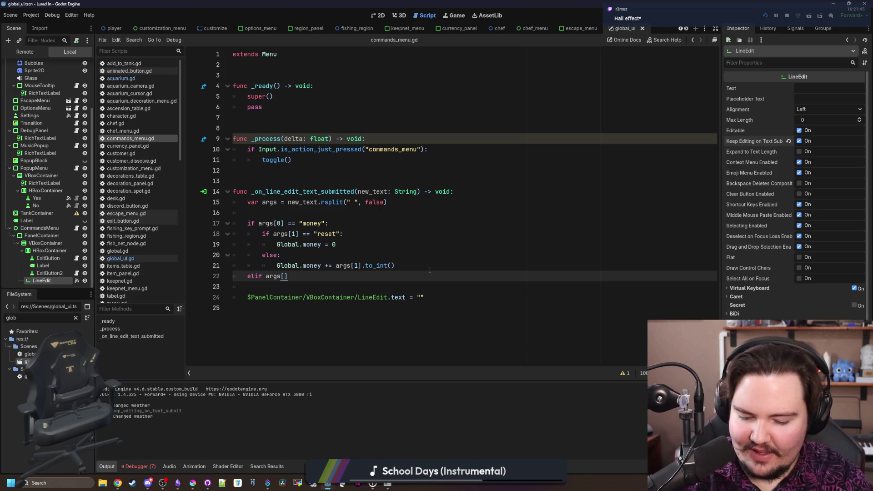
text( == "research")
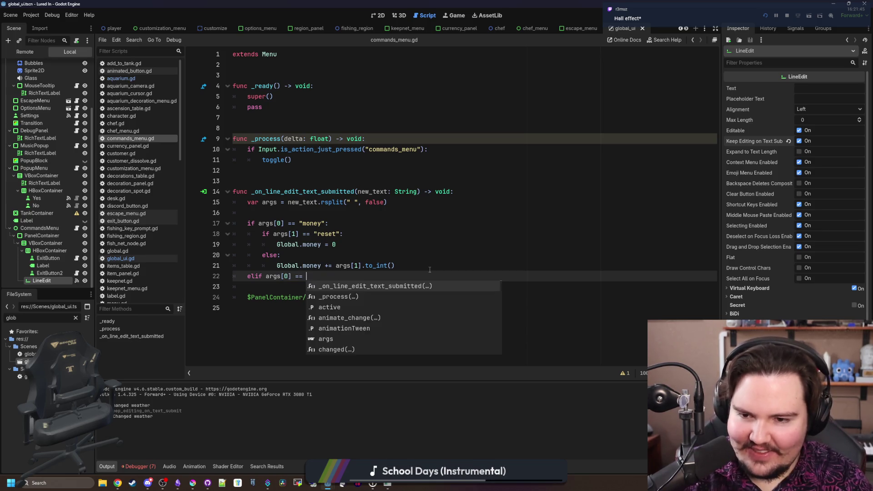
key(Up)
key(Down)
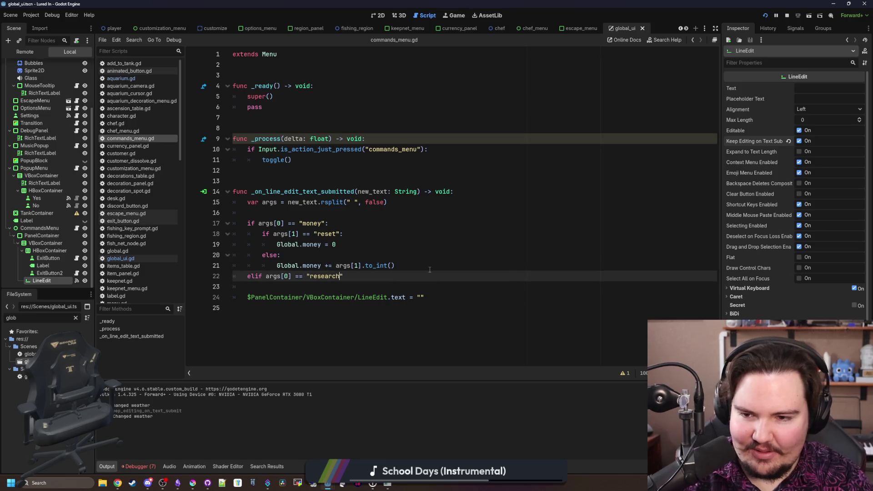
key(End)
text(:)
key(Return)
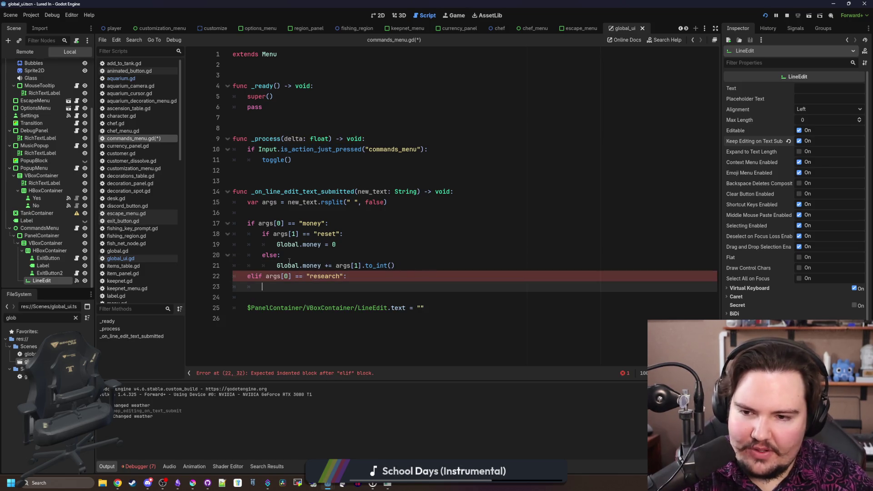
- Delete the reset if/else block and change the money += to a plain = assignment
drag(289, 258, 276, 234)
key(BackSpace)
key(Delete)
key(shift+Tab)
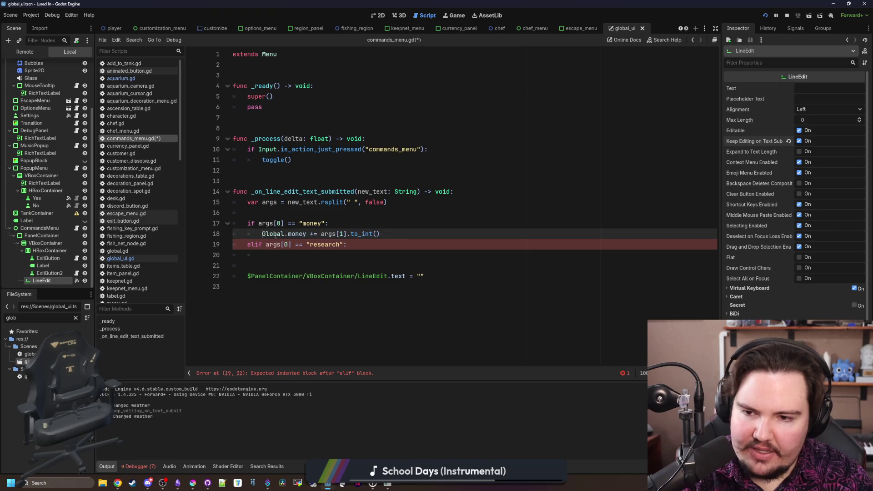
click(314, 234)
key(BackSpace)
- Write Global.research = args[1].to_int() in the research branch and save the script
click(433, 254)
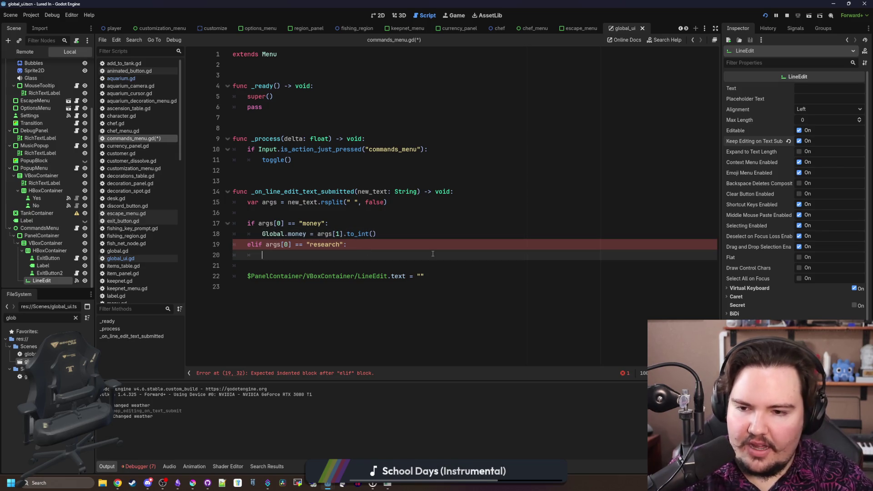
text(Global.research.)
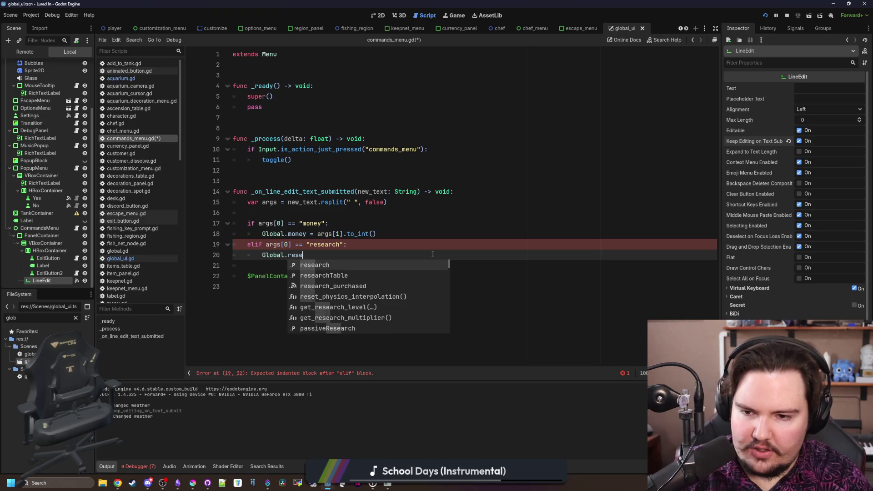
key(BackSpace)
text(= [)
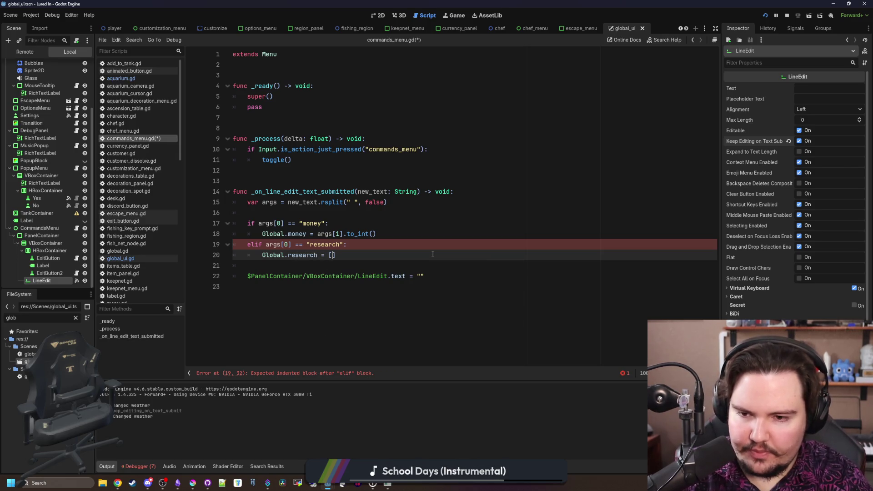
key(BackSpace)
key(BackSpace)
key(BackSpace)
text(ar)
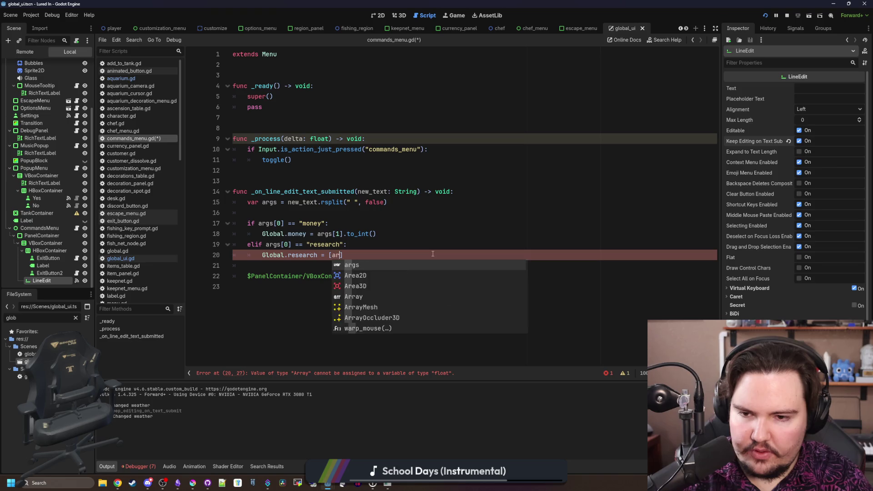
text(])
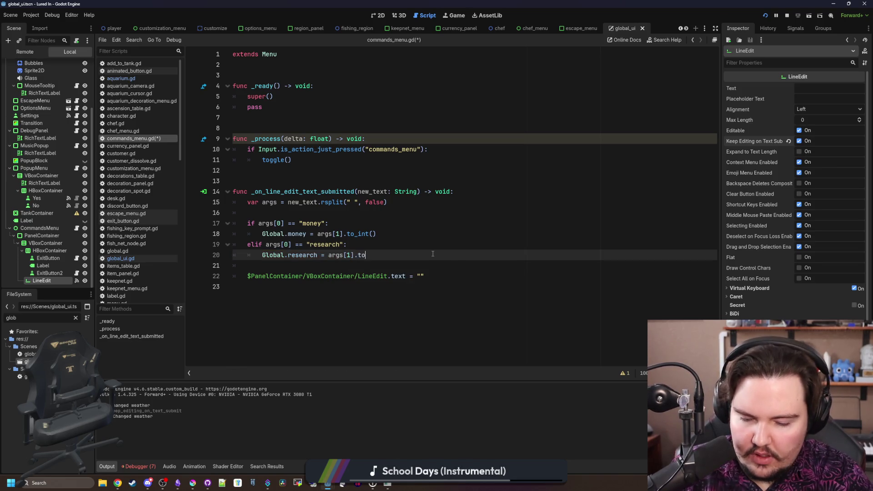
text(())
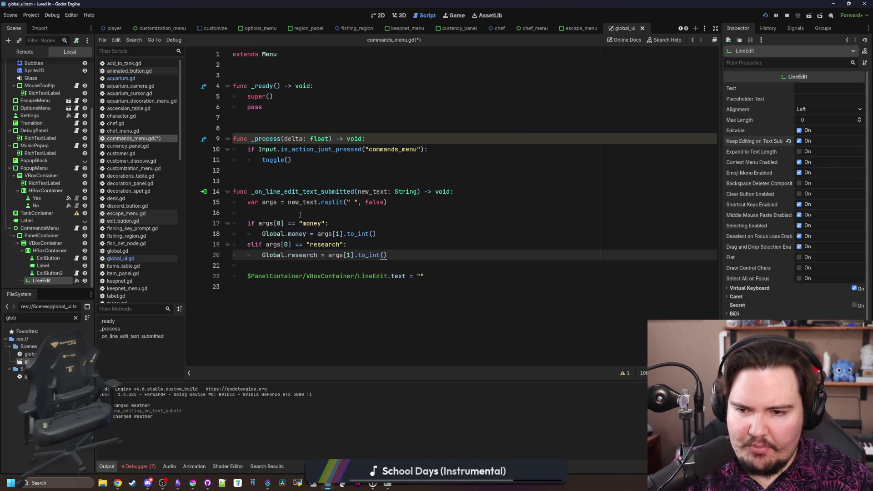
click(300, 213)
key(ctrl+s)
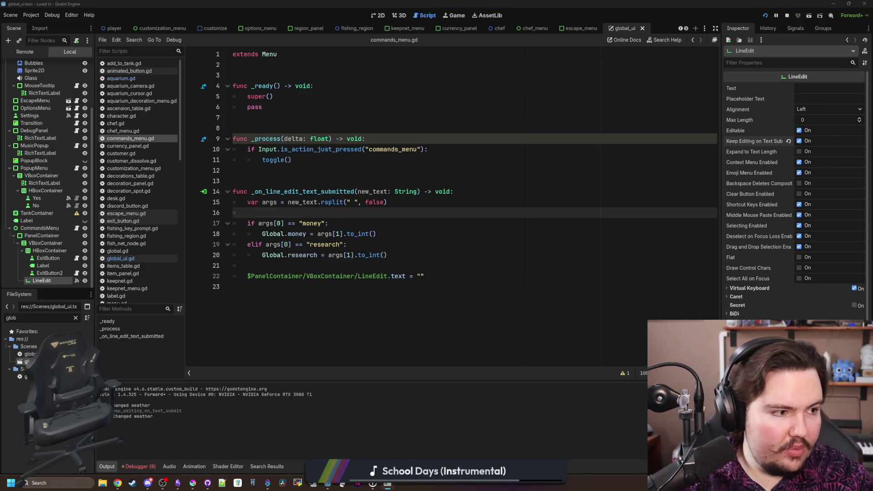
- Test 'money -10' in the running game, then return to the editor and save
click(388, 483)
text(money -10)
key(Return)
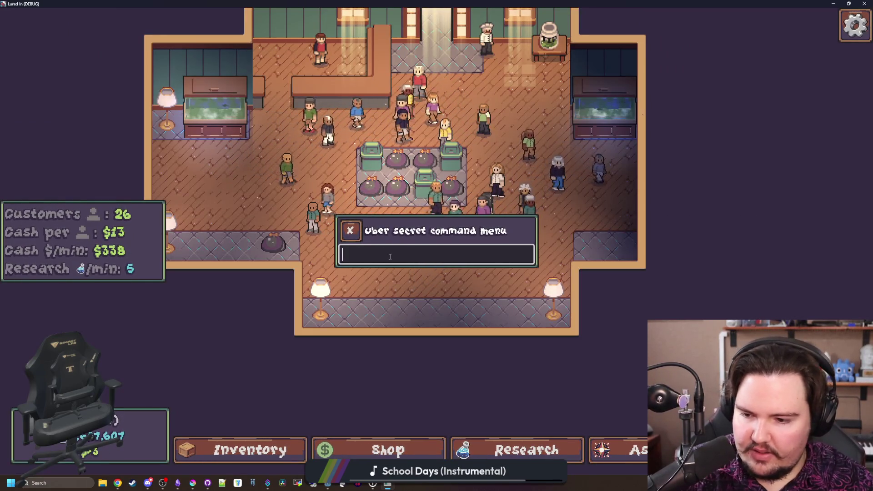
key(alt+Tab)
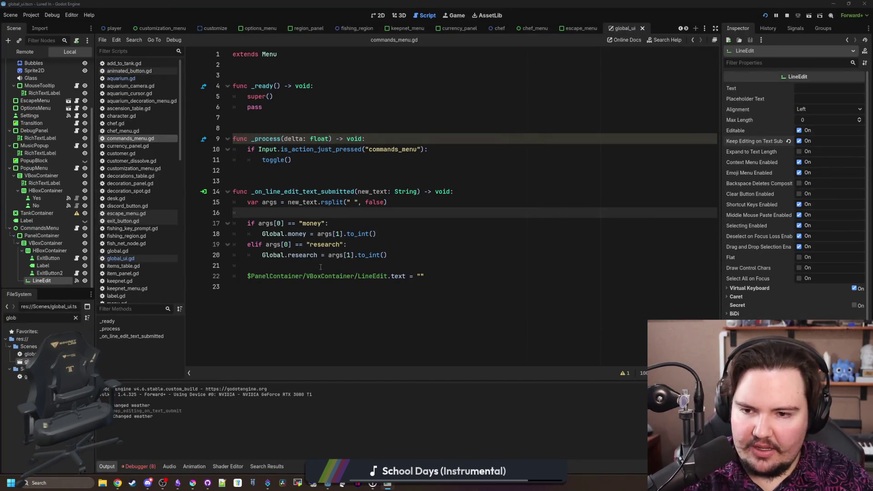
click(321, 268)
key(ctrl+s)
click(305, 182)
key(ctrl+s)
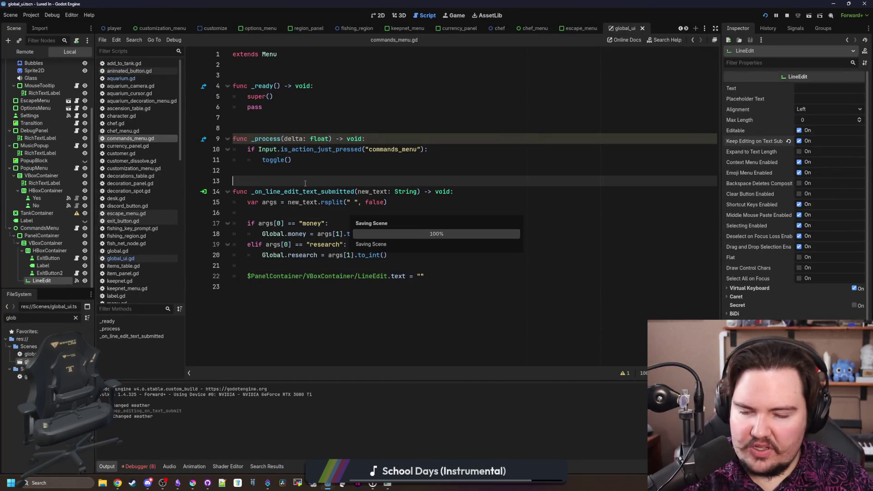
- Add an AudioStreamPlayer child node to CommandsMenu
right_click(41, 229)
click(72, 246)
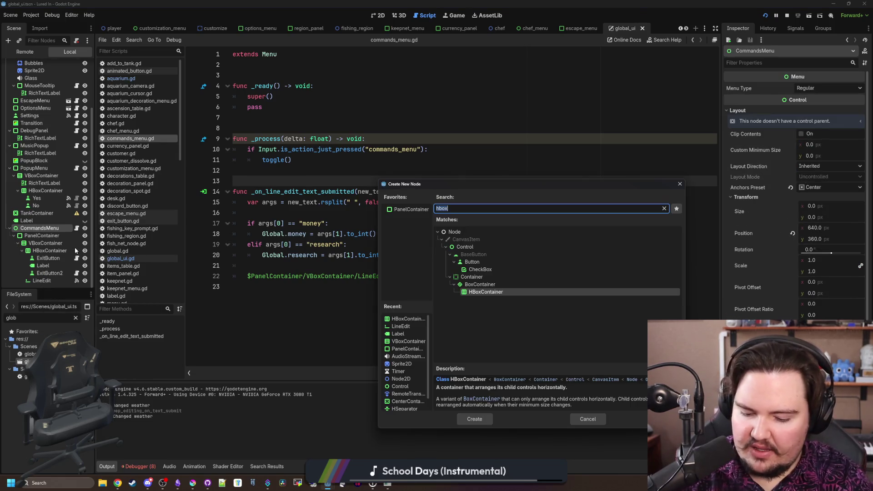
text(audio)
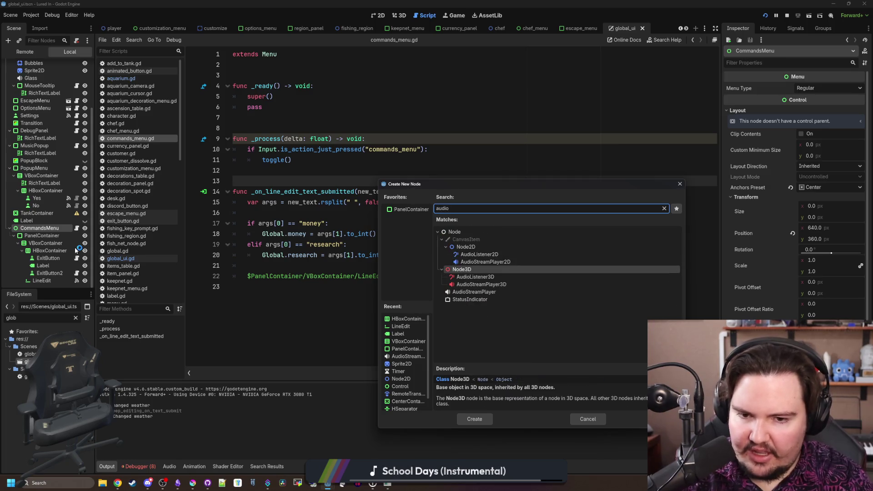
key(Return)
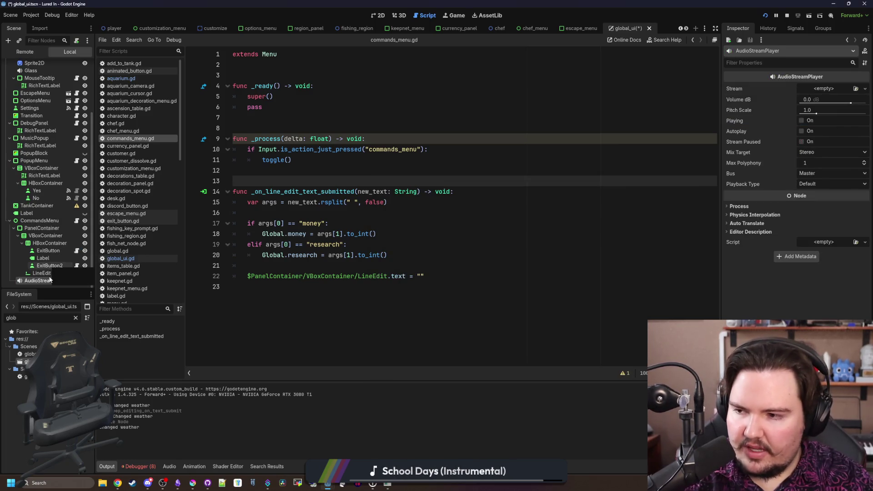
- Load button_click.mp3 as its Stream, set Bus to SFX, save, and drag it into the script
click(824, 88)
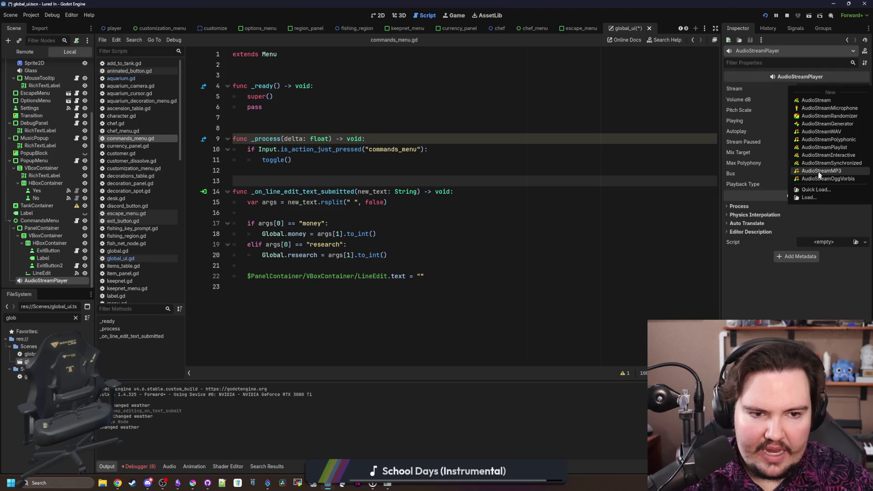
click(817, 189)
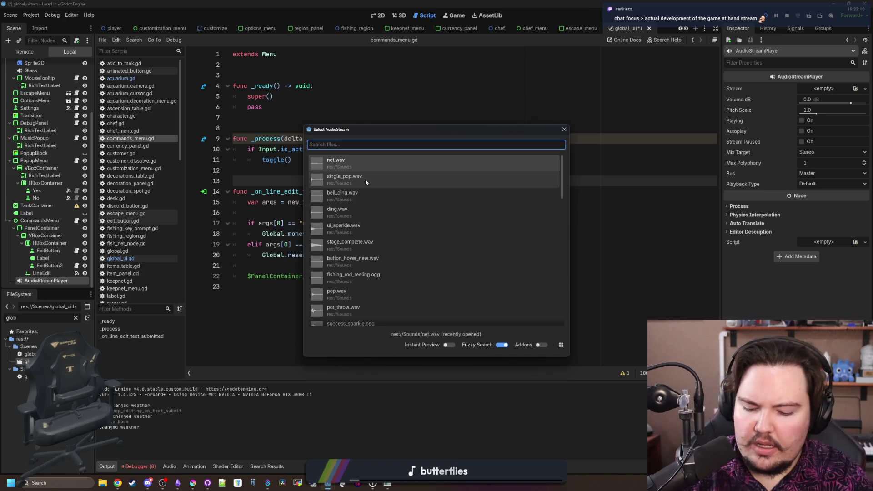
text(click)
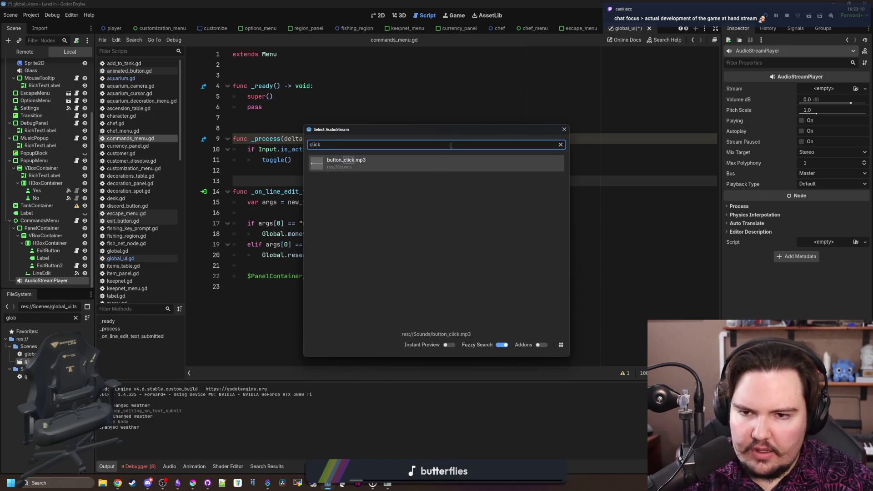
double_click(382, 161)
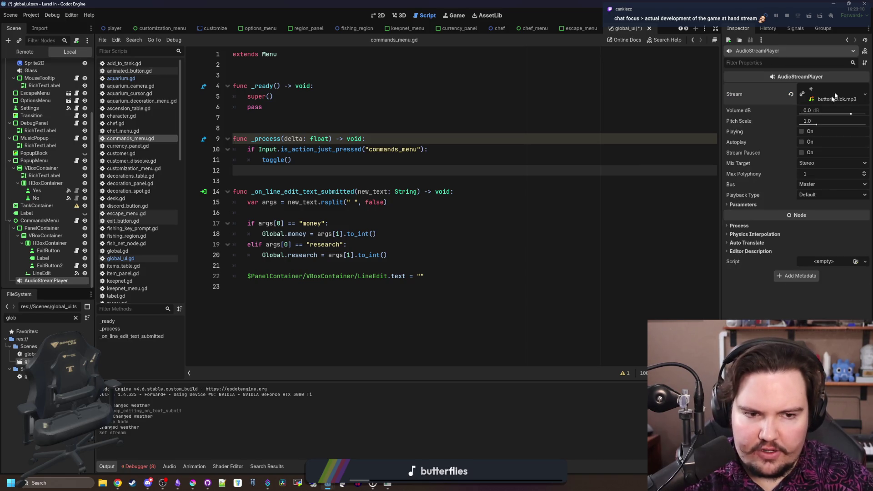
click(814, 184)
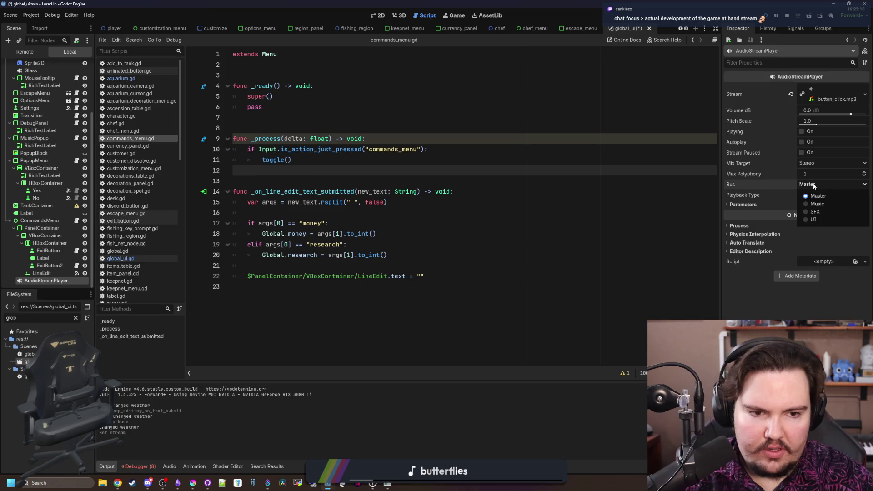
click(820, 203)
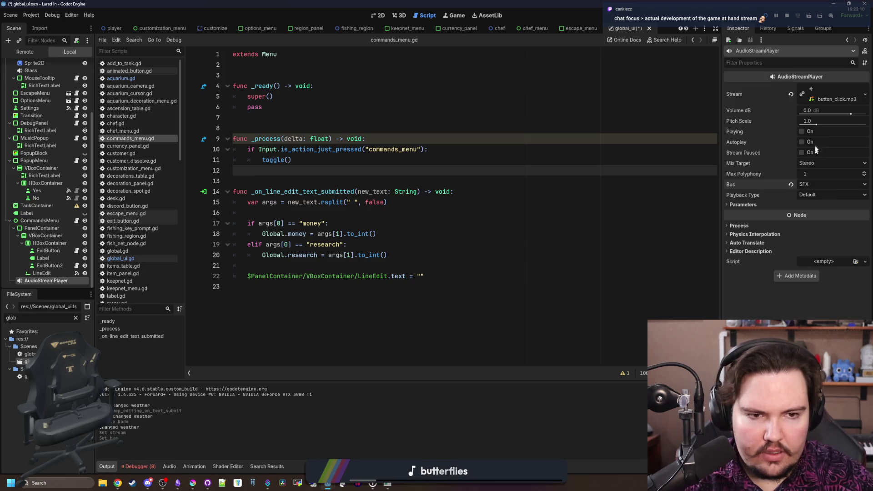
key(Down)
key(ctrl+s)
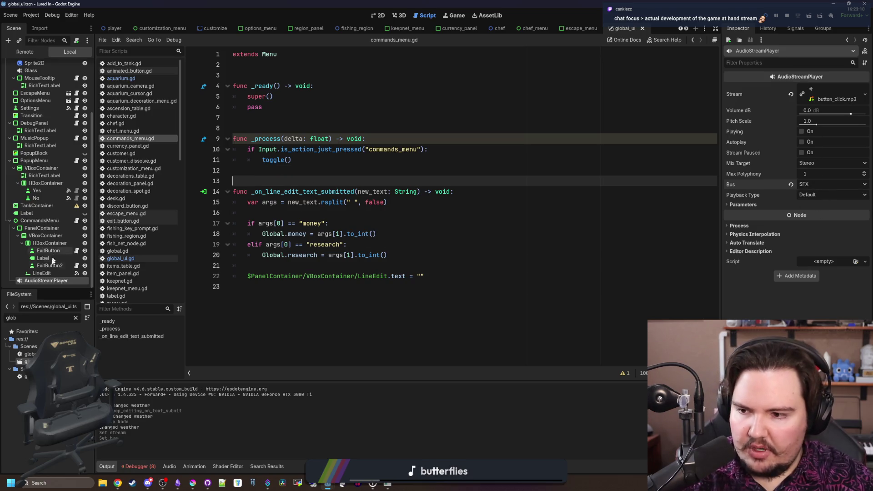
mouse_move(49, 284)
mouse_down()
mouse_move(284, 287)
mouse_move(273, 266)
mouse_move(263, 271)
mouse_up()
- Append .play() to the $AudioStreamPlayer line and save the script
key(Return)
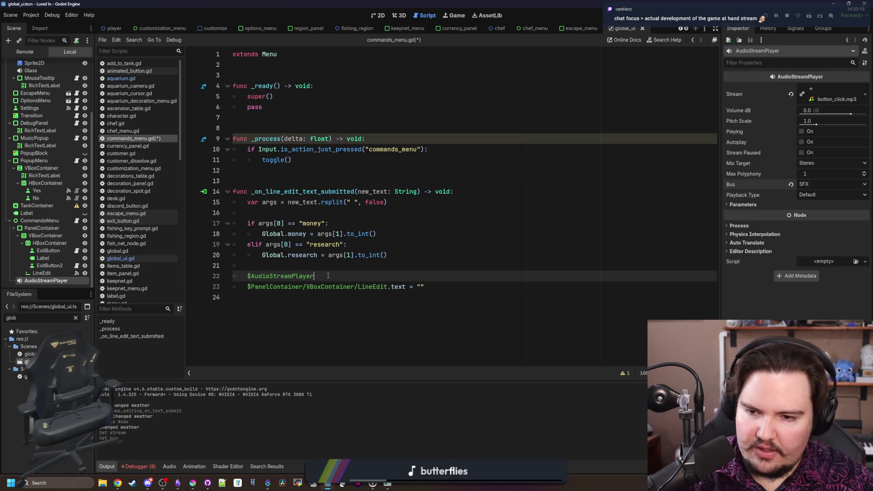
text(.play())
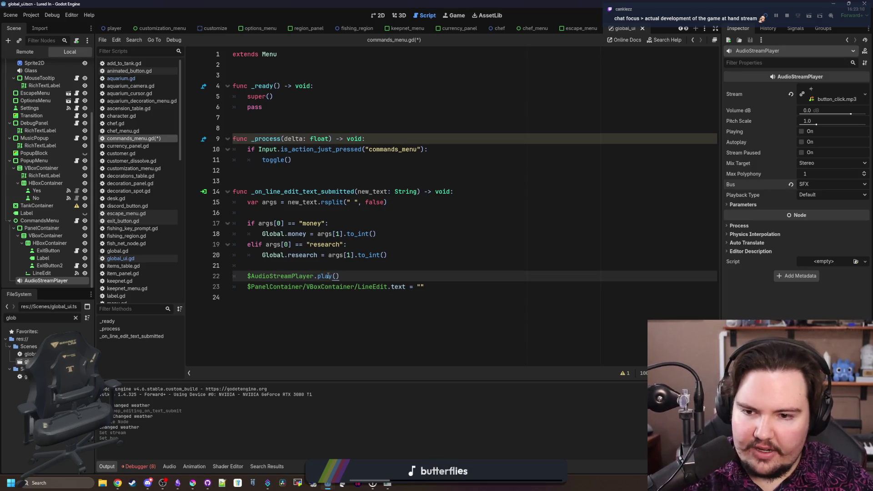
key(Up)
key(ctrl+s)
- Run the game, enter 'money 1000' in the command menu, then close the menu
key(F5)
text(money 1000)
key(Return)
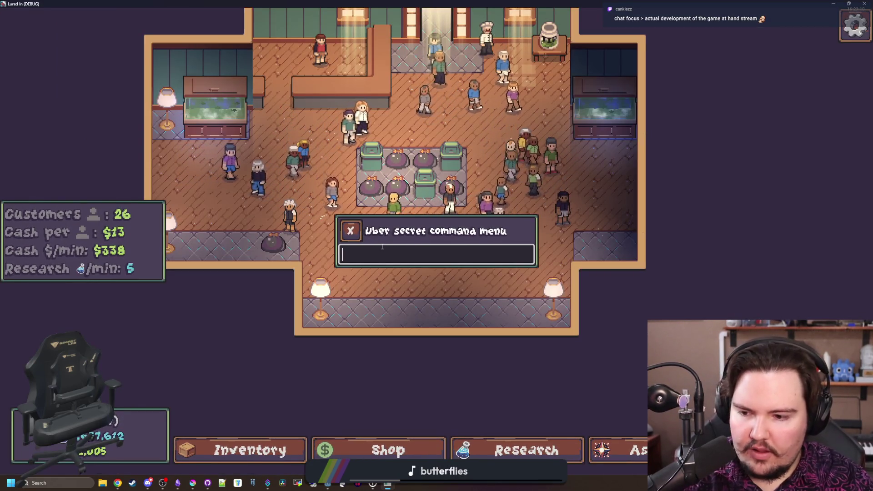
click(361, 234)
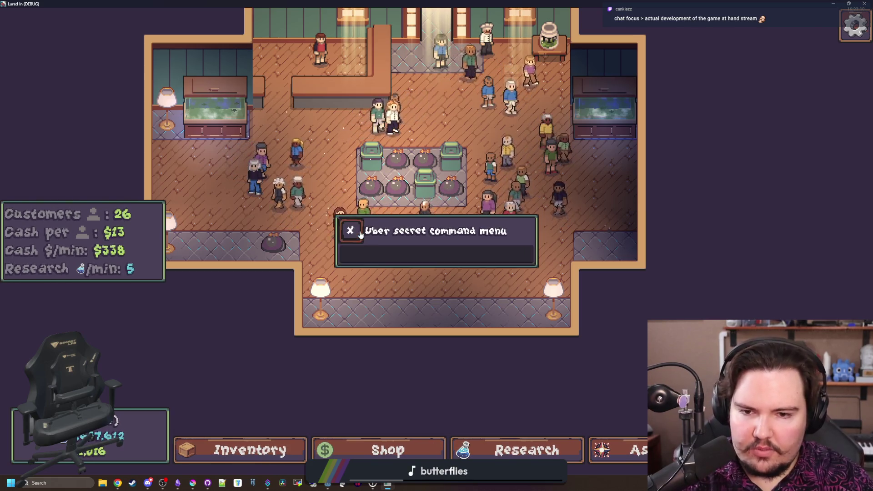
click(361, 234)
click(362, 218)
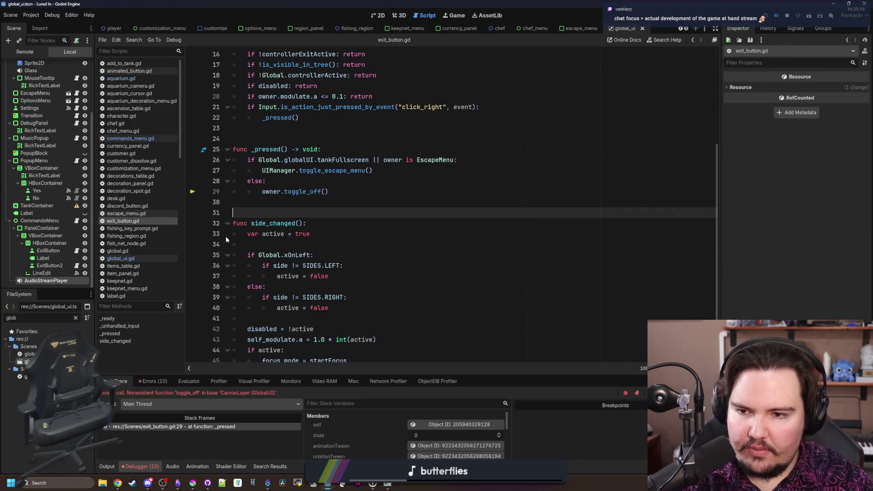
- Save the CommandsMenu branch as commands_menu.tscn and save the scene
scroll(294, 267, up, 1)
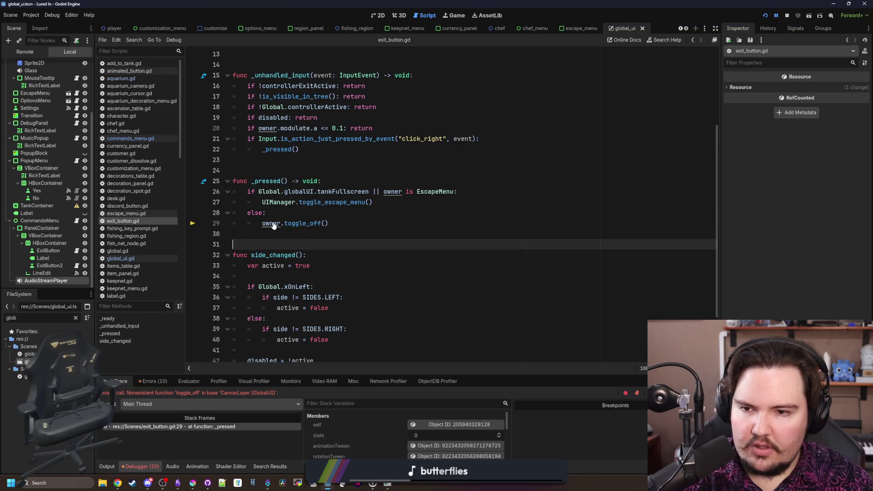
click(308, 217)
right_click(45, 221)
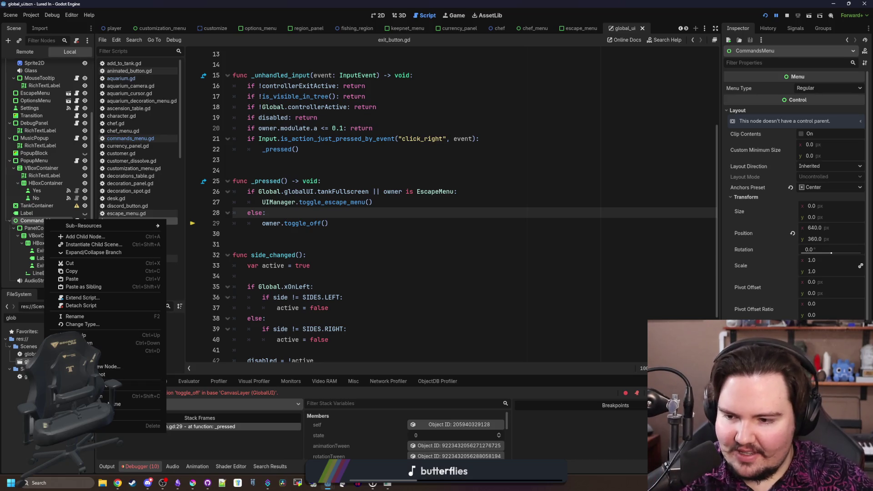
click(114, 386)
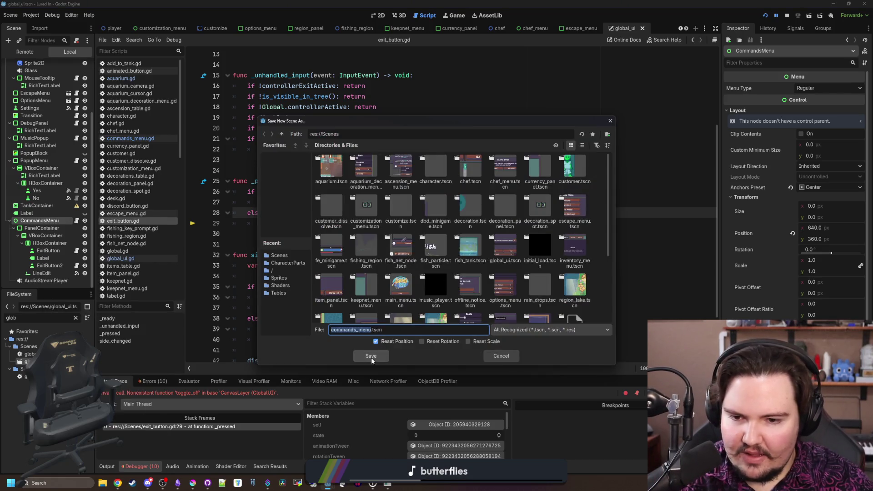
click(371, 357)
click(473, 245)
key(ctrl+s)
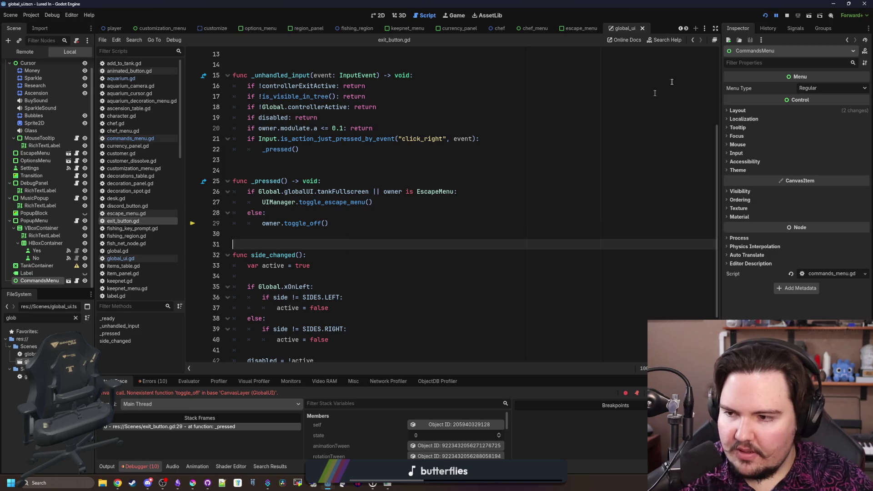
- Restart the running game, then bring Chrome forward maximized
click(788, 16)
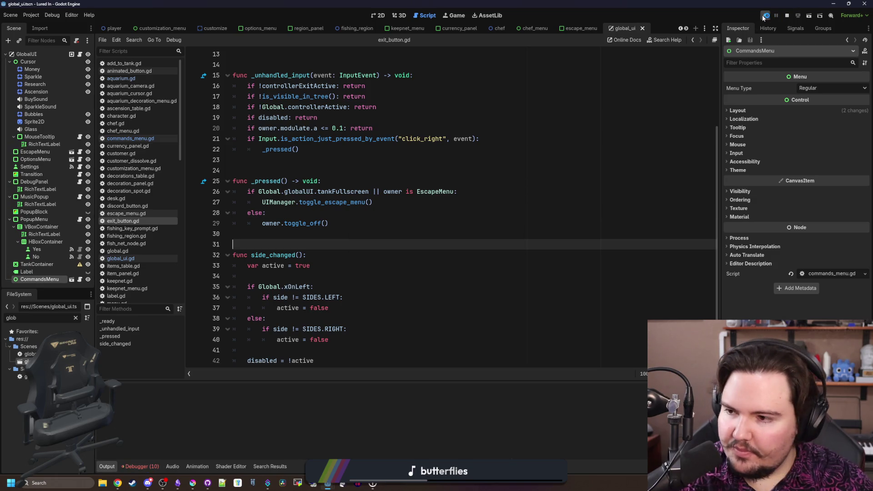
key(F5)
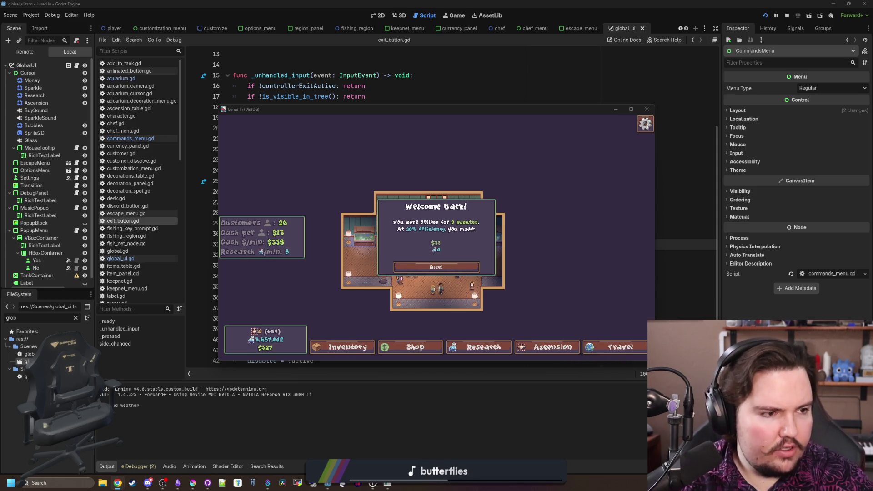
key(alt+Tab)
double_click(383, 4)
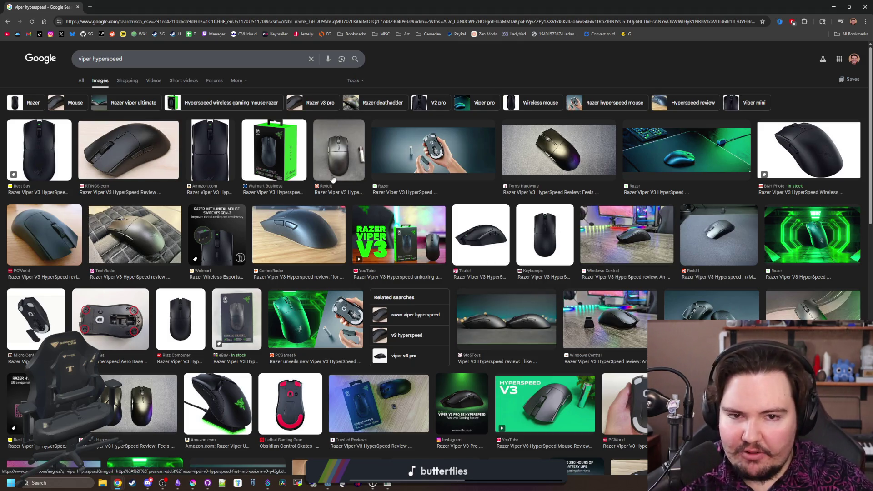
- Scroll down through the mouse image results, then return to the Godot editor
scroll(408, 194, down, 4)
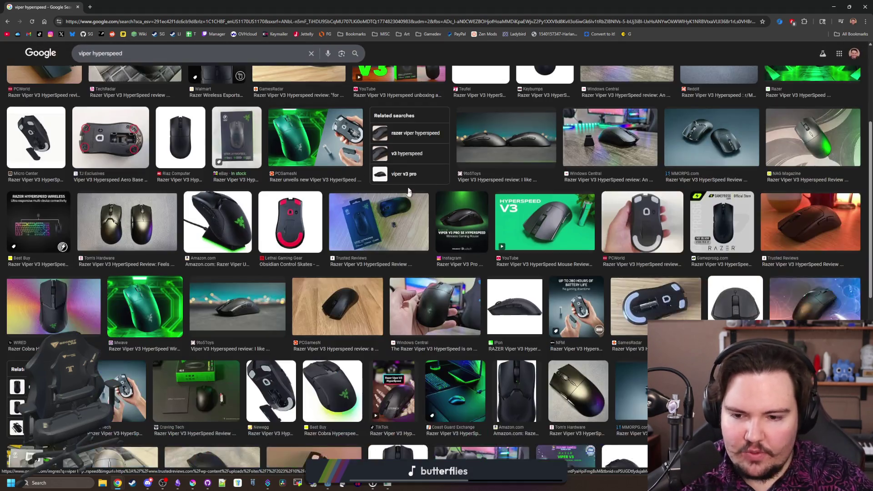
scroll(409, 193, down, 1)
scroll(417, 184, down, 3)
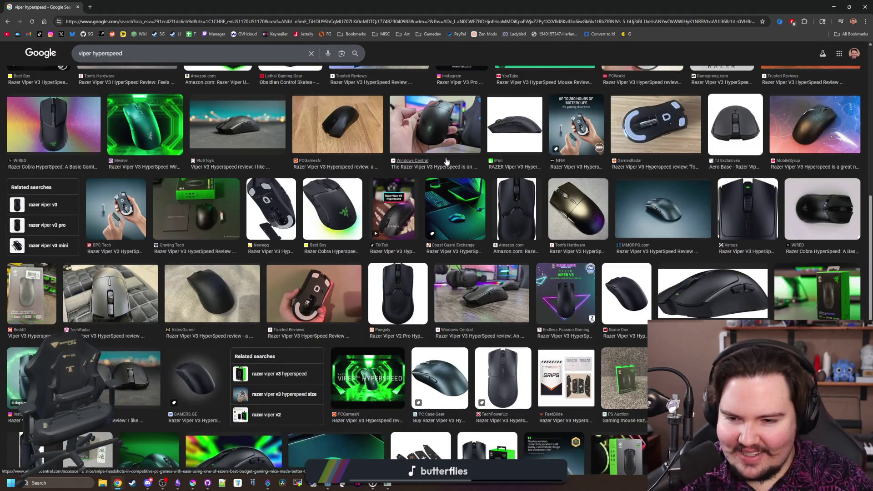
scroll(447, 161, down, 3)
key(alt+Tab)
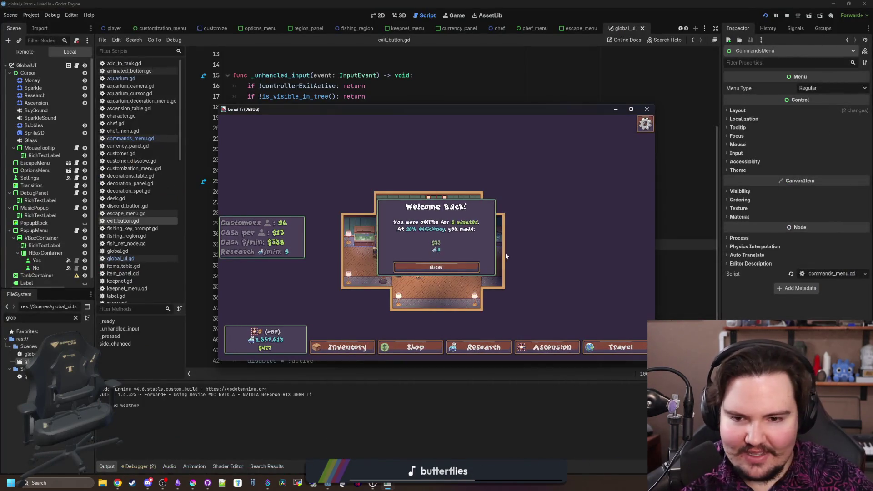
- Maximize the game window, dismiss the Welcome Back message, and open the secret command menu
mouse_move(633, 109)
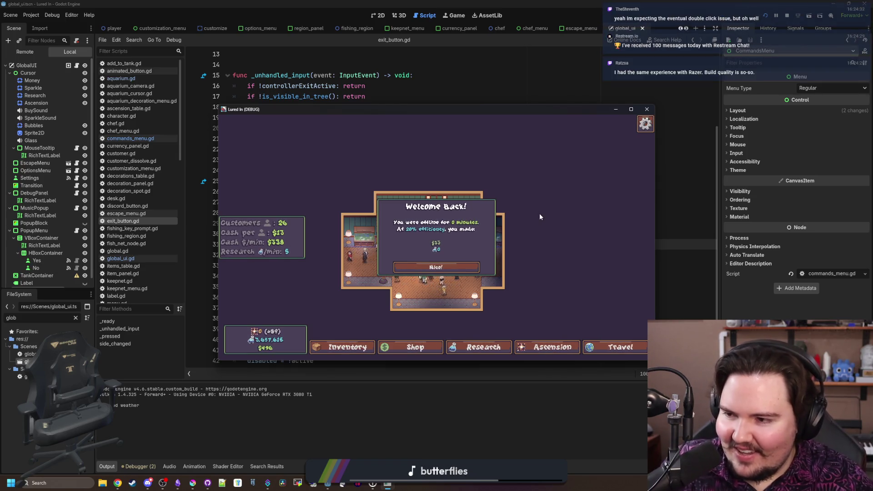
key(super+Up)
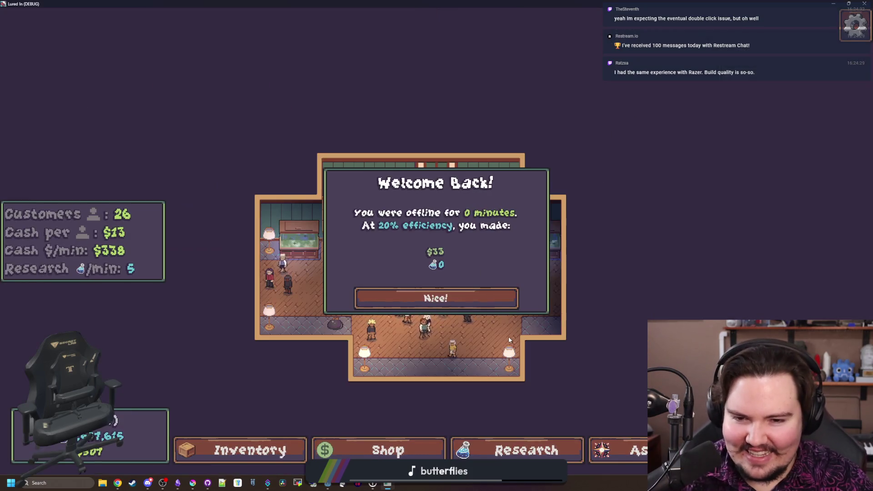
click(509, 337)
scroll(495, 307, up, 5)
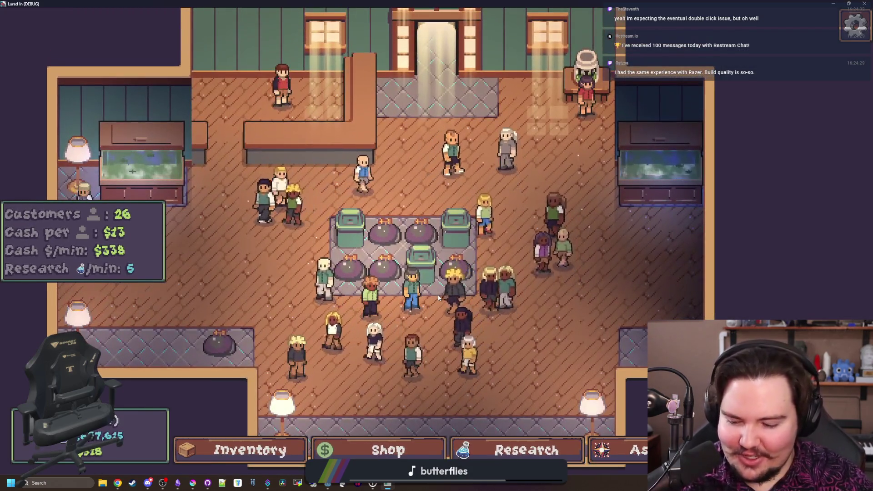
key(grave)
- Enter money 100000, money 1000000, research 10 and research 100000, then close the menu
text(dsd)
key(BackSpace)
key(BackSpace)
key(BackSpace)
text(money )
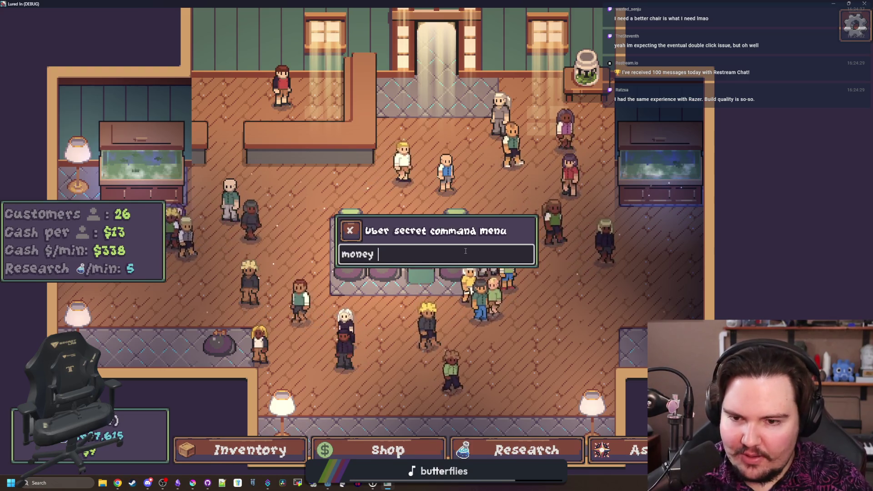
text(100000)
key(Return)
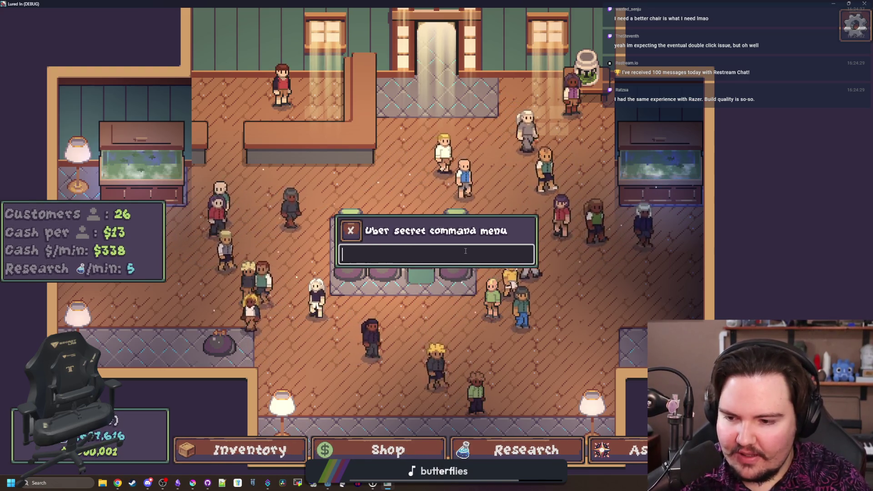
text(money 10000000)
key(Return)
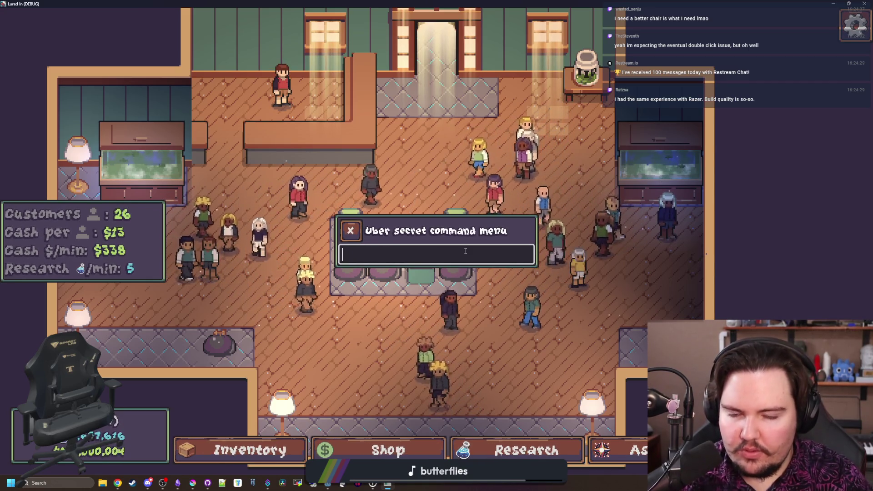
text(research 10)
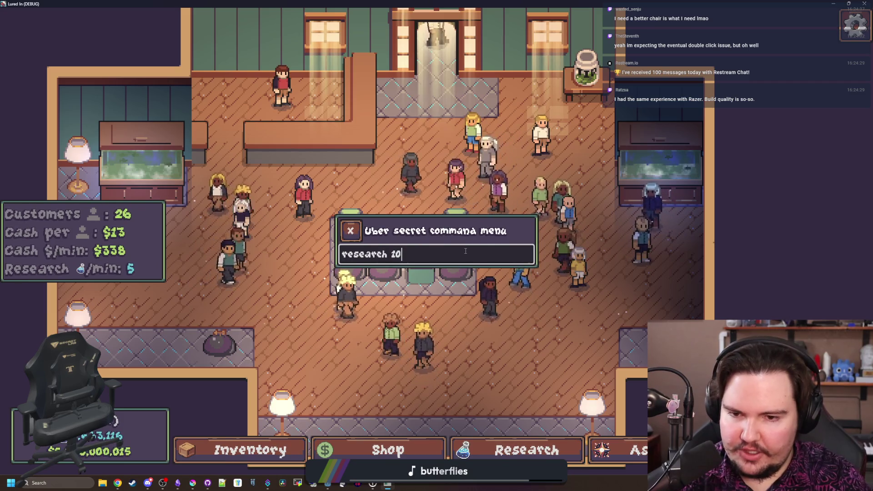
key(Return)
text(research 100000)
key(Return)
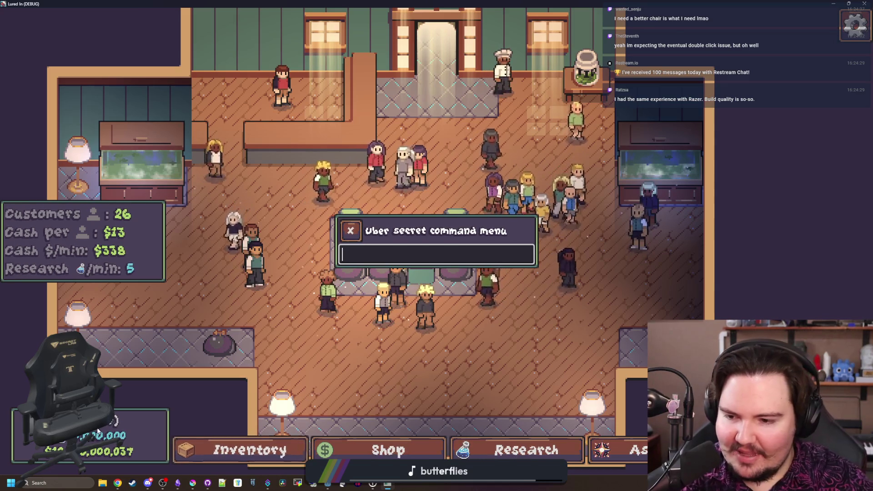
click(350, 230)
- Accept the chef's offer for the minnows, then quit the game with F8
click(504, 75)
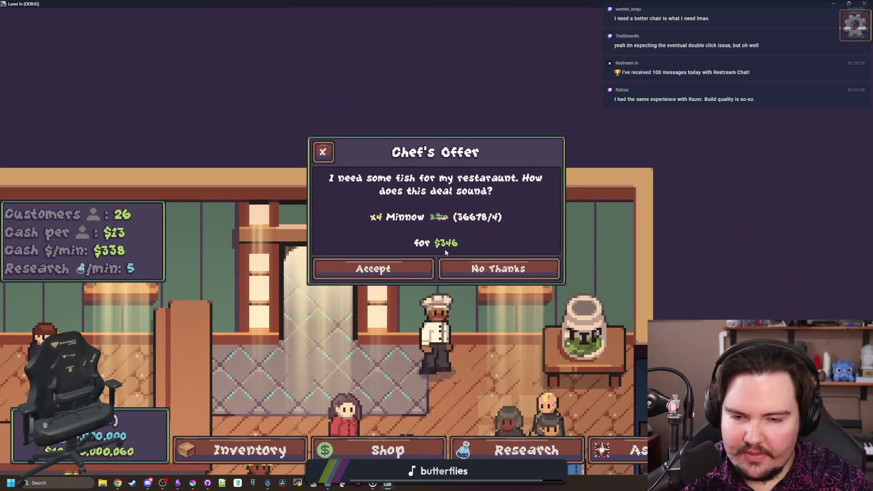
click(421, 254)
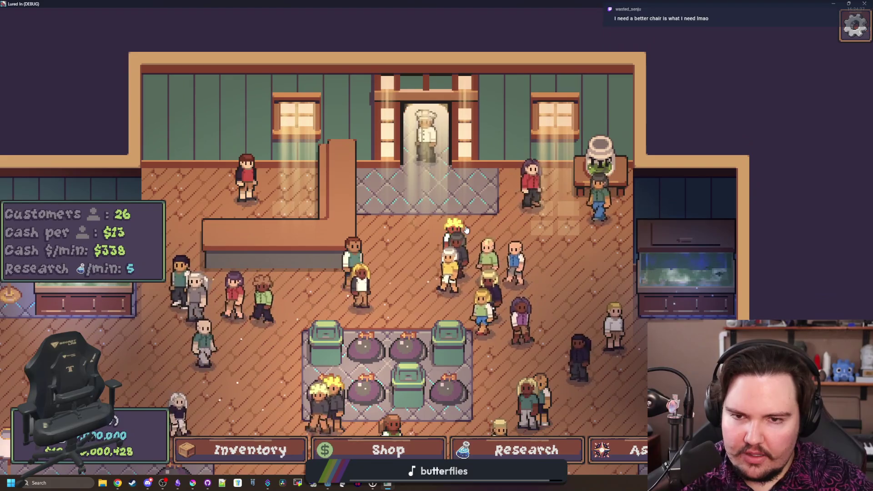
scroll(463, 227, down, 2)
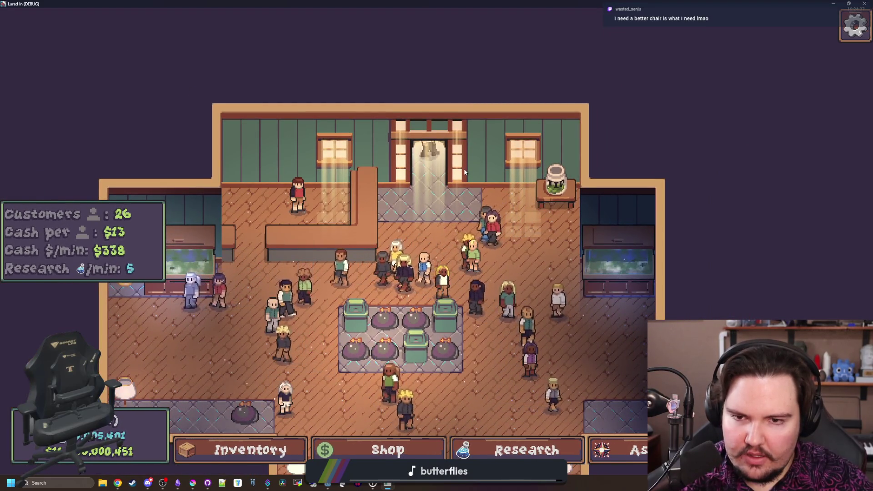
key(s)
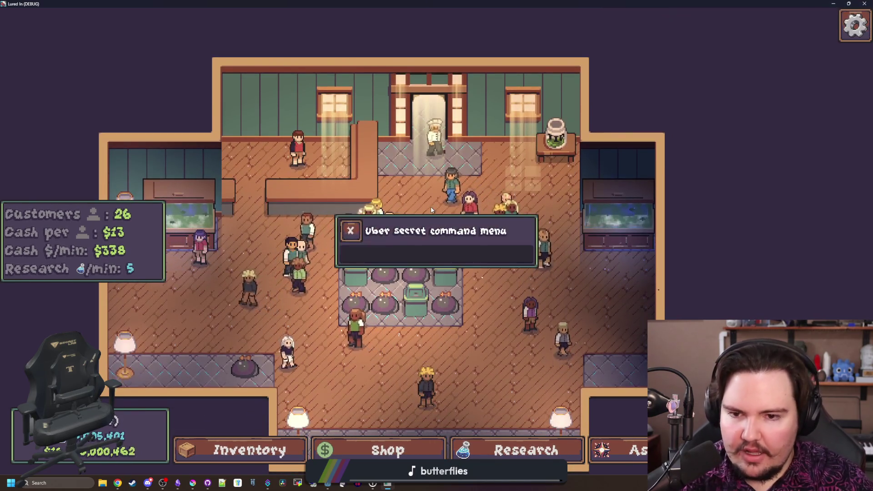
key(F8)
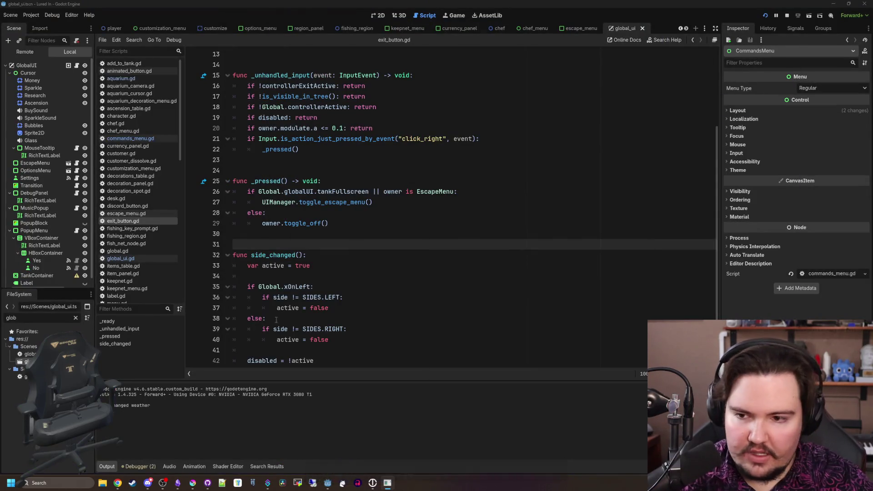
- Add Global.aquarium.activate_chef() under the chef branch in commands_menu.gd and run the game
click(137, 138)
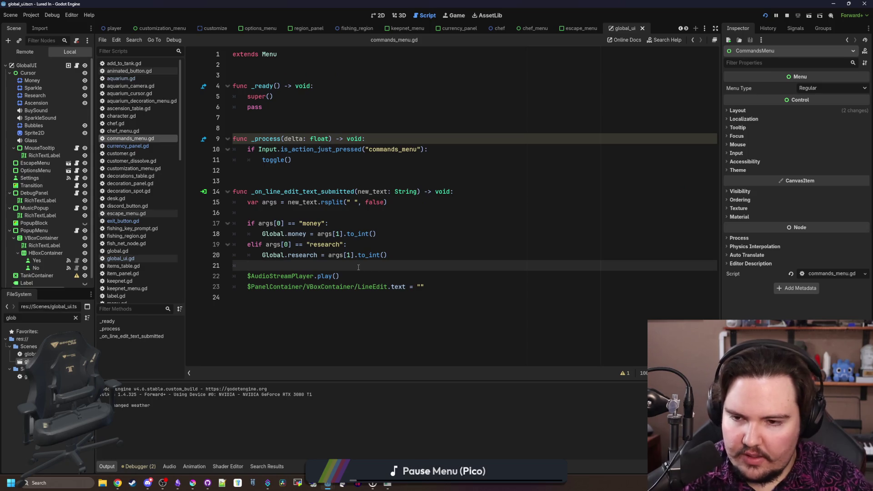
key(Return)
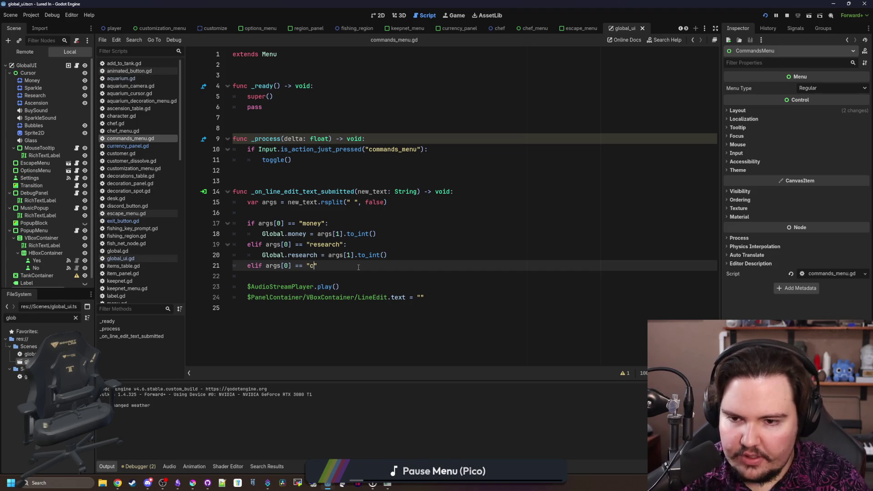
key(Return)
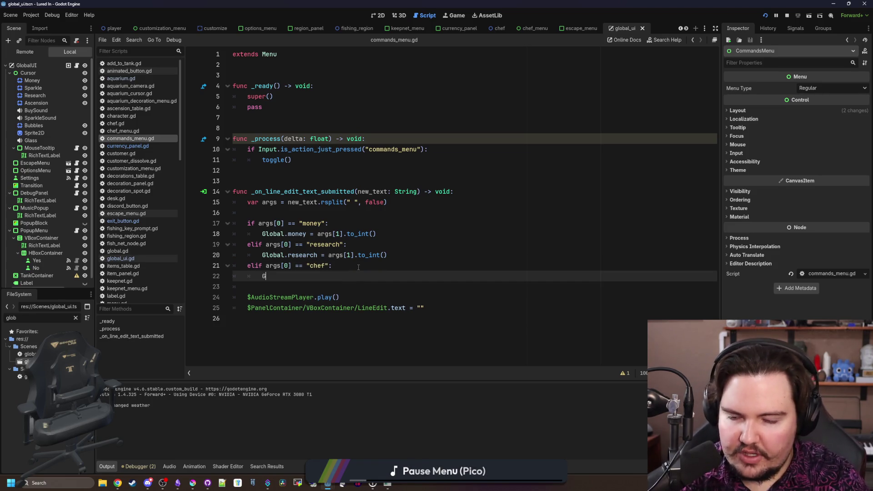
text(al.aquarium.ac)
key(Return)
click(359, 267)
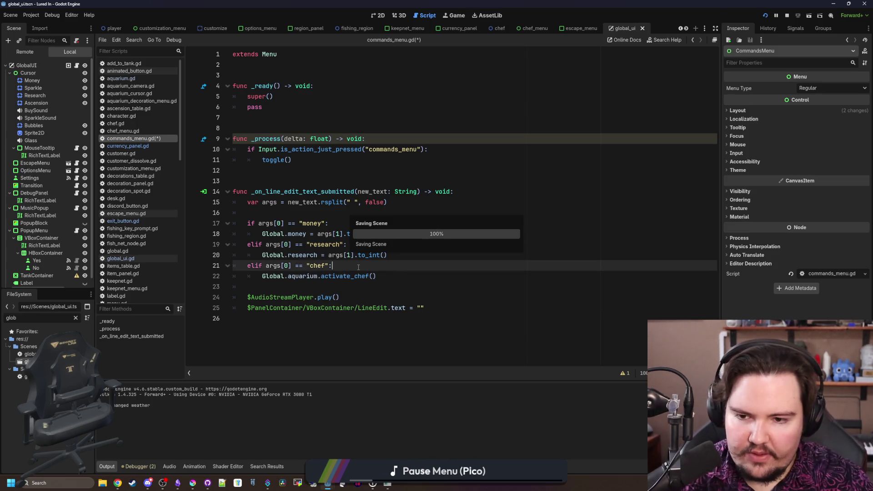
key(F5)
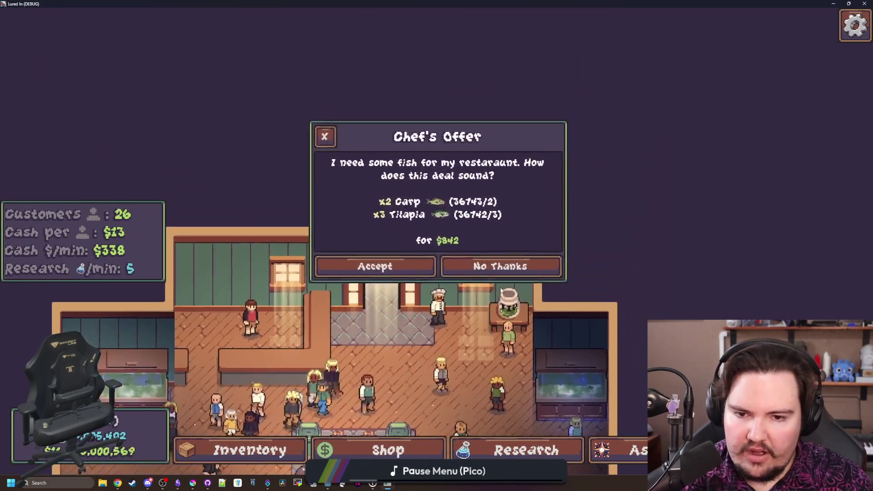
- Dismiss the chef's offer, enter the 'chef' command in the secret menu, and close the menu
click(501, 267)
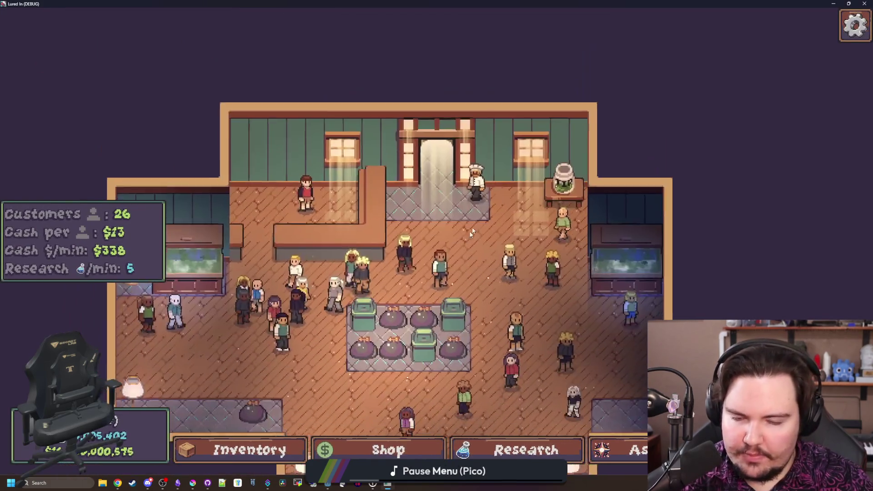
key(grave)
click(394, 261)
text(chef)
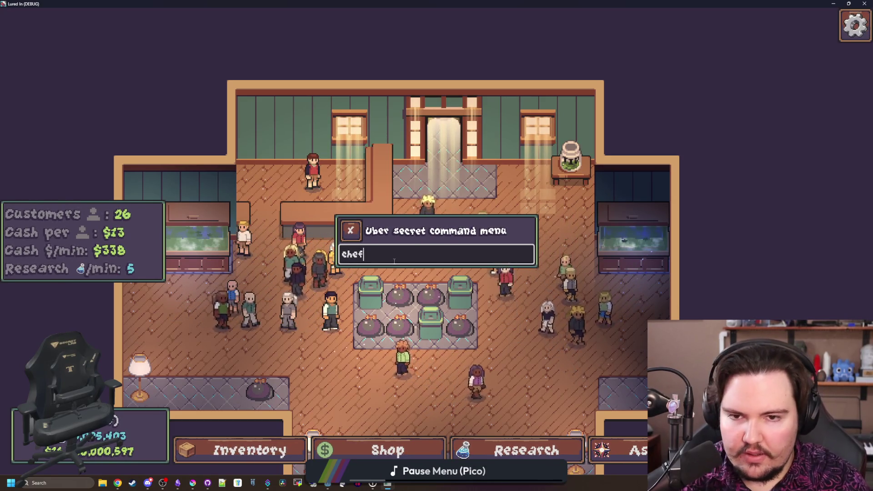
key(Return)
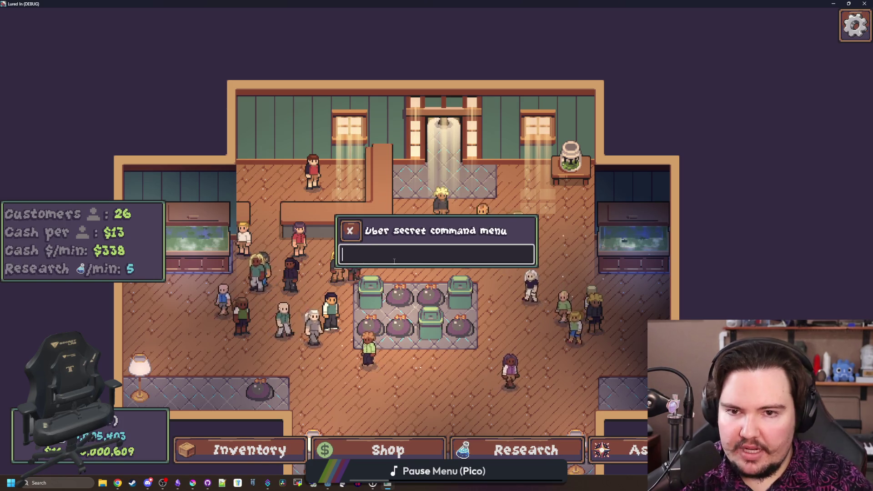
key(Escape)
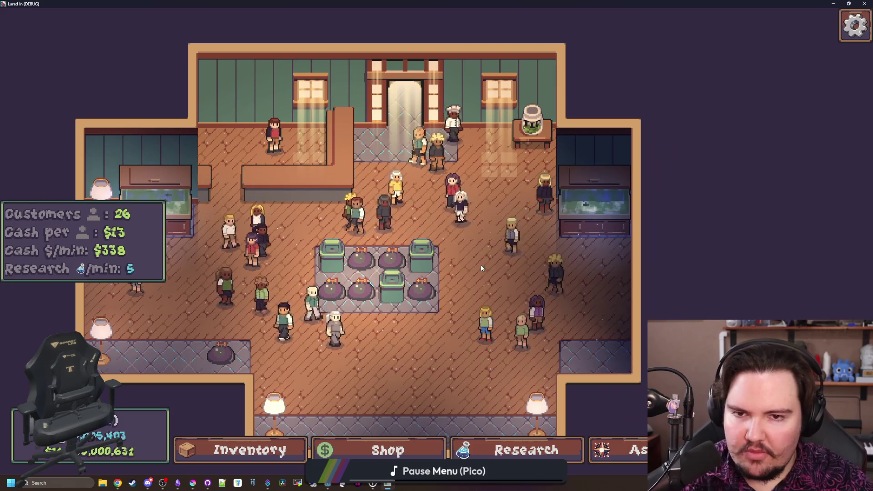
- Close the new Chef's Offer, pan the camera around the shop, then switch to Chrome
key(w)
key(d)
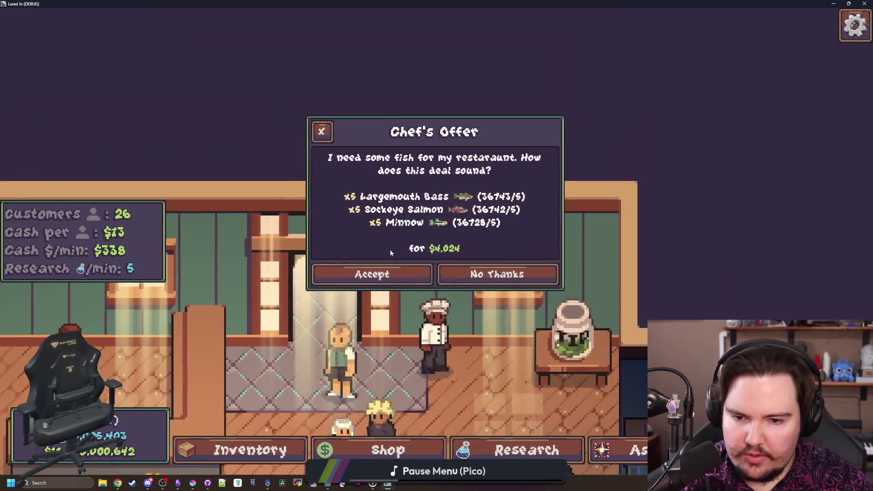
click(392, 279)
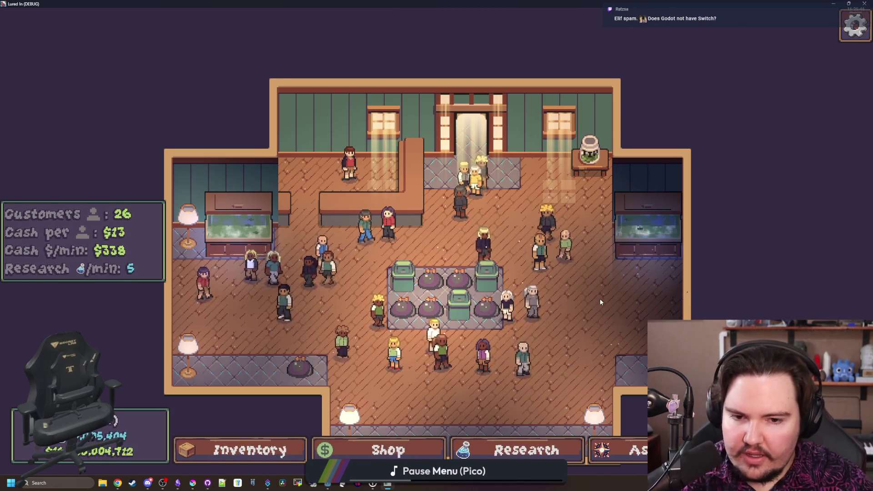
drag(599, 299, 539, 225)
key(w)
key(a)
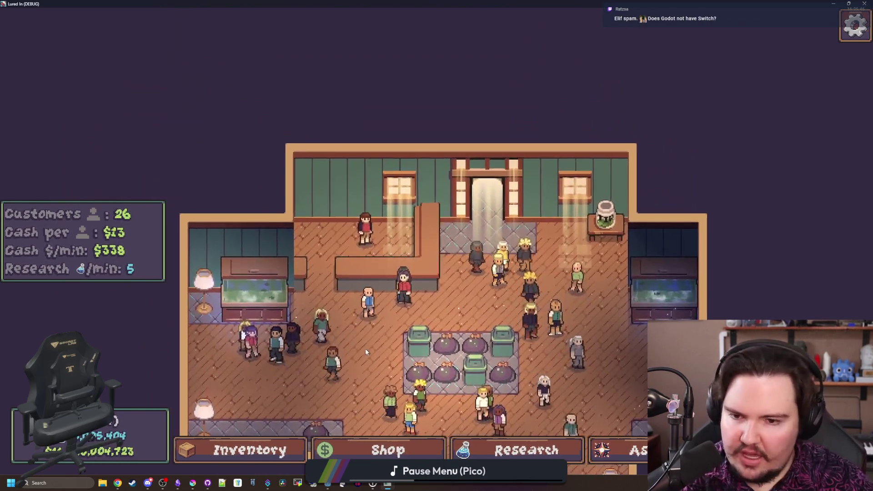
key(s)
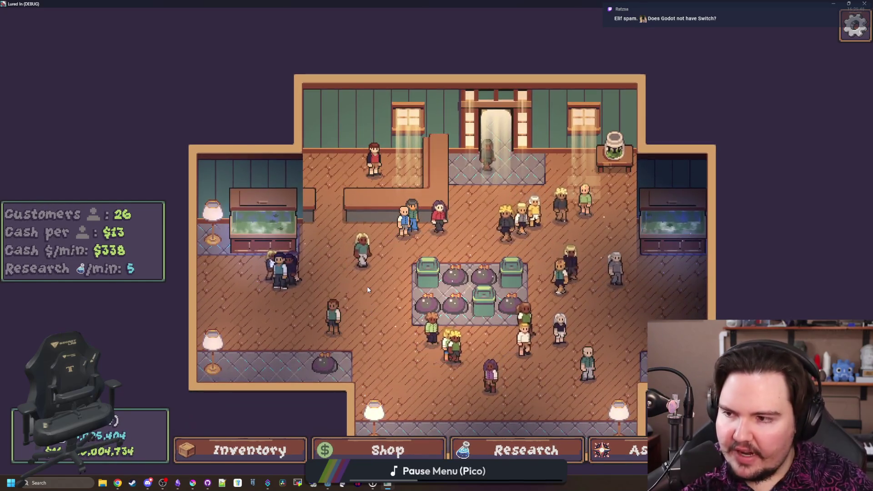
key(s)
key(d)
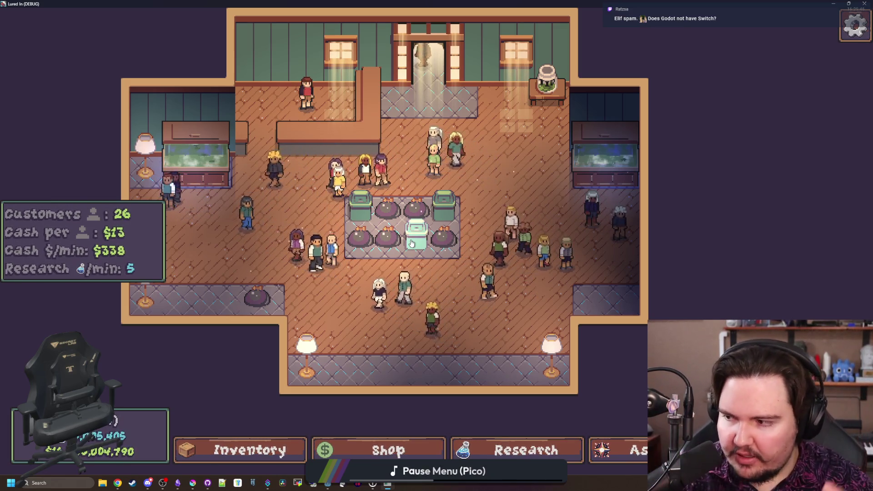
key(w)
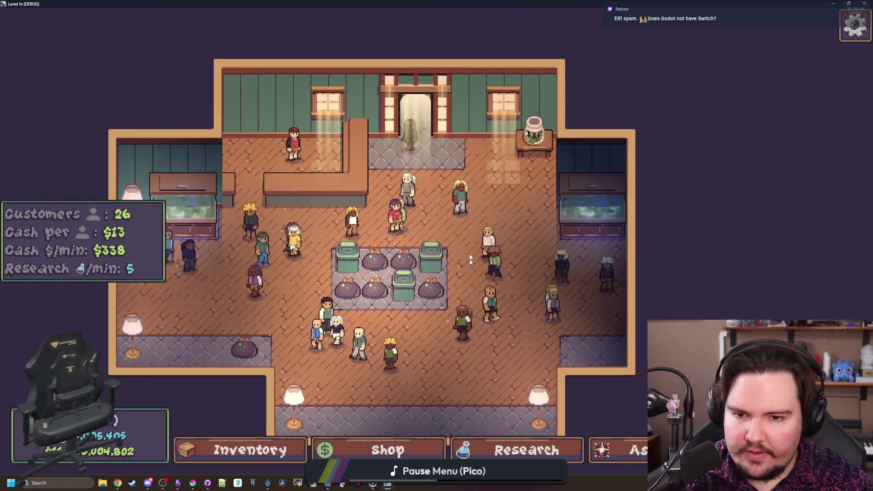
key(s)
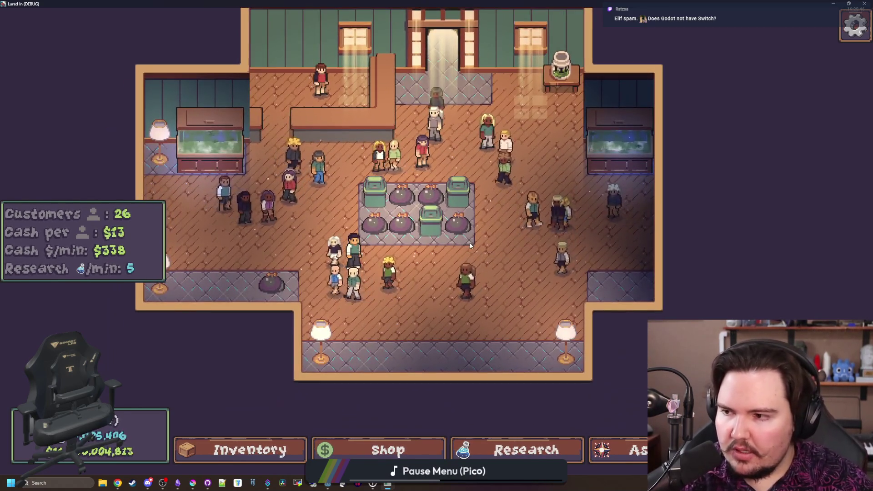
key(w)
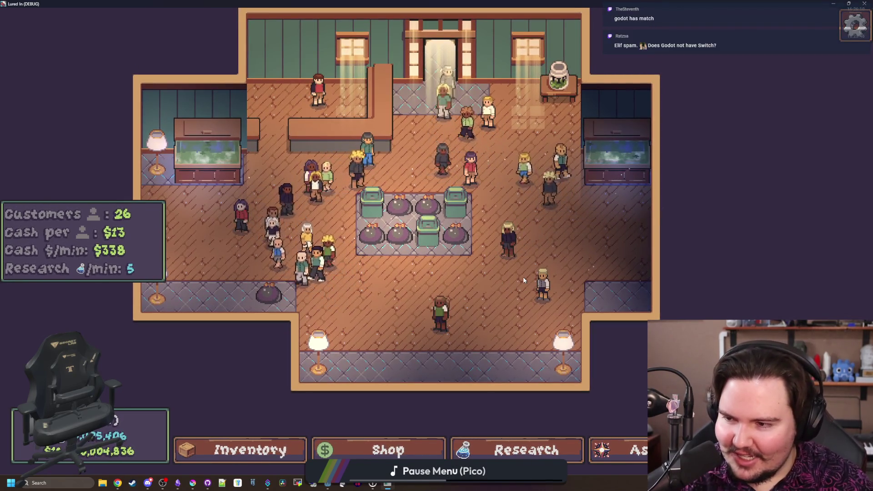
key(w)
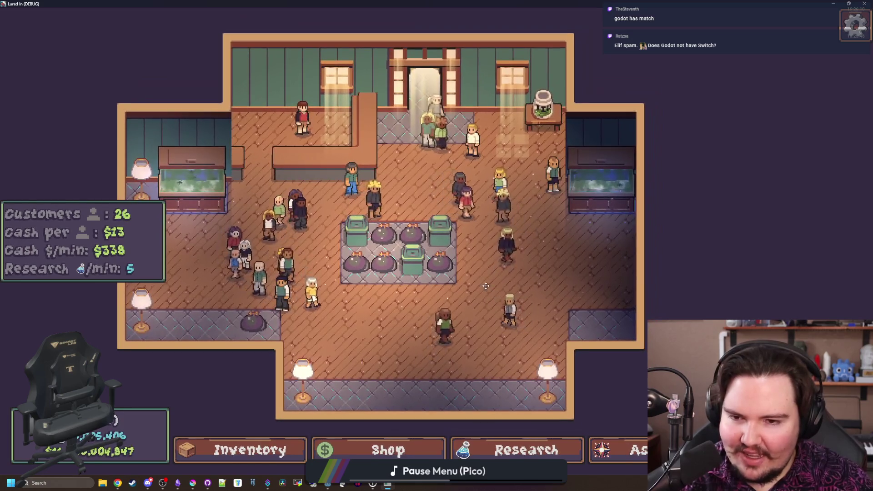
scroll(487, 289, down, 2)
scroll(498, 286, up, 4)
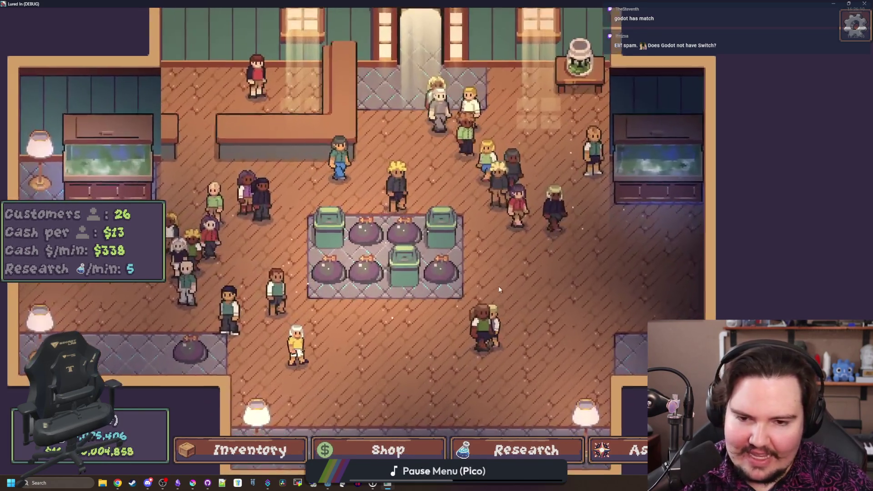
key(d)
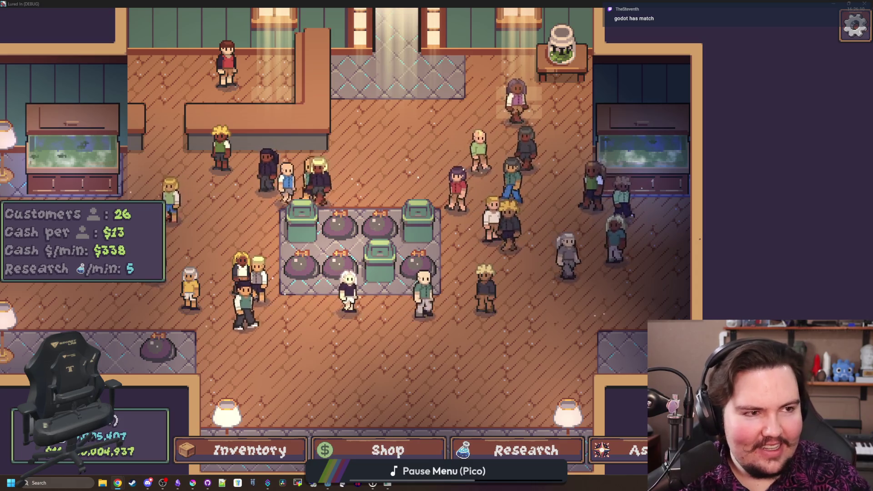
key(alt+Tab)
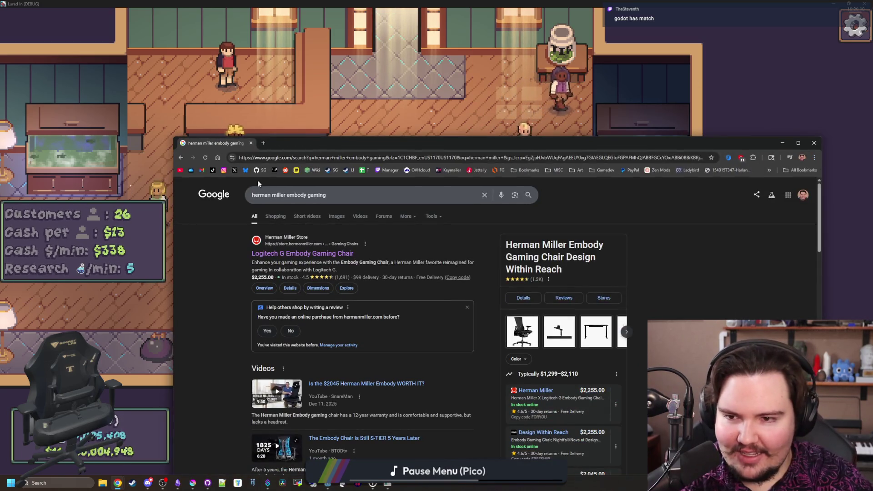
- Show image results for the chair search, maximize Chrome, and preview the first chair image
click(336, 216)
drag(405, 148, 414, 2)
click(37, 139)
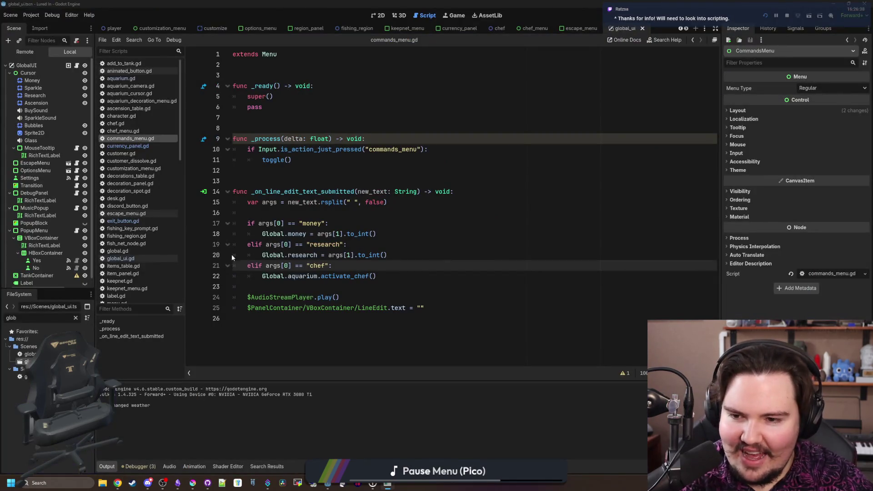
- Add a match(args[0]) block above the if chain with a "money" branch holding the money assignment
click(231, 256)
click(317, 213)
key(Return)
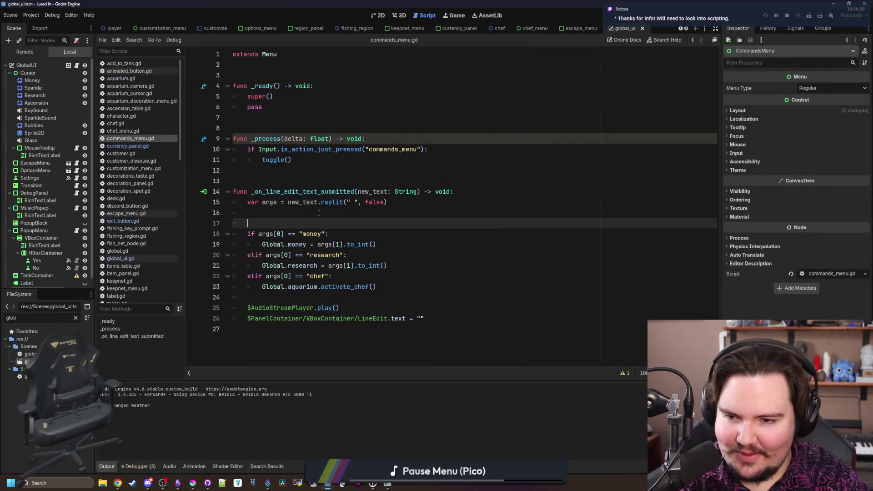
key(Return)
key(Up)
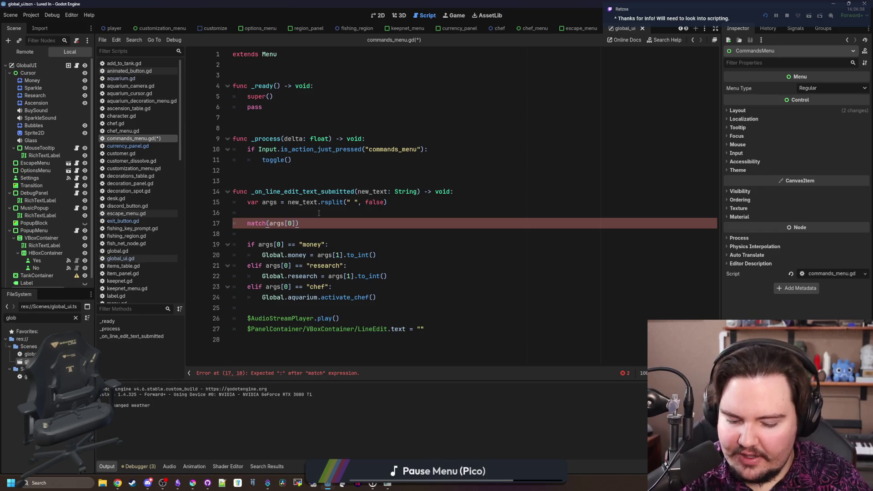
text(:)
key(Return)
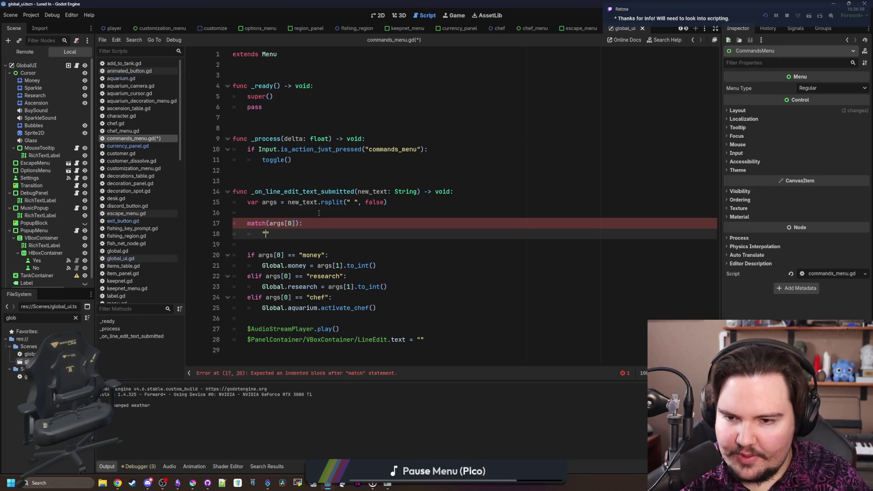
text(money)
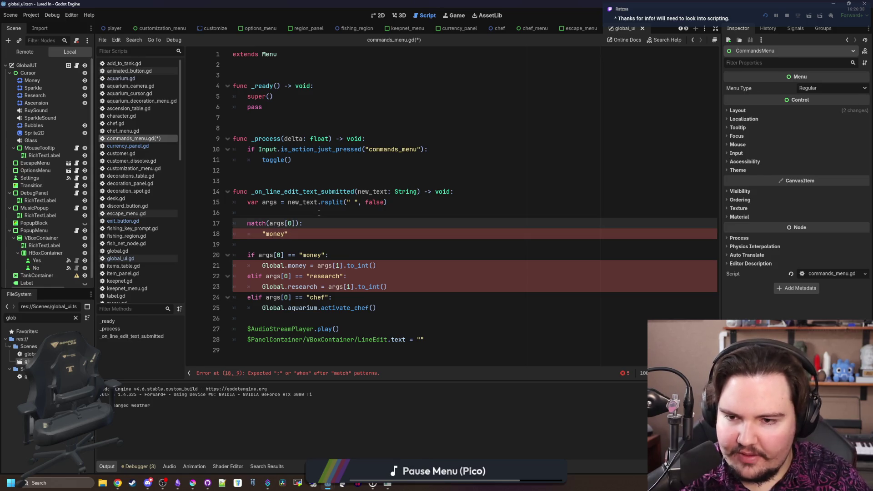
key(Down)
drag(377, 265, 263, 265)
click(301, 231)
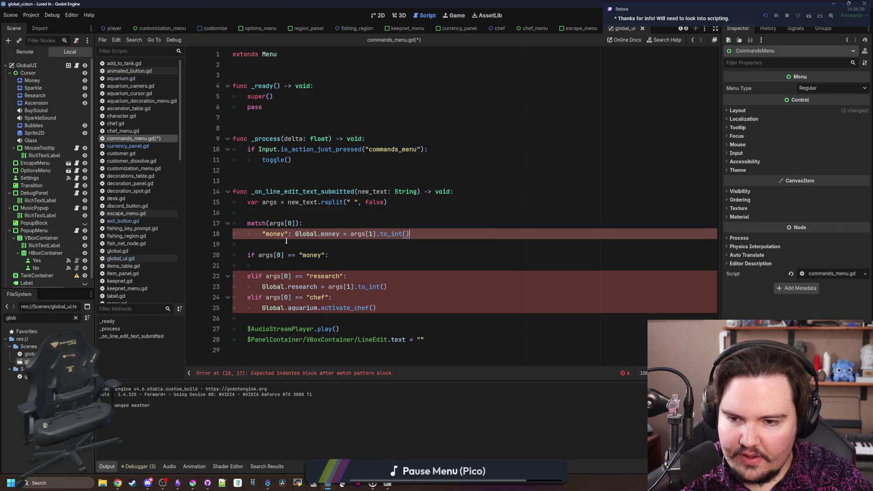
key(Return)
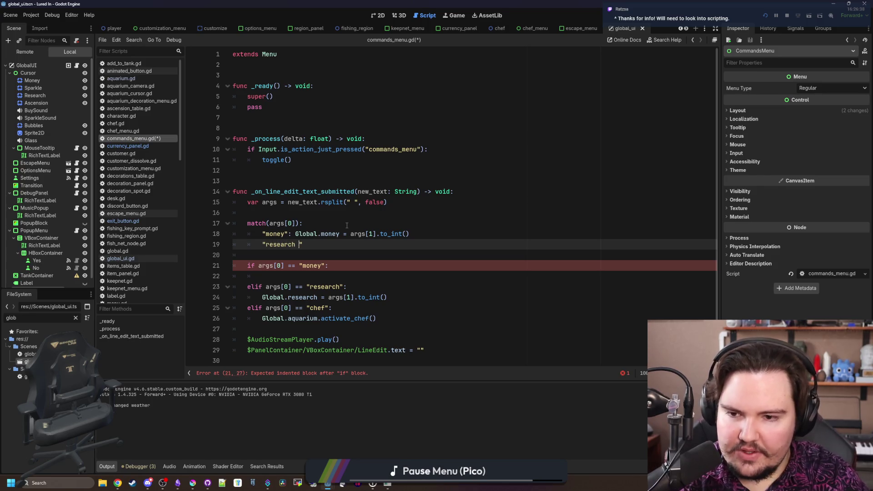
- Move the research assignment and activate_chef() call into "research" and "chef" branches, deleting the old if/elif lines
key(BackSpace)
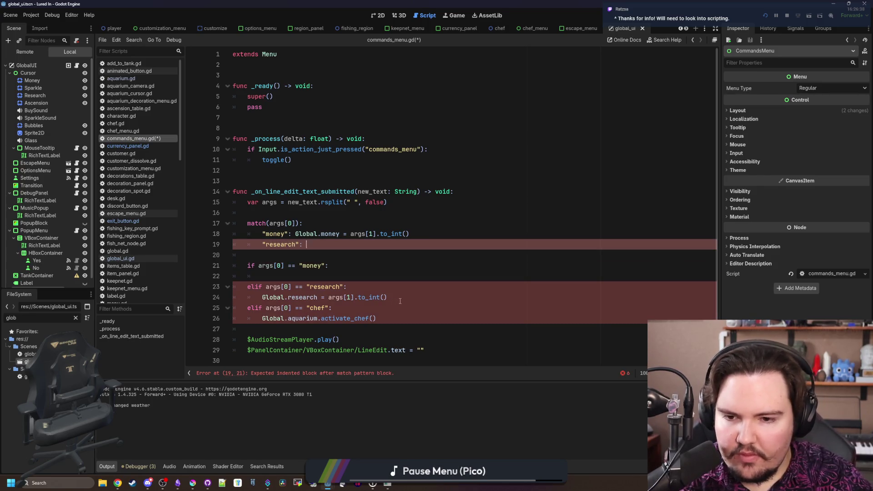
drag(400, 301, 252, 296)
key(ctrl+c)
click(306, 245)
key(ctrl+v)
click(303, 256)
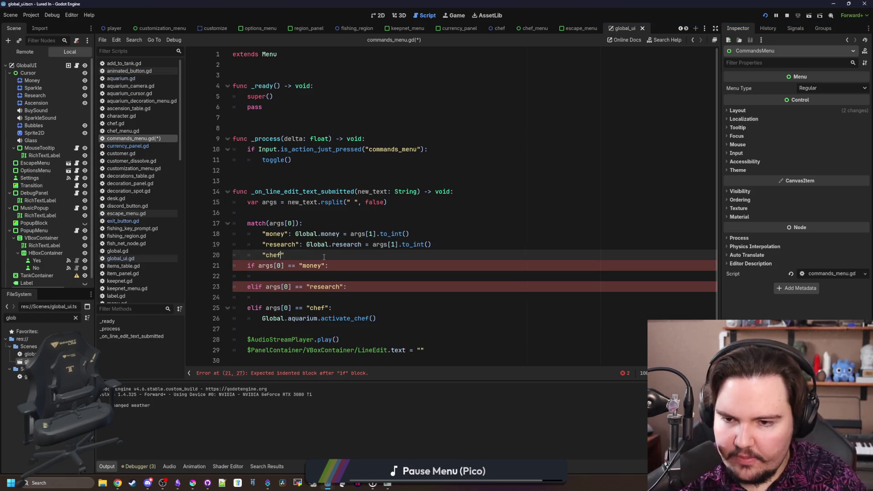
text(")
mouse_move(381, 315)
mouse_down()
mouse_move(267, 320)
mouse_move(248, 265)
mouse_up()
click(300, 255)
text(Global.aquarium.activate_chef())
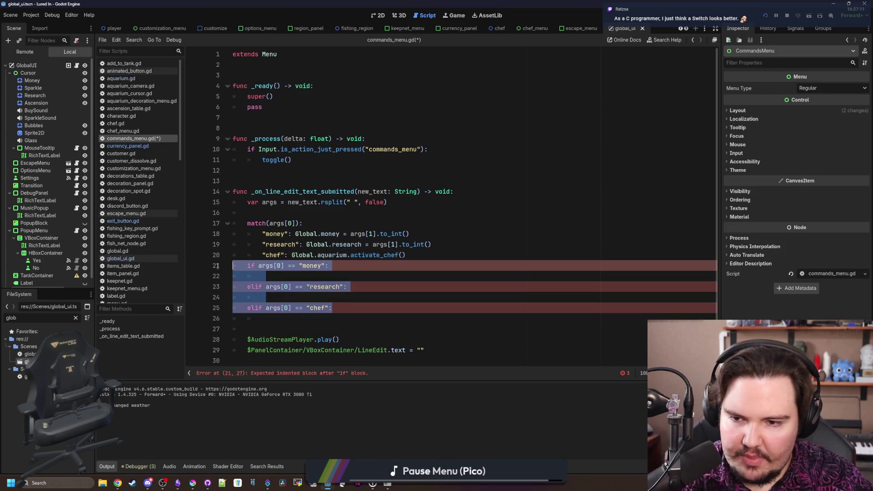
key(Delete)
key(Delete)
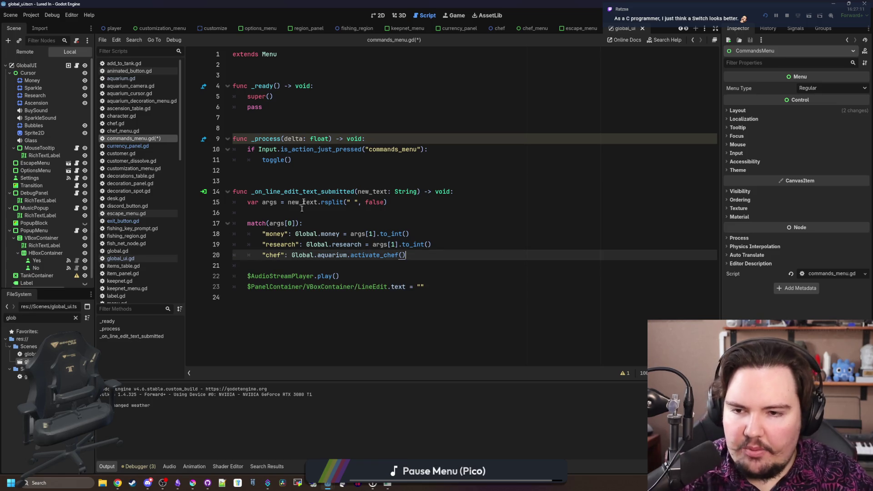
click(283, 139)
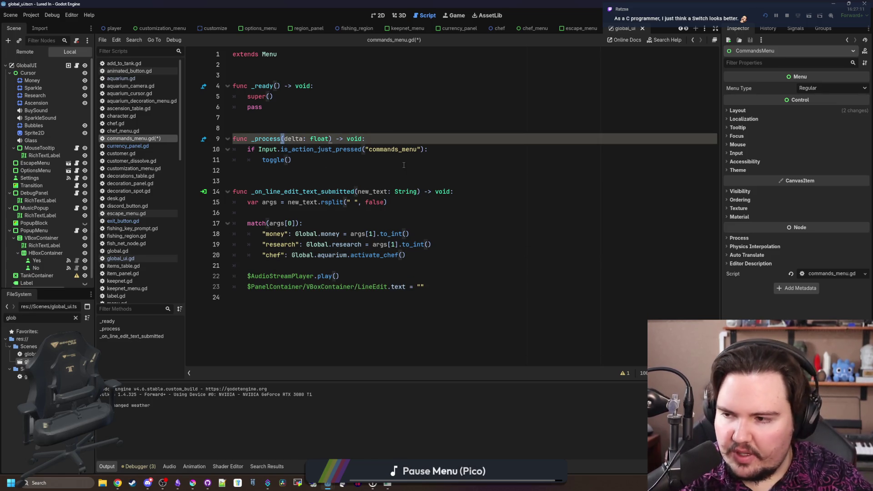
text(_)
- Save commands_menu.gd and open a new indented line after the chef case
click(353, 178)
key(ctrl+s)
click(295, 211)
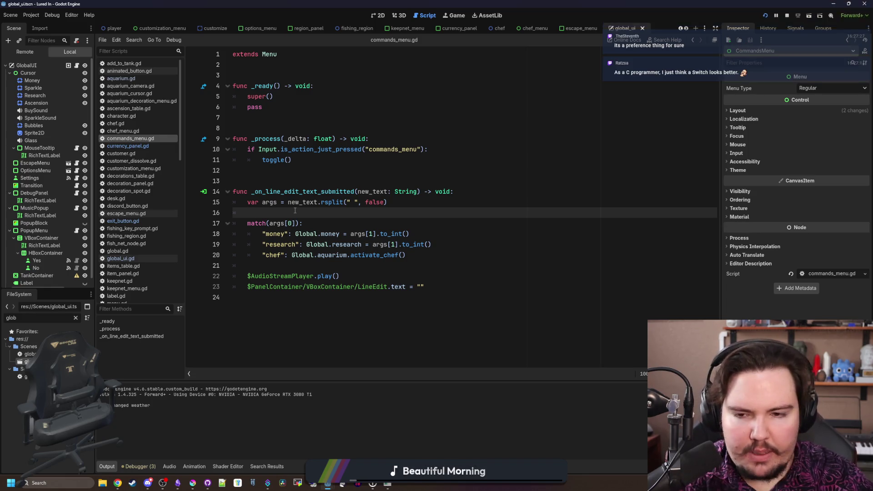
click(429, 249)
click(417, 252)
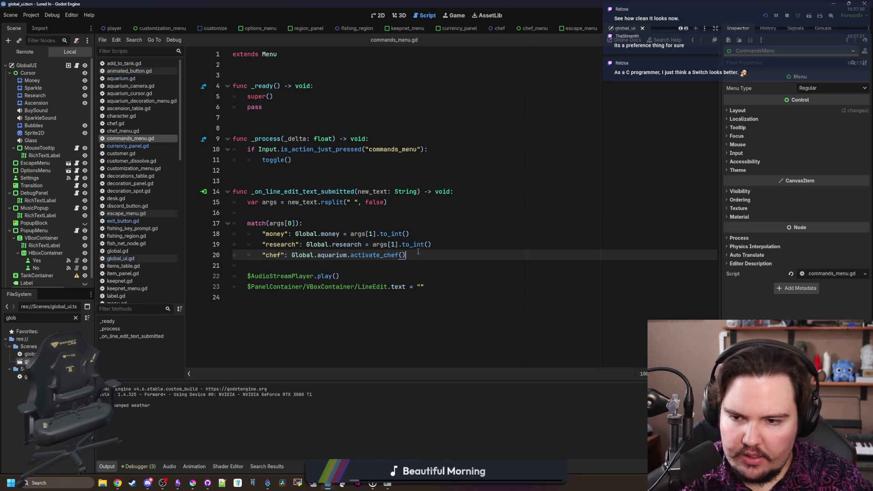
click(362, 226)
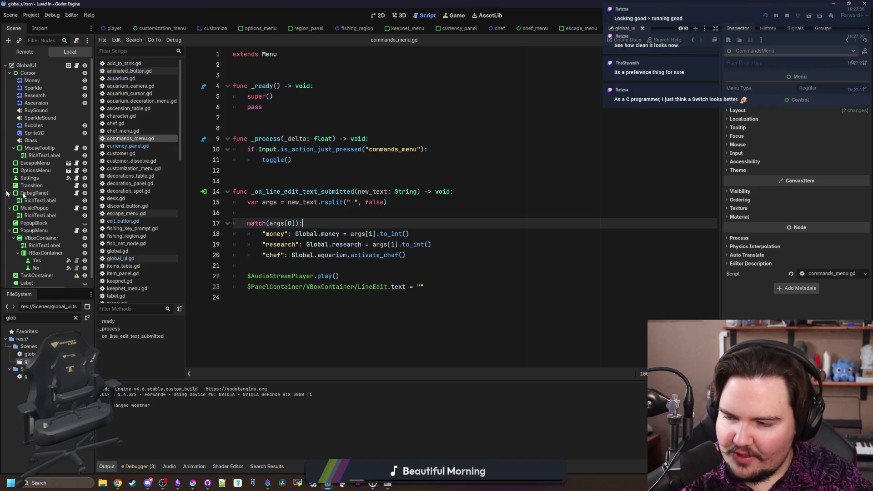
click(331, 262)
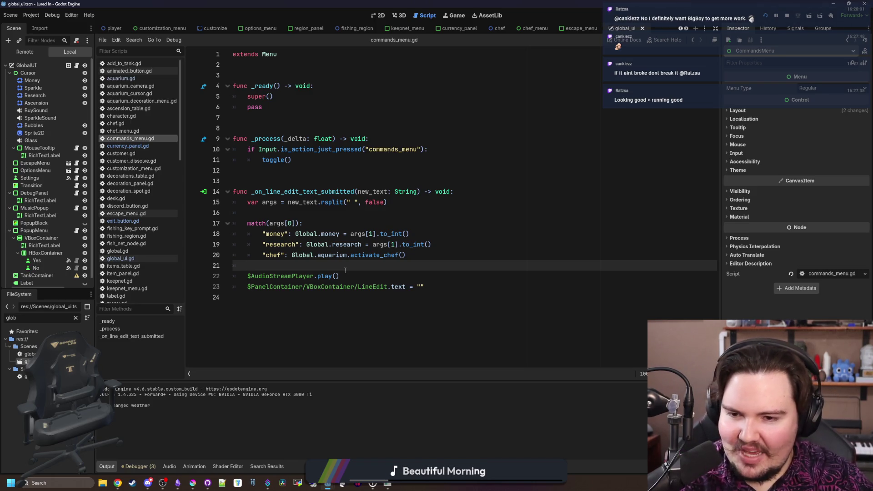
click(432, 254)
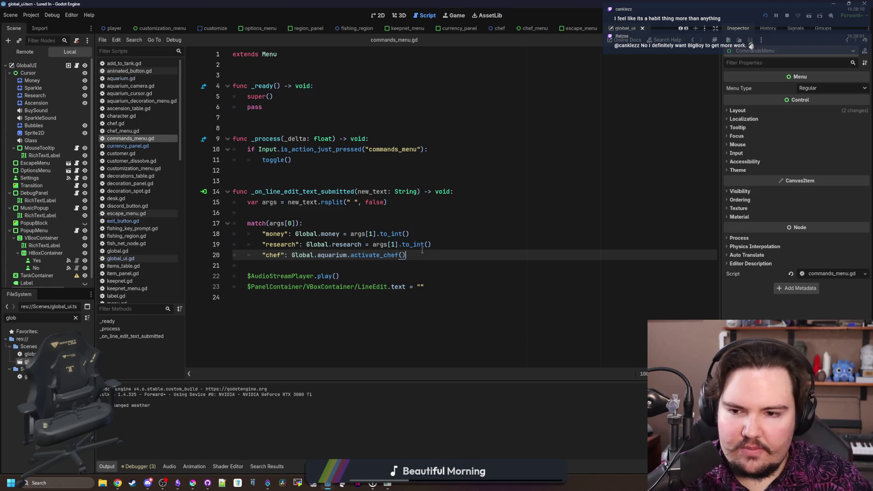
key(Return)
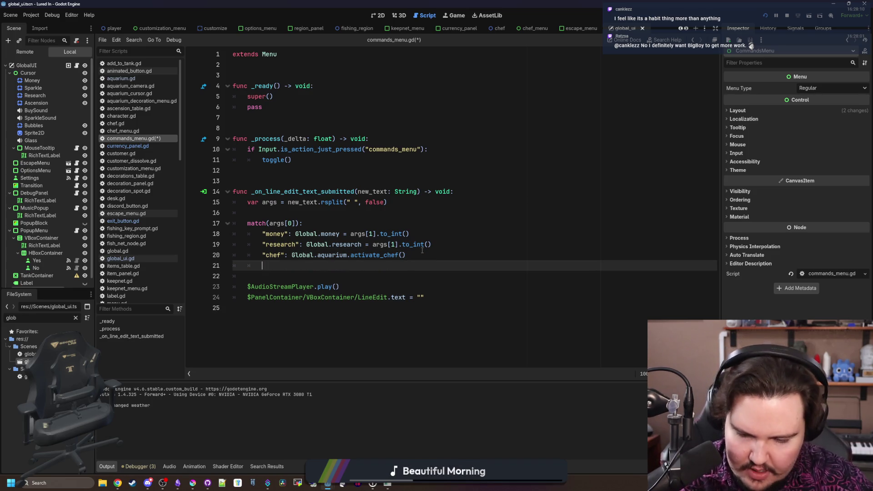
- Add empty "giveall": and "weather": cases to the match block
text("give)
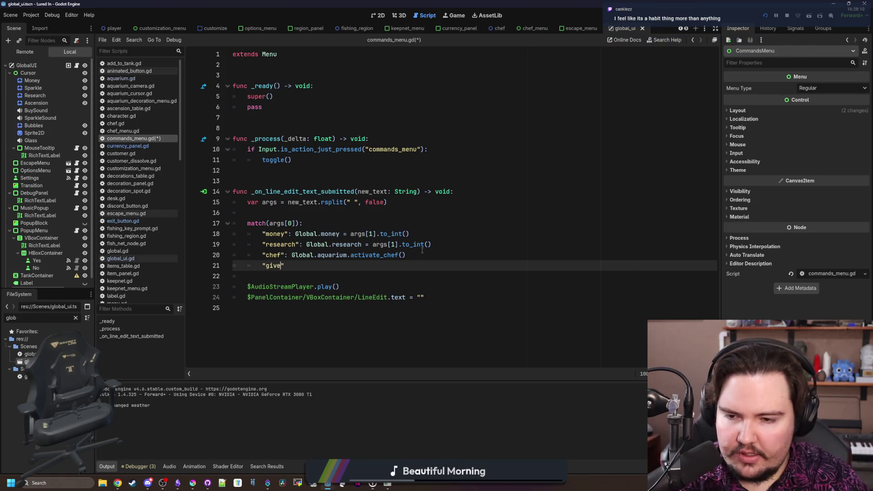
text(all)
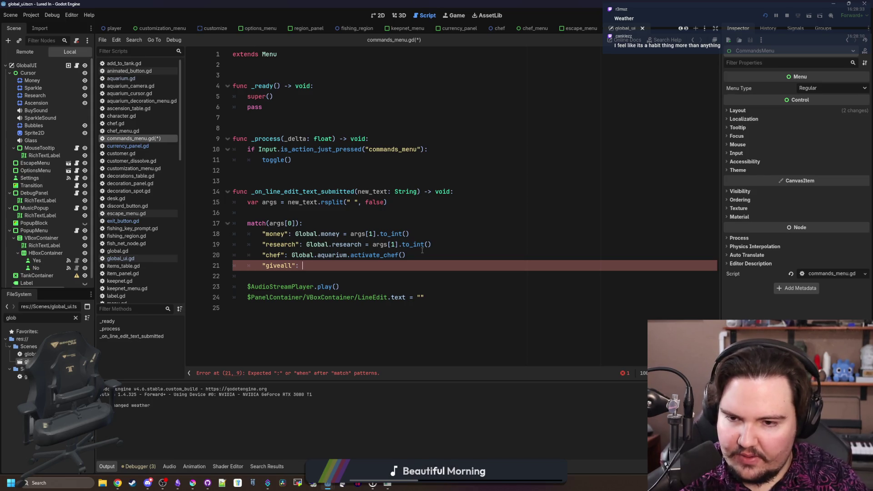
key(Return)
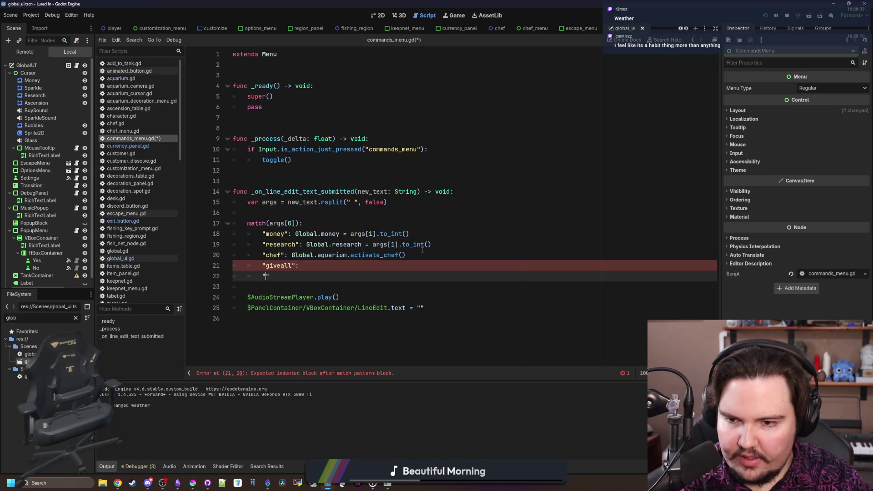
key(BackSpace)
key(BackSpace)
text(")
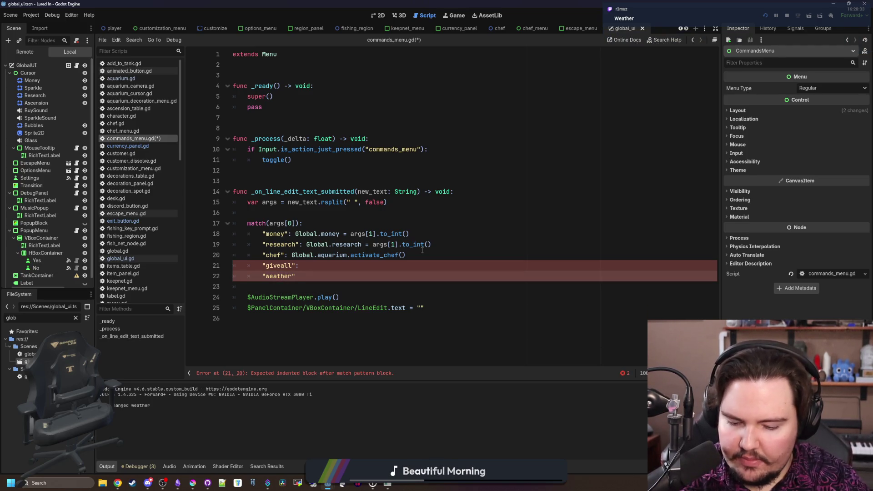
text(:)
key(Up)
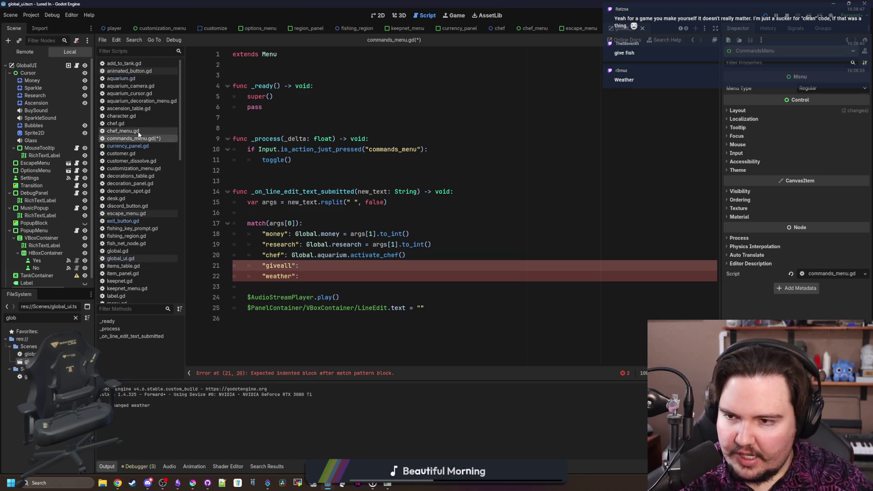
- Copy the add_fish loop from aquarium.gd's test block and return to commands_menu.gd
click(121, 78)
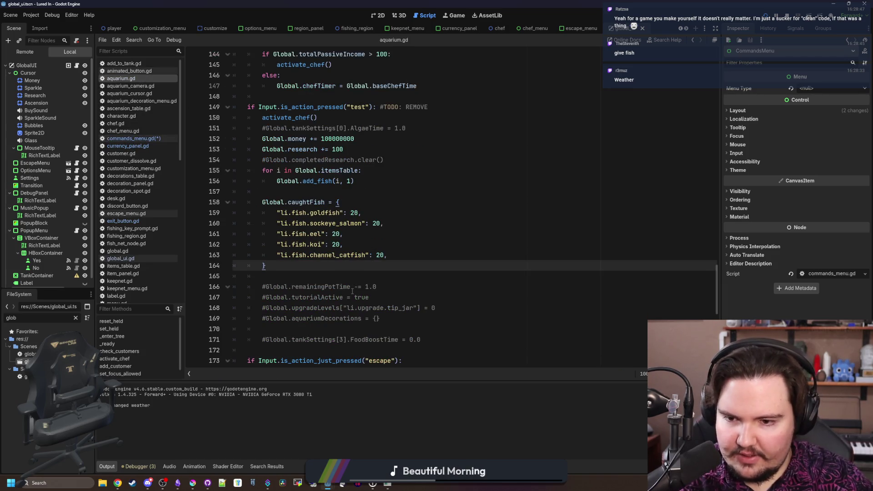
scroll(352, 291, up, 1)
mouse_move(355, 213)
mouse_down()
mouse_move(236, 211)
mouse_move(178, 200)
mouse_up()
key(ctrl+c)
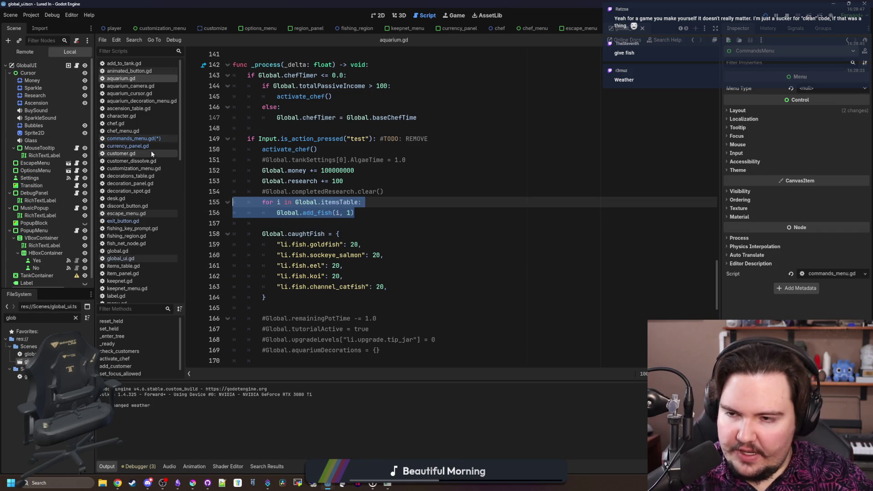
click(161, 139)
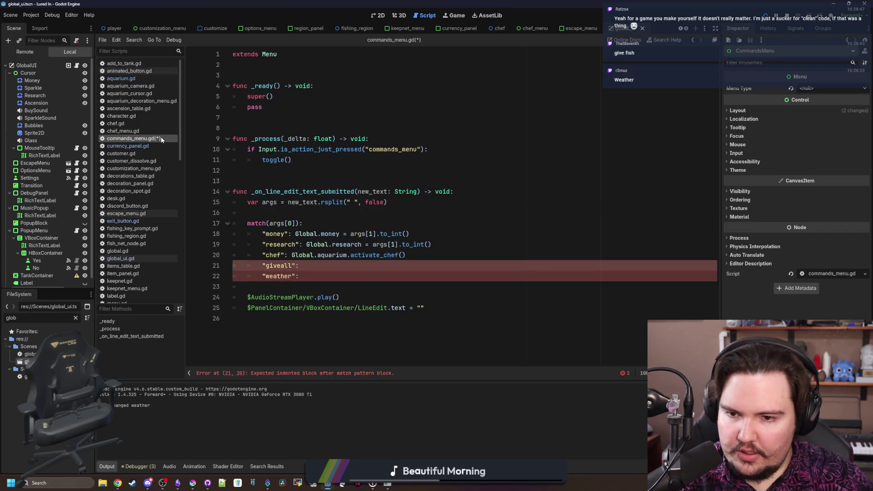
- Paste the itemsTable add_fish loop under giveall, re-indent it, and pass args[1]
click(321, 266)
key(Return)
key(ctrl+v)
key(shift+Tab)
key(Down)
key(Tab)
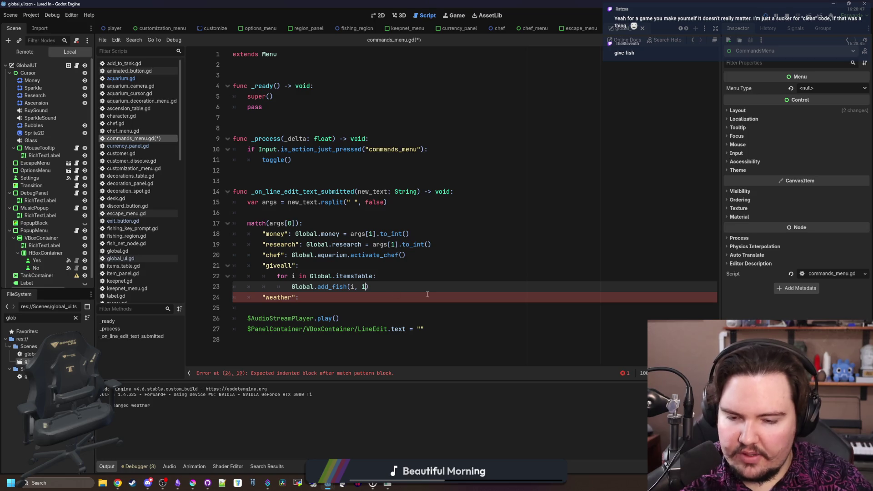
text(rgs[1)
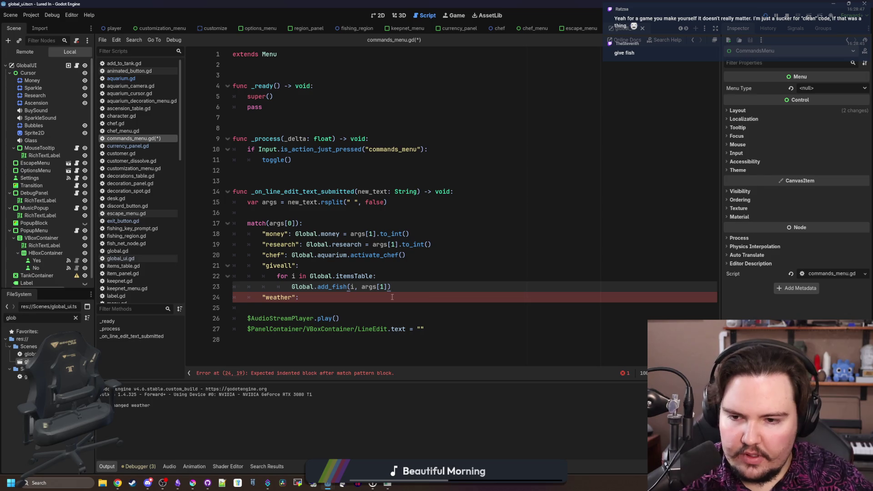
- Under weather, loop Global.regionsWeather setting each entry to args[1], then save
key(Down)
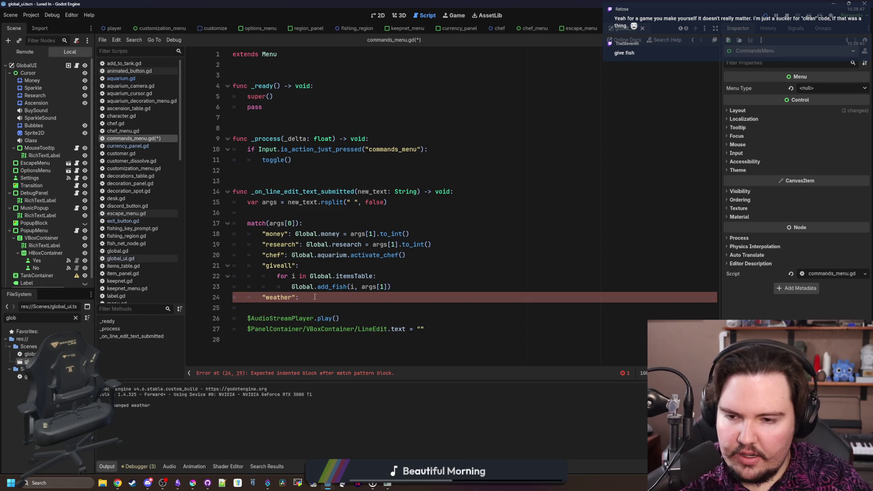
key(Return)
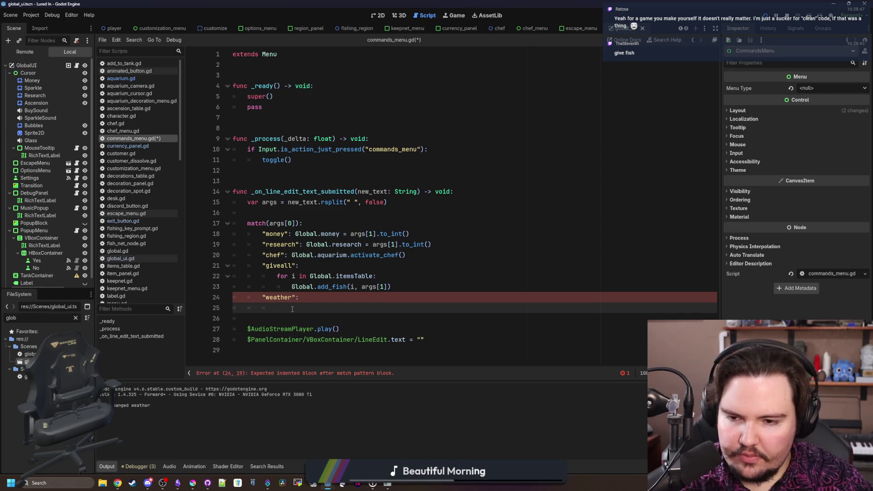
text(for i in Global.regionsWeather:)
key(Return)
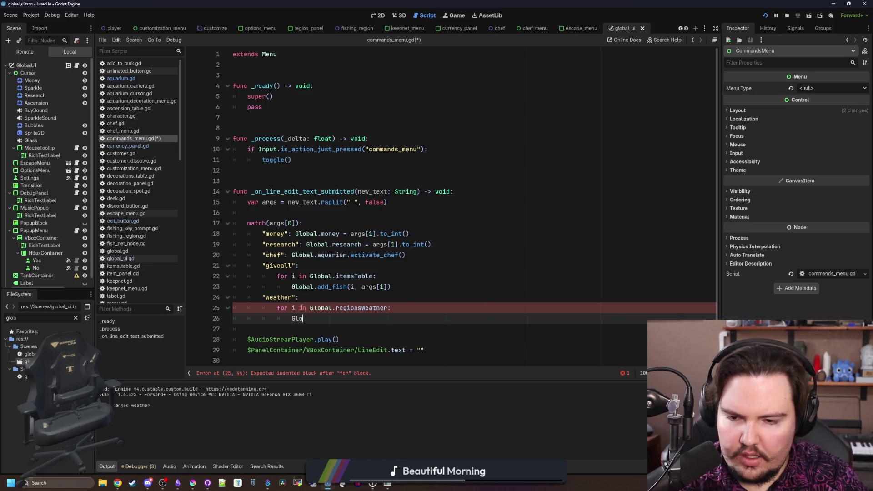
text(regionsWeather[)
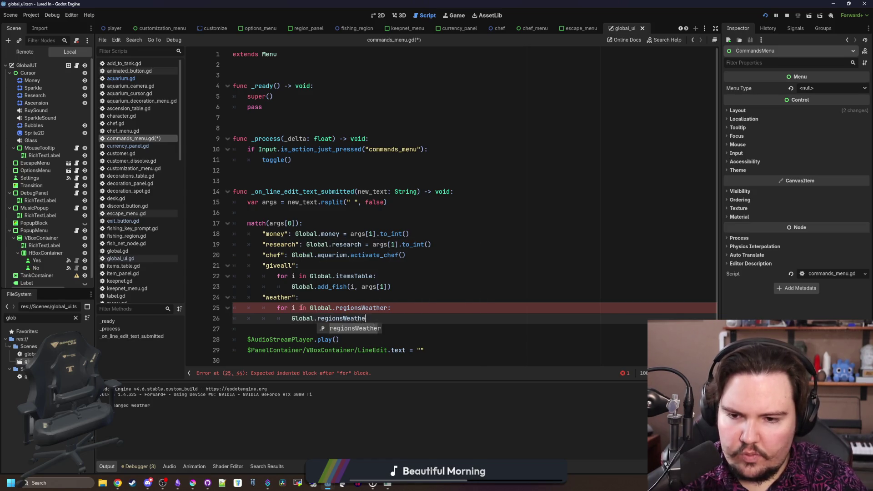
text(i] = )
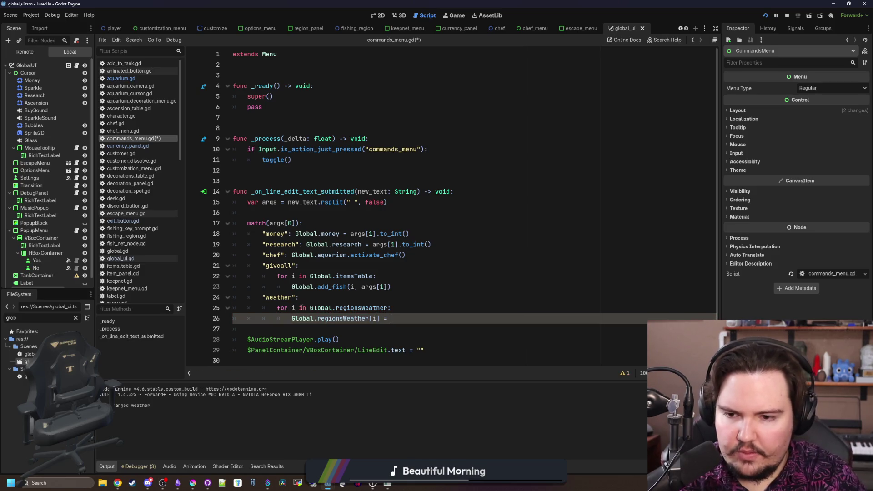
text(args[1)
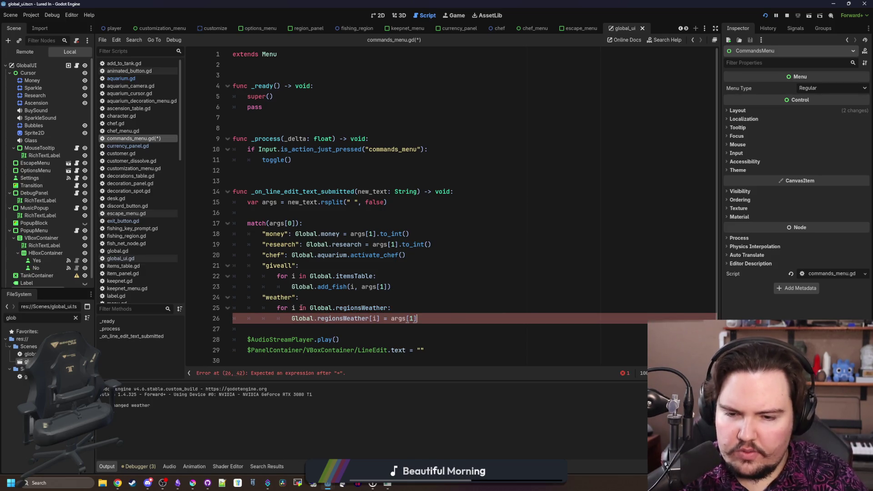
key(ctrl+s)
click(302, 297)
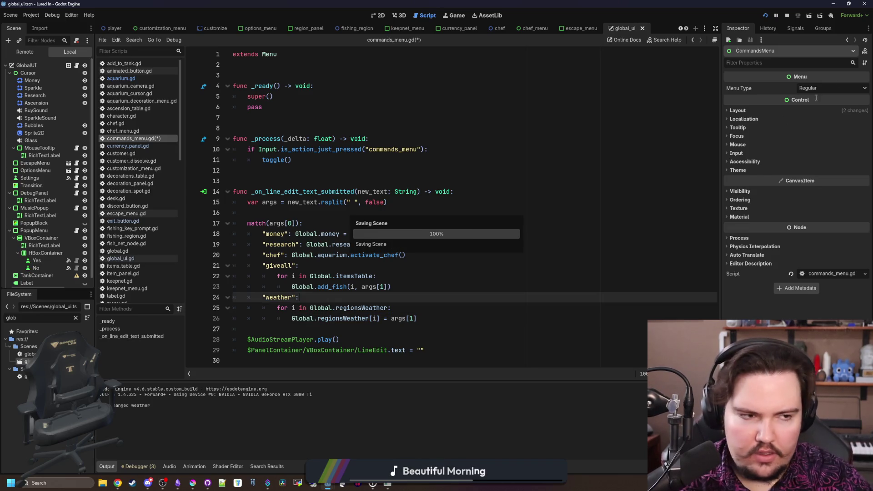
- Run the game, submit 'weather ll.weather.' in the command menu, and check the Travel Menu regions
key(F5)
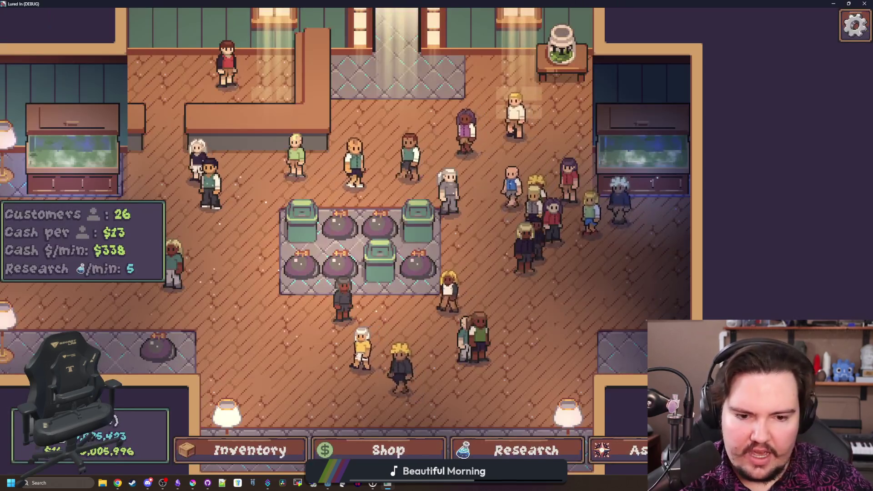
key(grave)
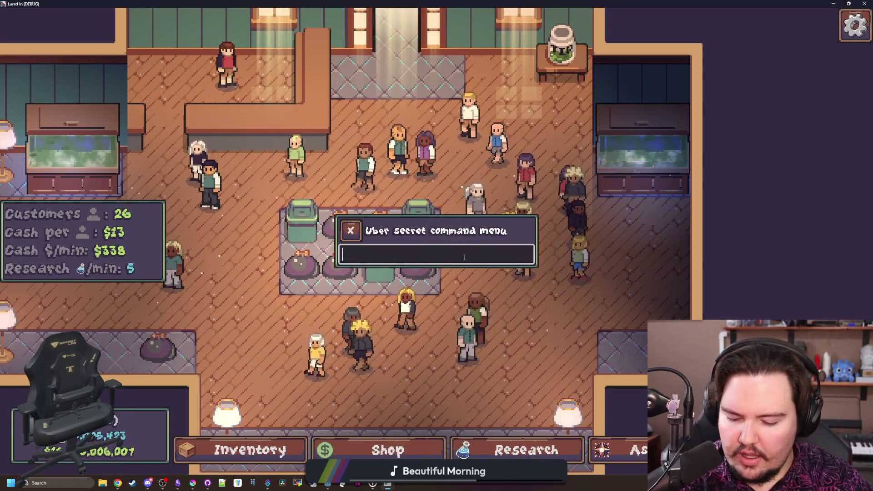
click(464, 257)
text(weather ll.weather.)
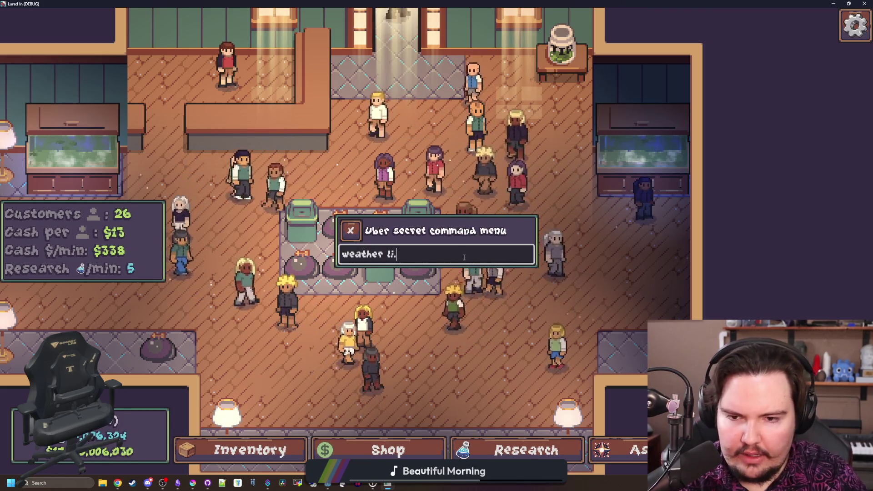
key(Return)
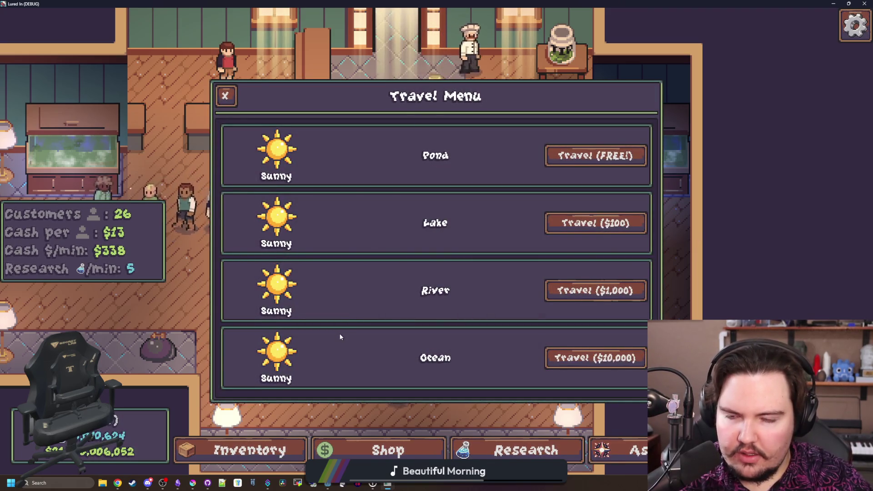
mouse_move(341, 335)
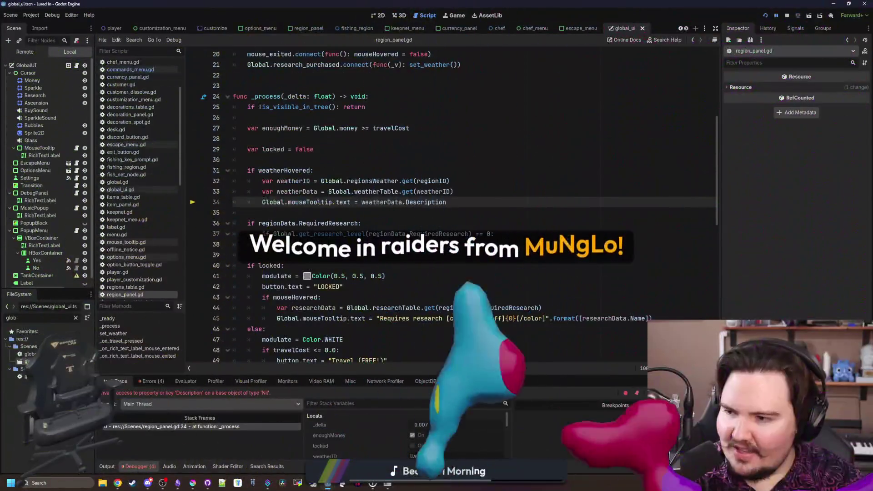
- Leave region_panel.gd for the CommandsMenu script, briefly bringing the running game forward
key(Down)
key(Down)
key(Down)
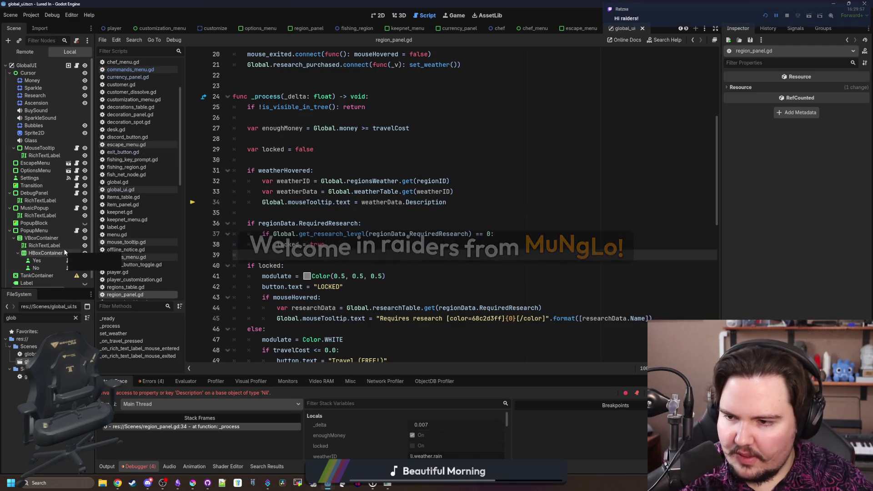
scroll(58, 247, down, 1)
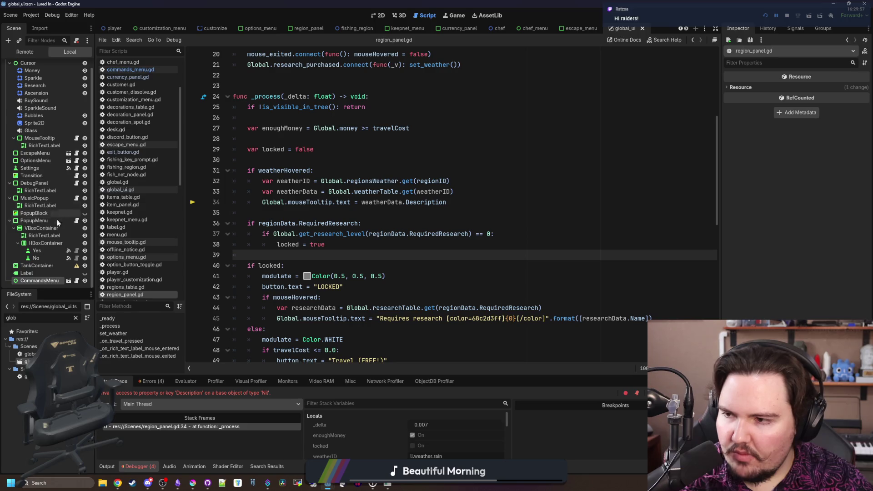
click(76, 281)
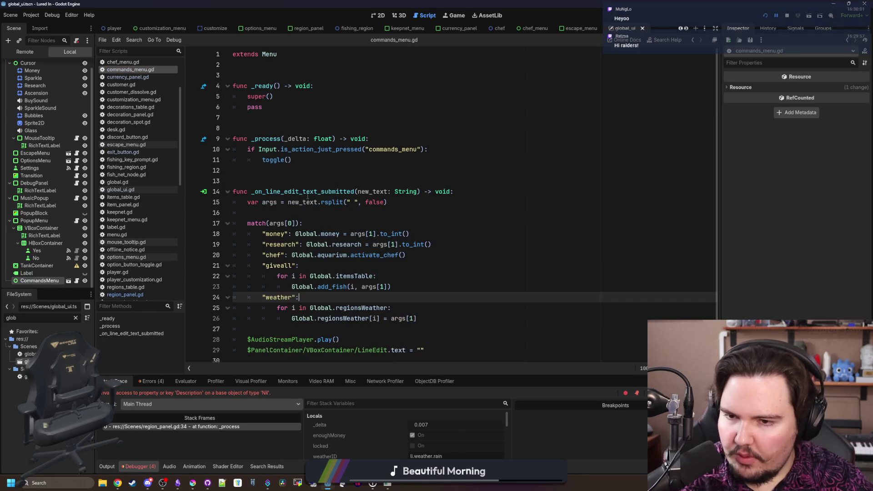
click(301, 171)
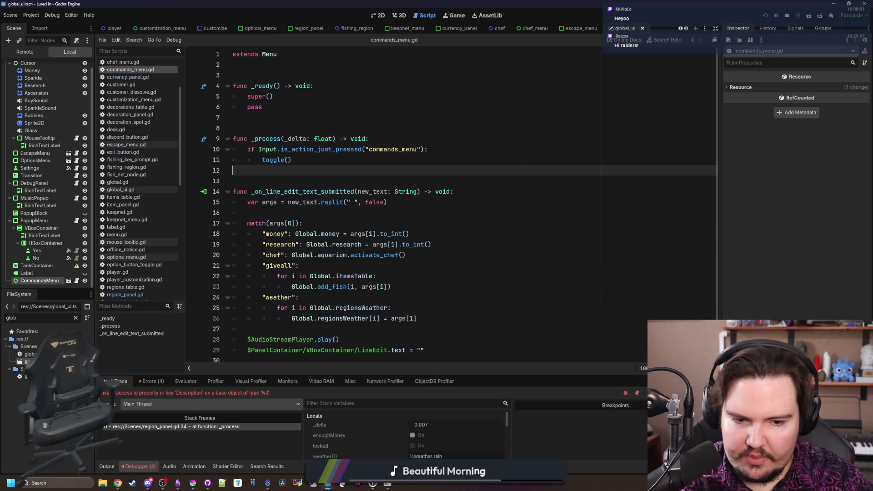
key(F5)
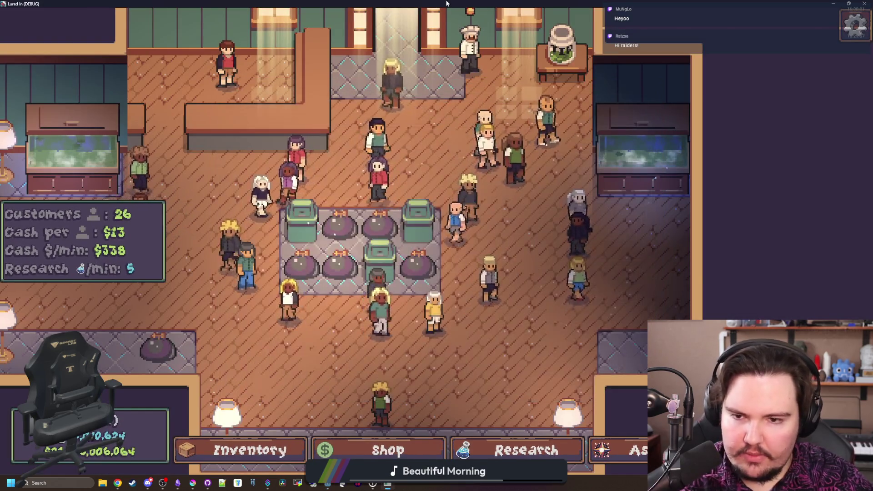
key(alt+Tab)
- Inspect the regionsWeather declaration in global.gd from the weather case, then return to commands_menu.gd
click(346, 267)
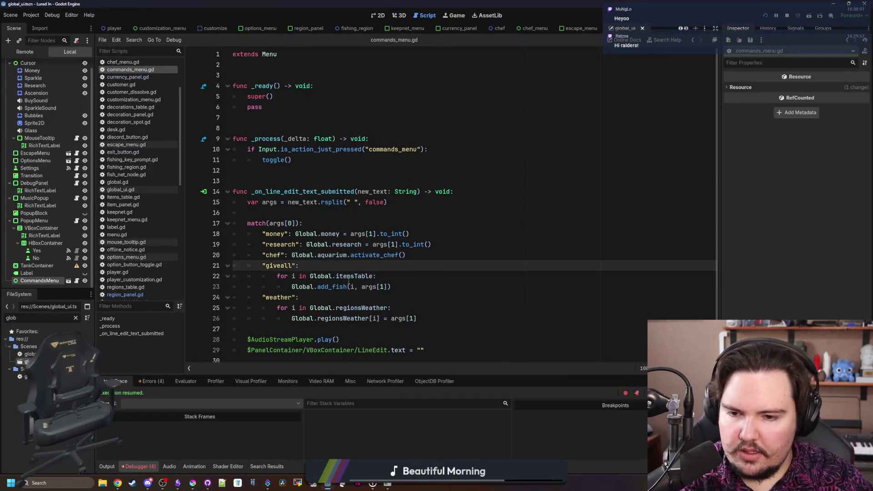
click(348, 297)
ctrl+click(352, 320)
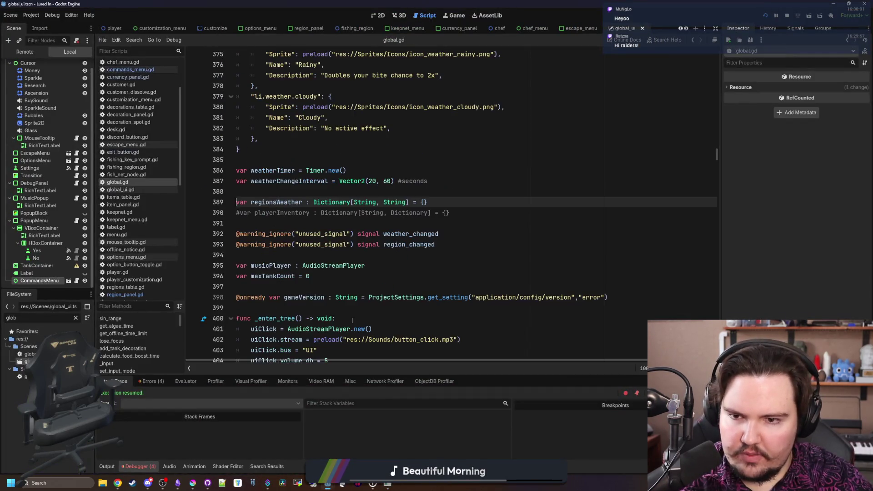
mouse_move(369, 200)
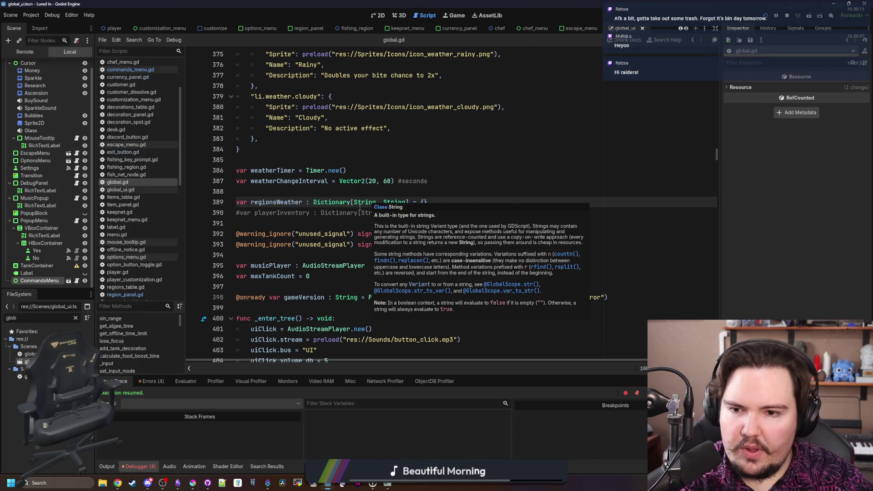
key(alt+Left)
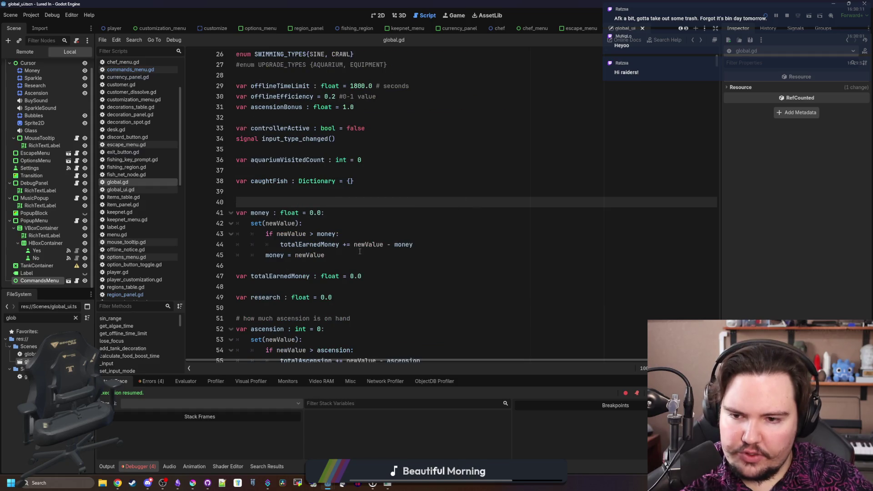
scroll(360, 251, down, 6)
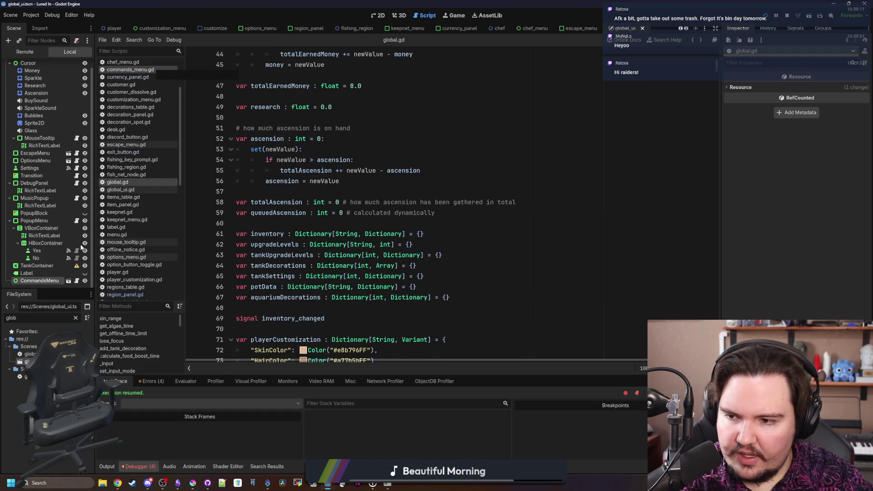
click(150, 69)
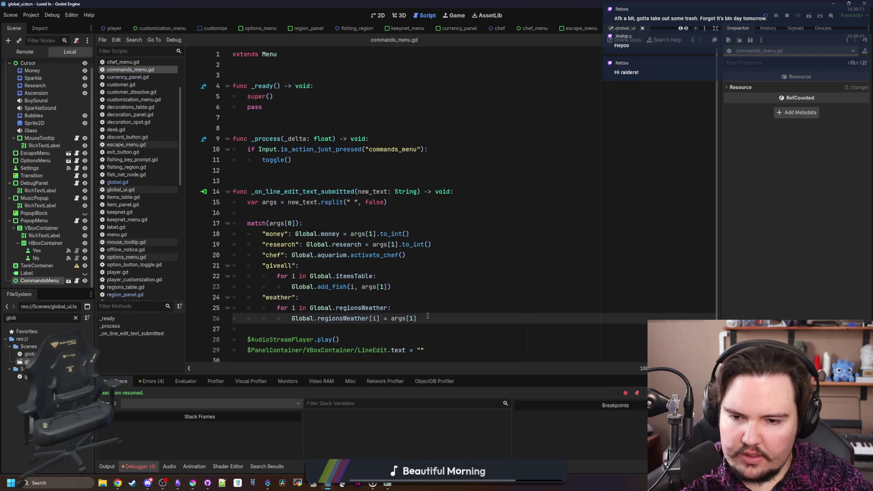
drag(423, 320, 391, 319)
click(408, 308)
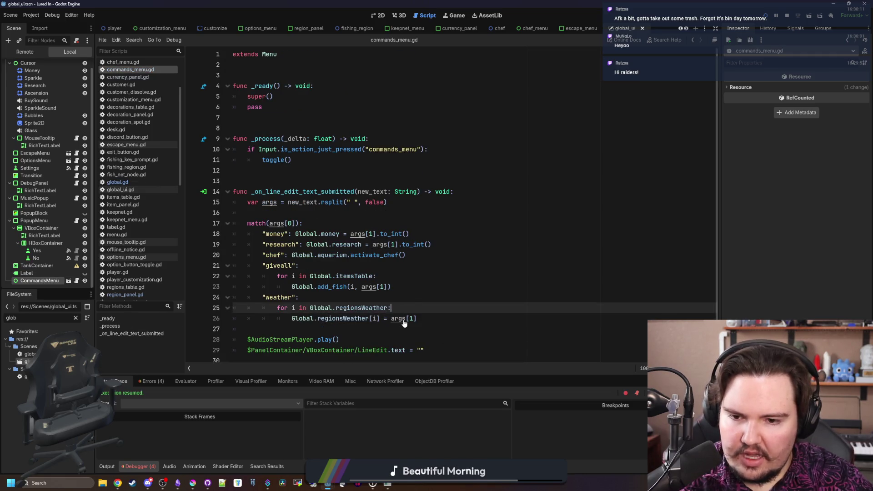
- Search the whole project for 'weather' with Find in Files, then launch the game
click(389, 124)
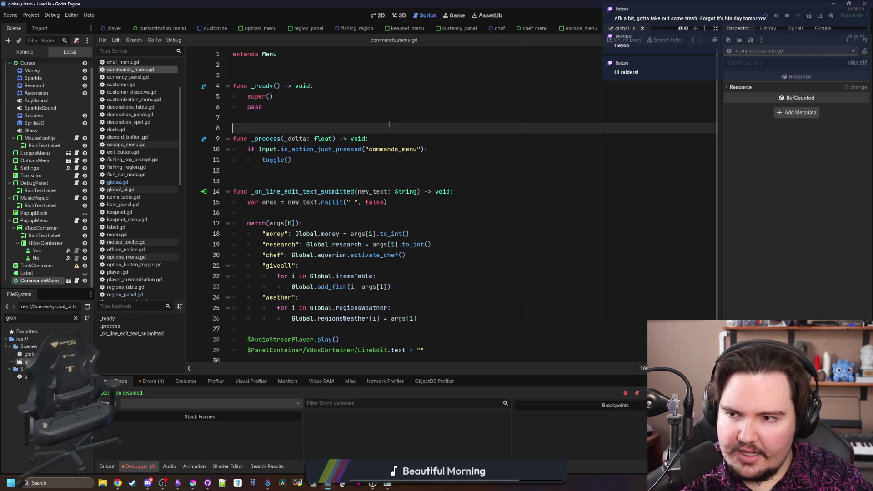
key(ctrl+shift+f)
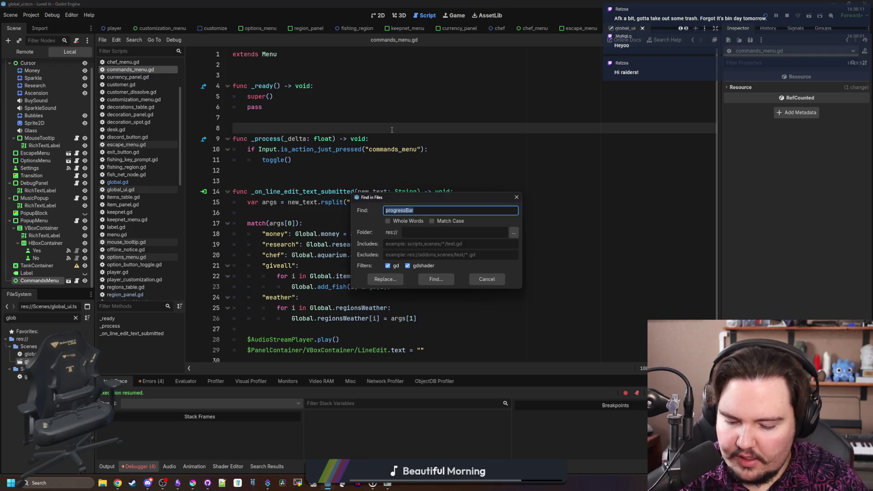
text(weather)
key(Return)
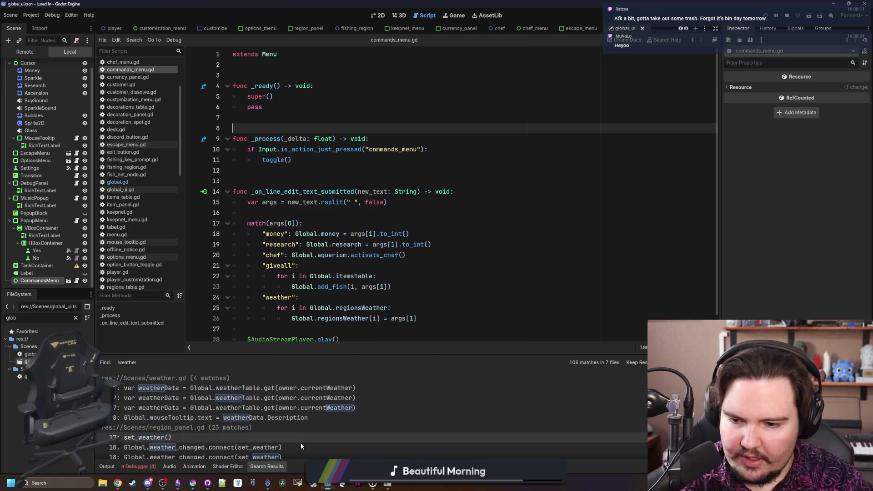
scroll(301, 443, down, 10)
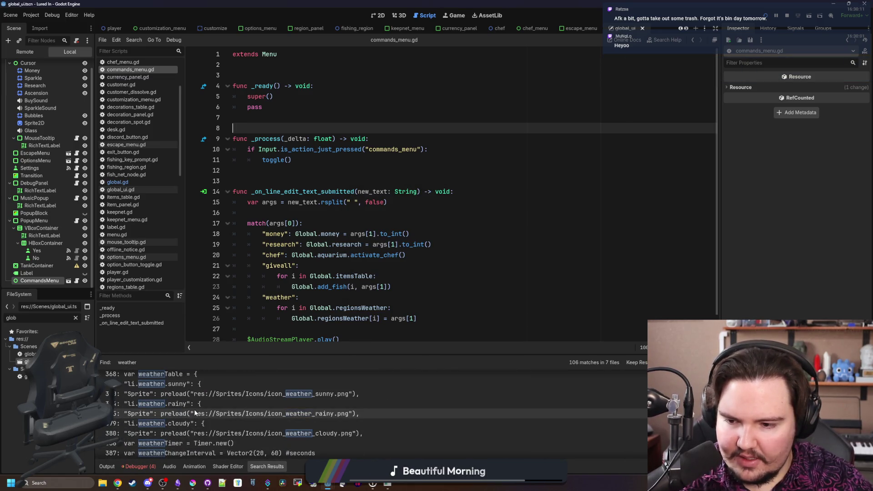
key(F5)
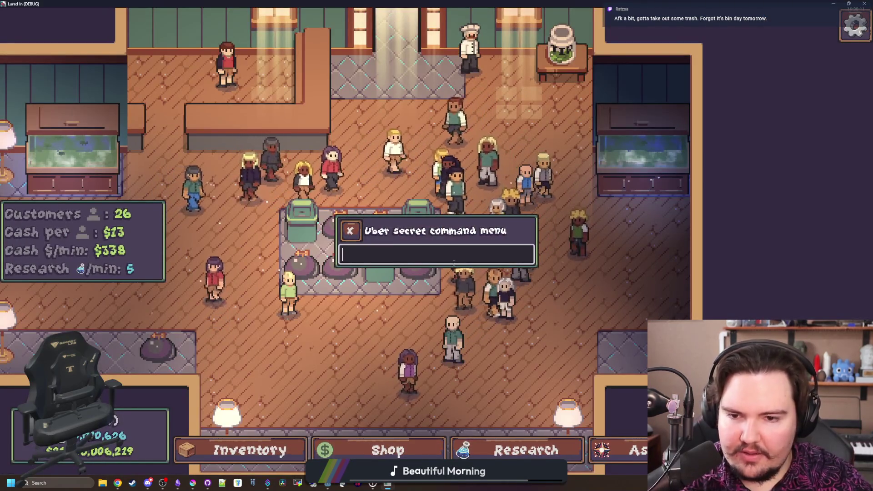
- Submit 'weather' with no value, then resume the debugger past the Nil error
click(454, 263)
text(weather)
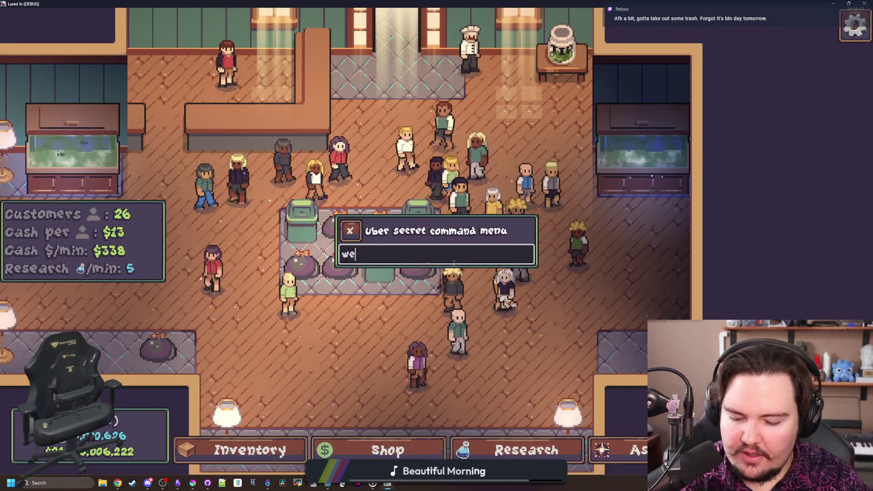
key(Return)
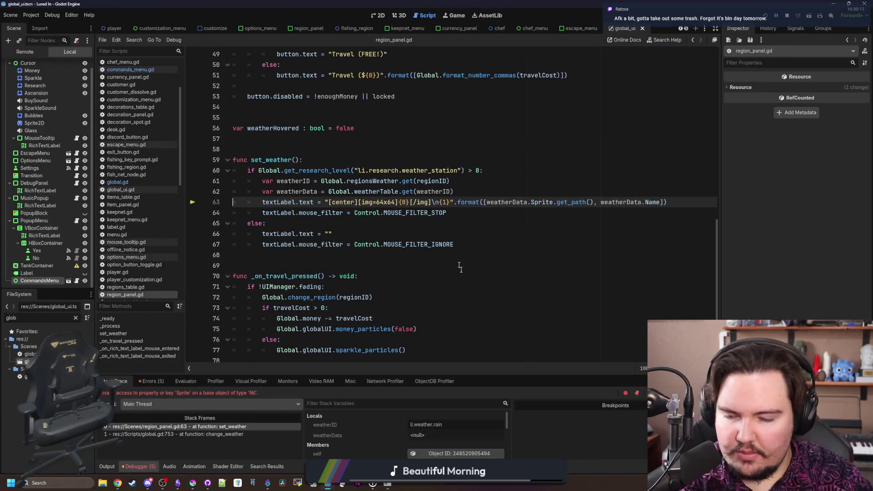
click(387, 485)
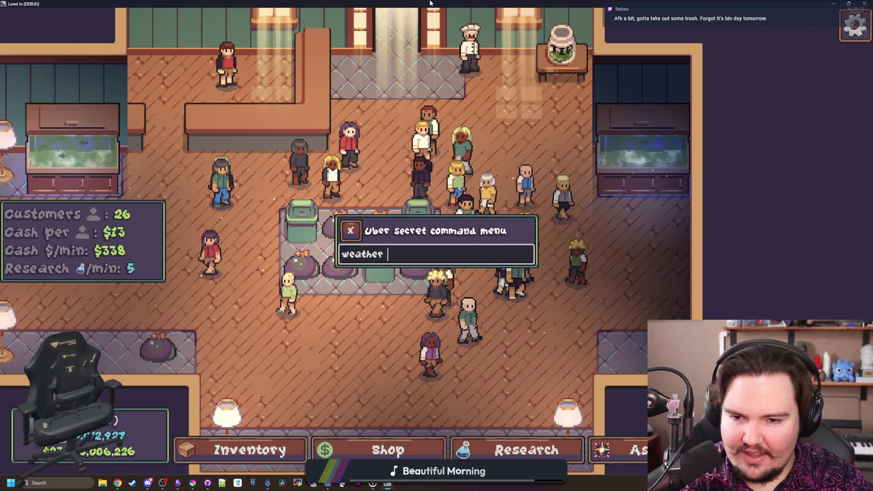
key(alt+Tab)
key(F12)
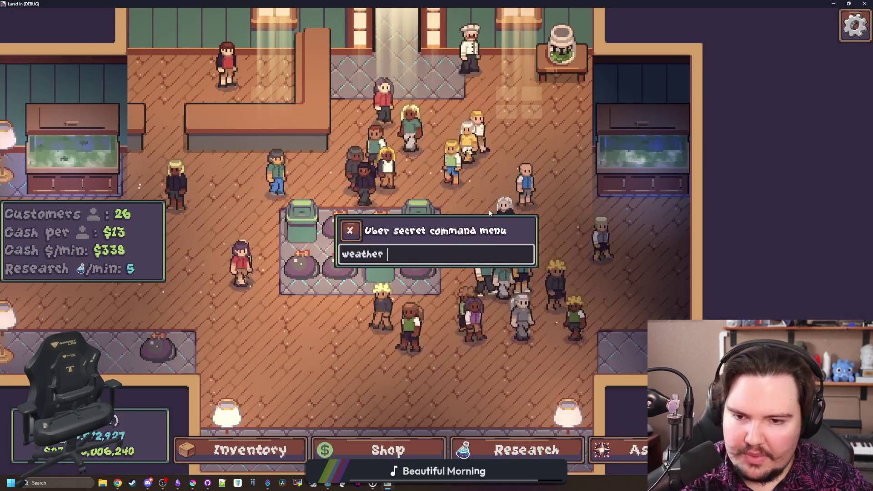
- Submit 'li.weather.rain' as a weather value and check the Travel Menu regions
text(li.weather.rain)
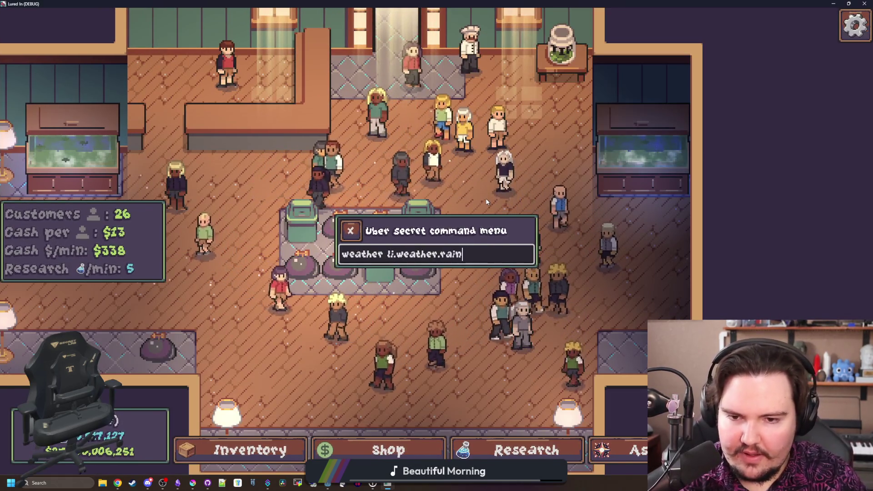
key(Return)
key(t)
mouse_move(270, 209)
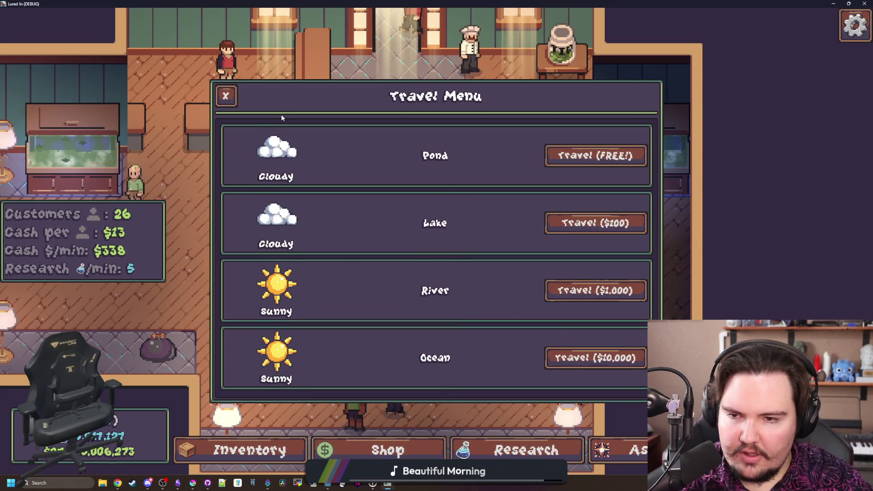
key(Escape)
- Submit 'weather li.weather.rainy', confirm every region shows Rainy, and return to region_panel.gd
key(grave)
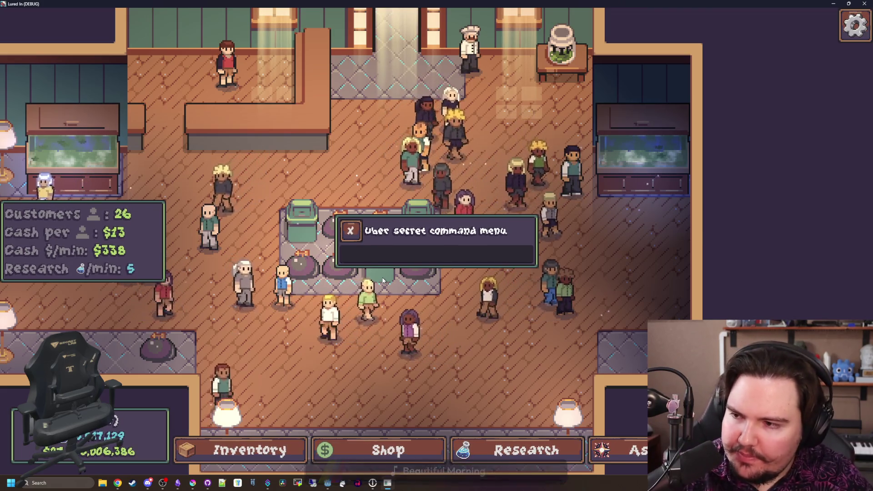
click(493, 253)
text(/wea)
key(BackSpace)
key(BackSpace)
key(BackSpace)
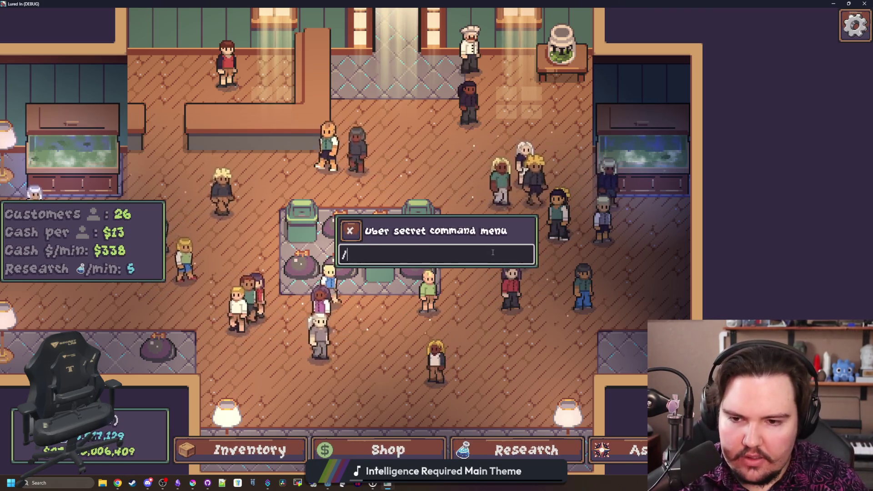
text(weather li.weather.)
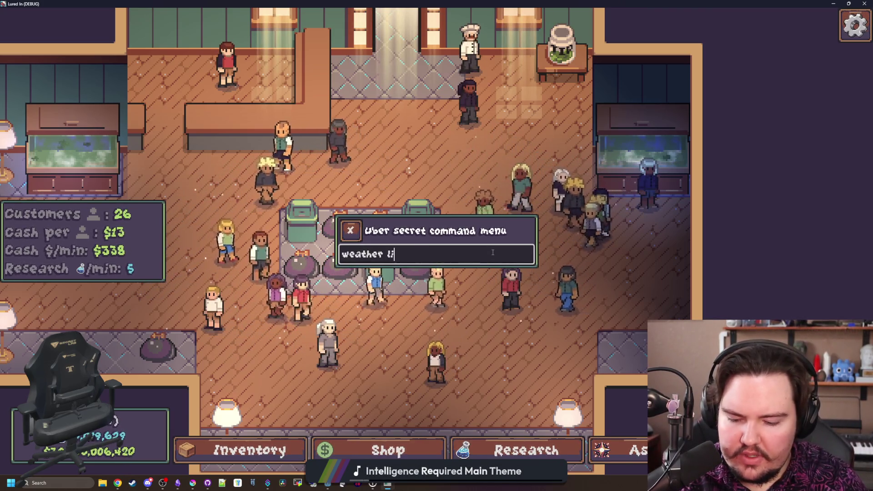
text(rainy)
key(BackSpace)
key(BackSpace)
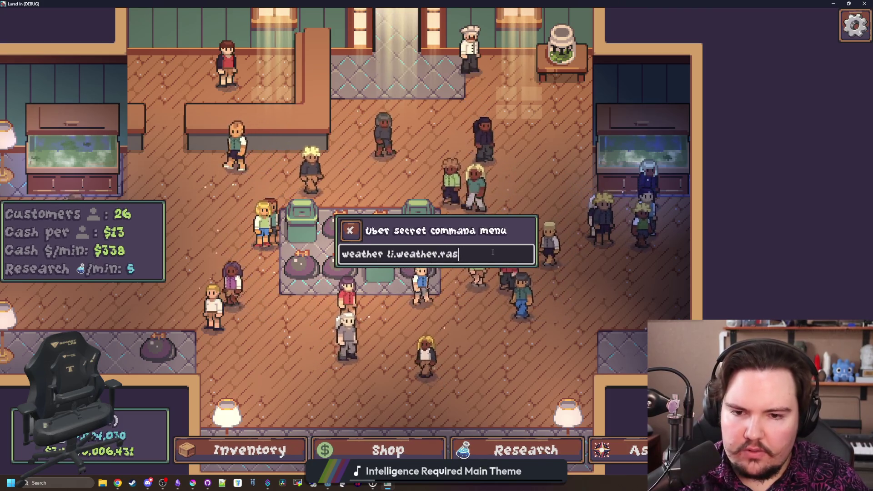
text(ny)
key(Return)
key(t)
mouse_move(286, 228)
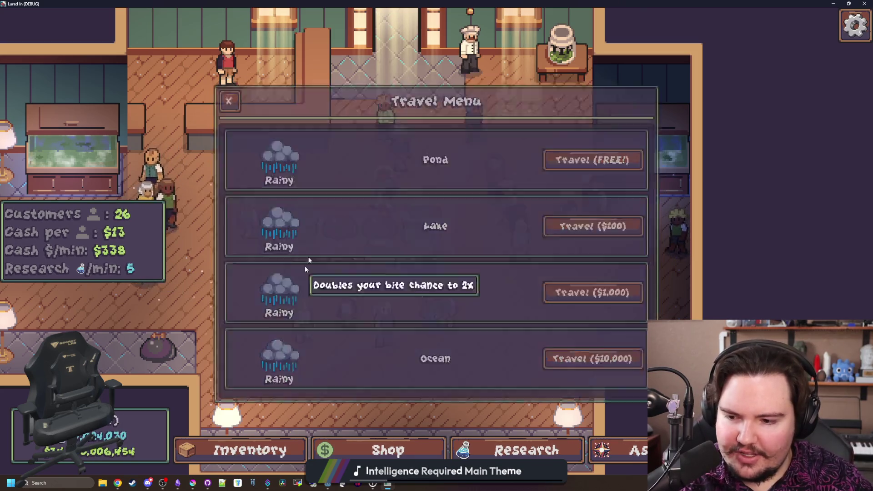
key(alt+Tab)
click(295, 223)
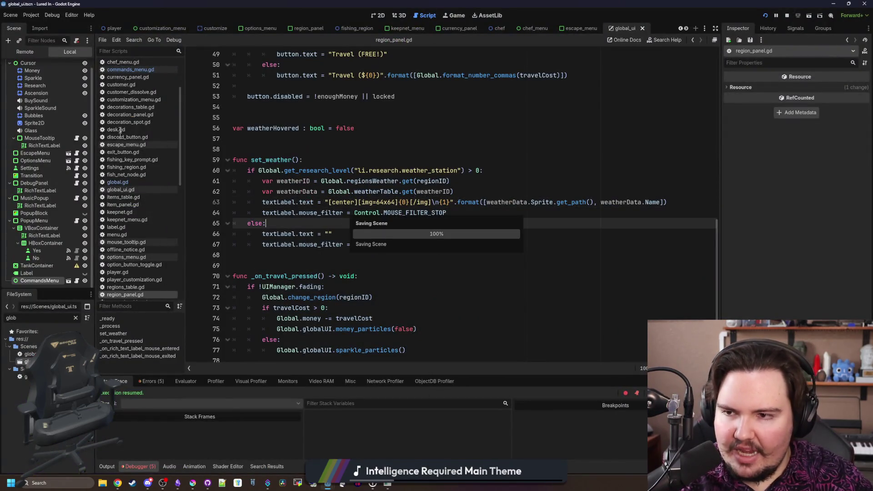
- Add 'if !Global.weatherTable.has(args[1]): return' at the start of the weather case
click(77, 282)
click(309, 213)
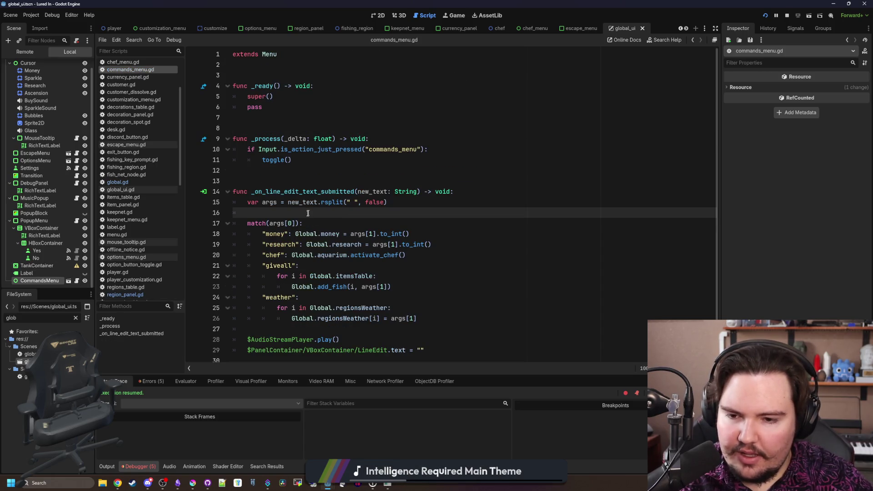
click(351, 297)
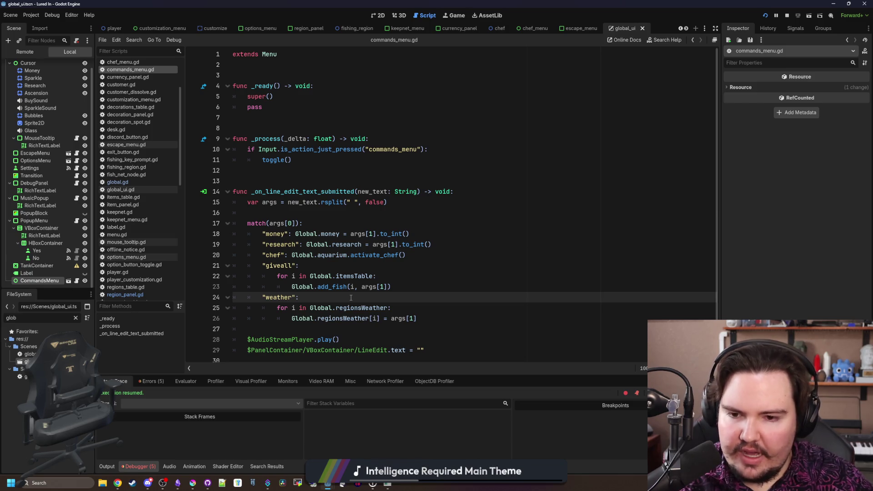
key(Return)
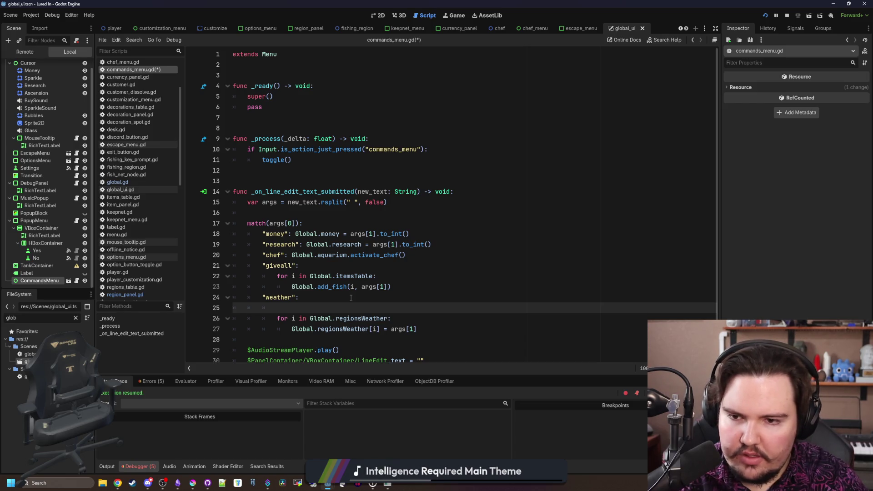
text(if art)
key(BackSpace)
text(gs[)
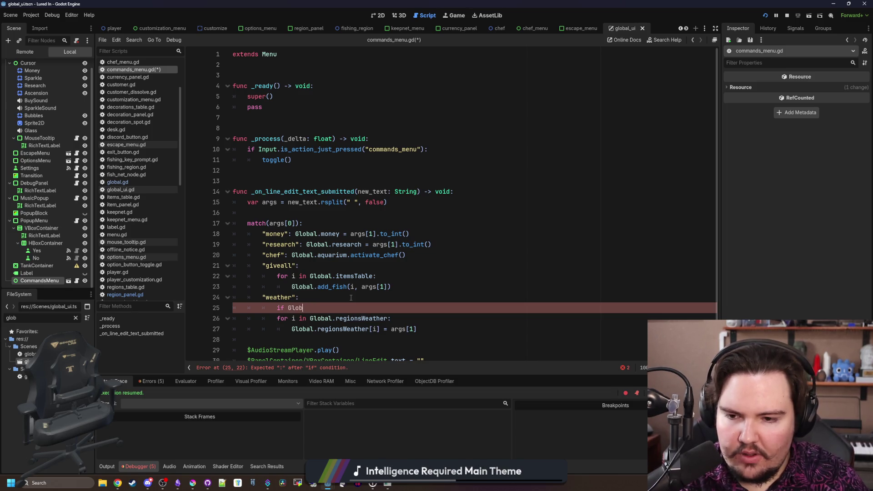
text(weatherTable.)
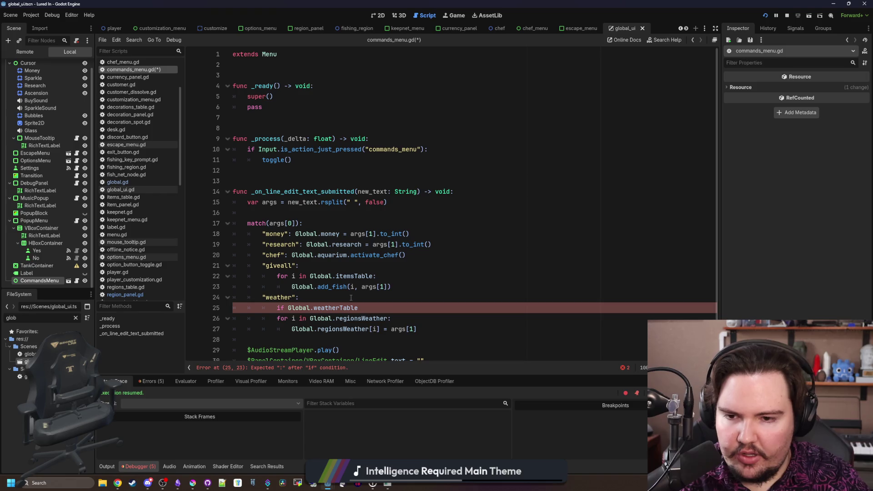
text(has(args[1]): r)
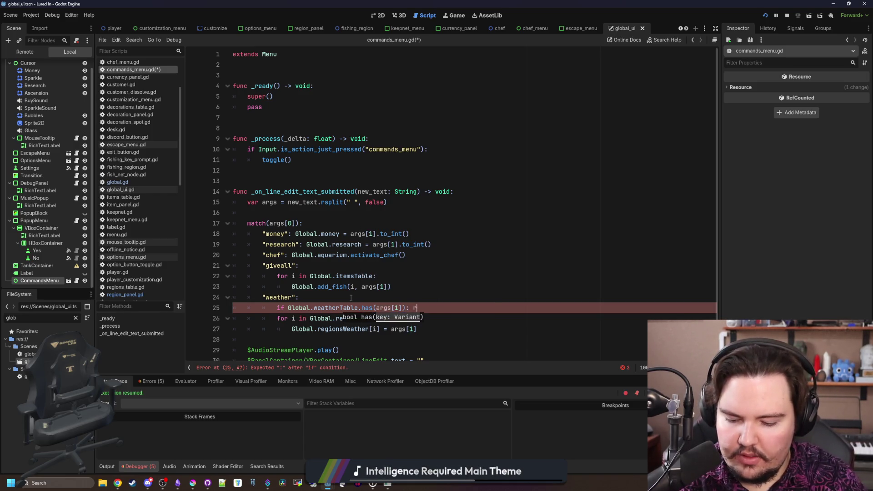
click(288, 308)
text(!)
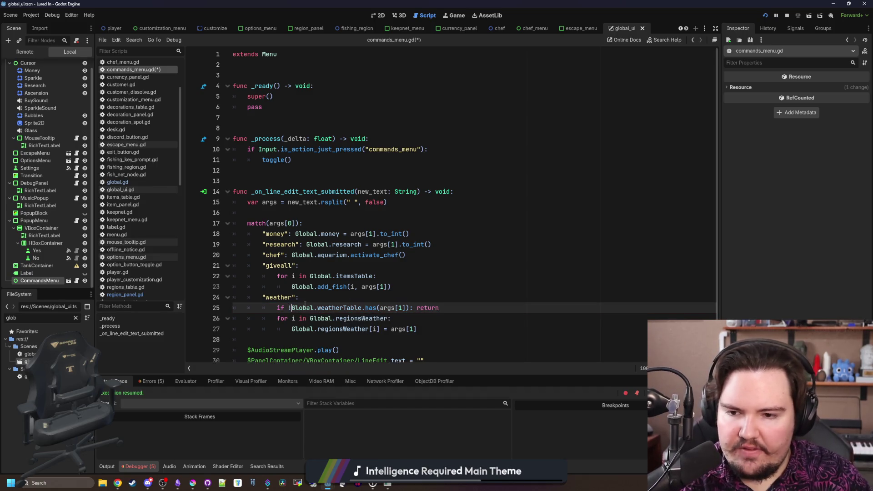
- Save commands_menu.gd and reopen the secret command menu in the running game
scroll(450, 284, down, 1)
key(ctrl+s)
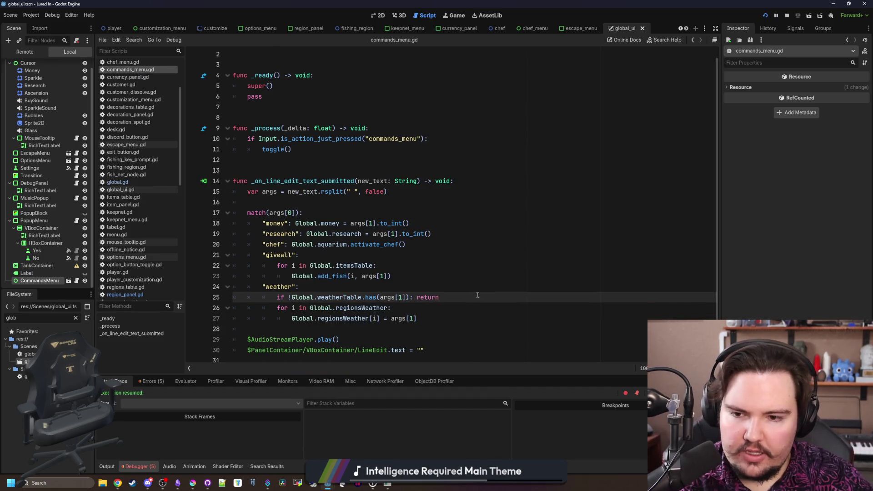
key(alt+Tab)
key(grave)
- Try the weather command in the secret menu and check region weather in the travel menu
text(weather awasd)
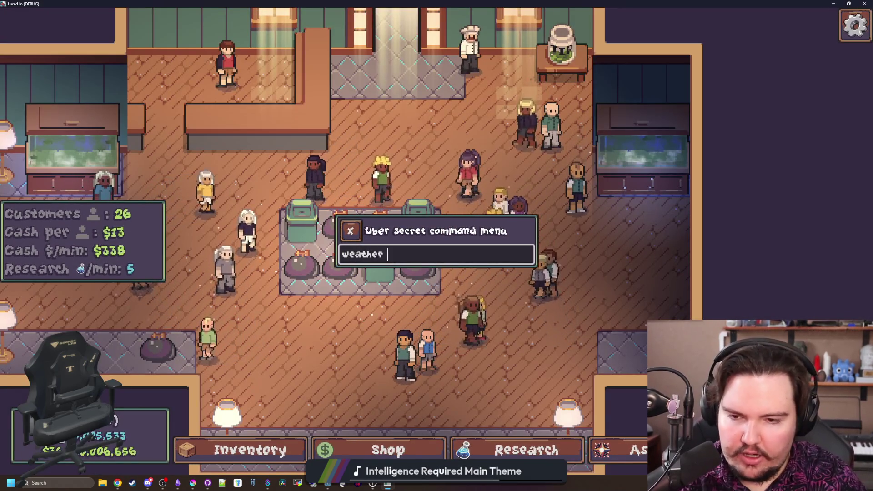
key(BackSpace)
key(BackSpace)
key(BackSpace)
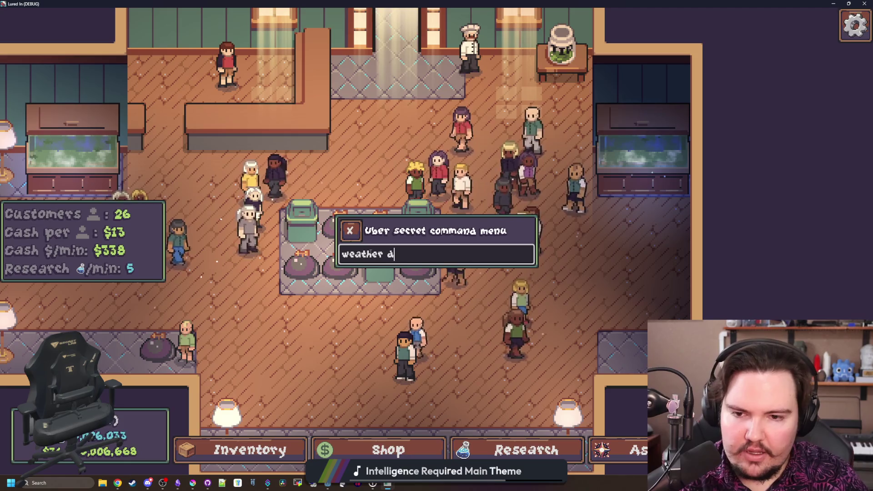
text(ll.weather.rainy)
key(BackSpace)
key(BackSpace)
key(BackSpace)
key(Escape)
key(t)
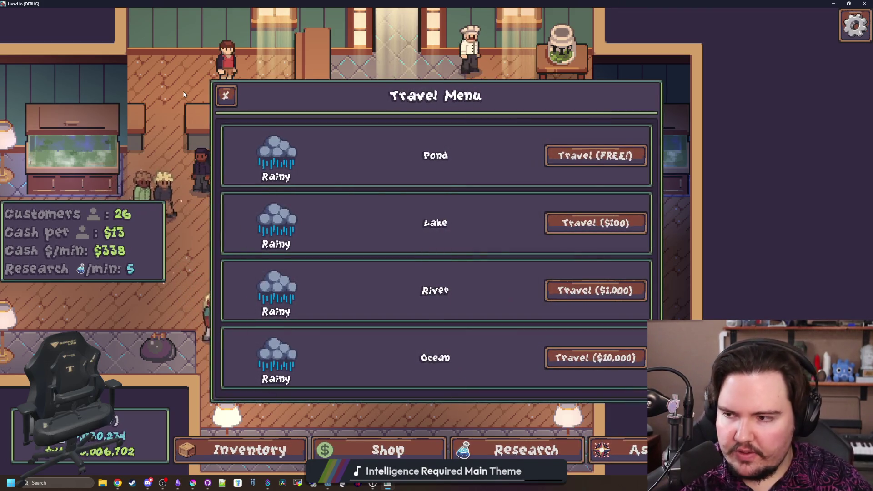
click(225, 96)
- Look at the giveall case, check the fish inventory, then run giveall 100000
key(alt+Tab)
click(377, 245)
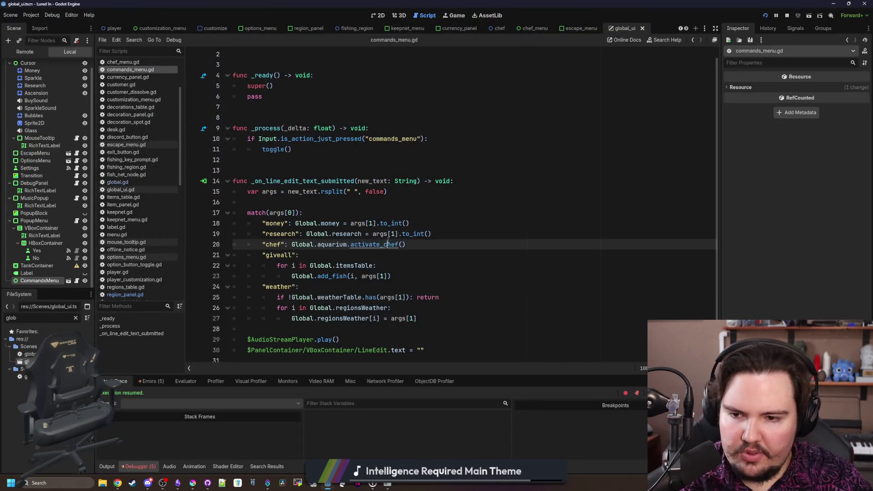
click(311, 256)
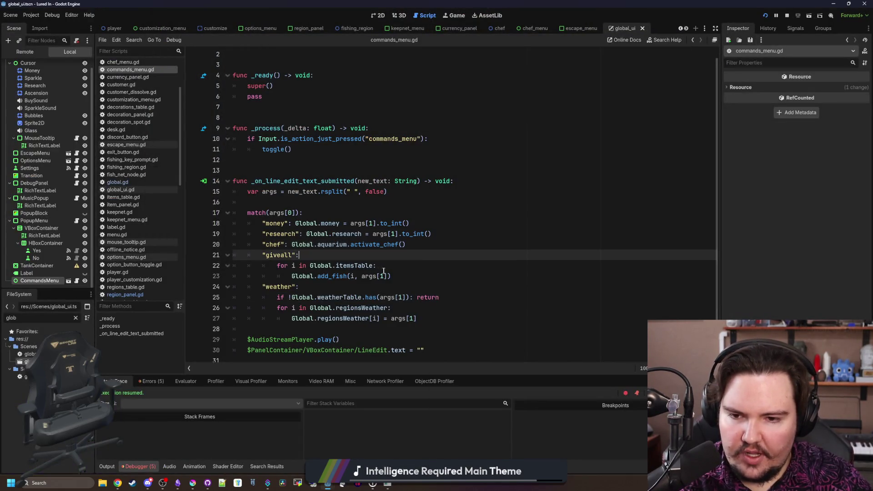
key(alt+Tab)
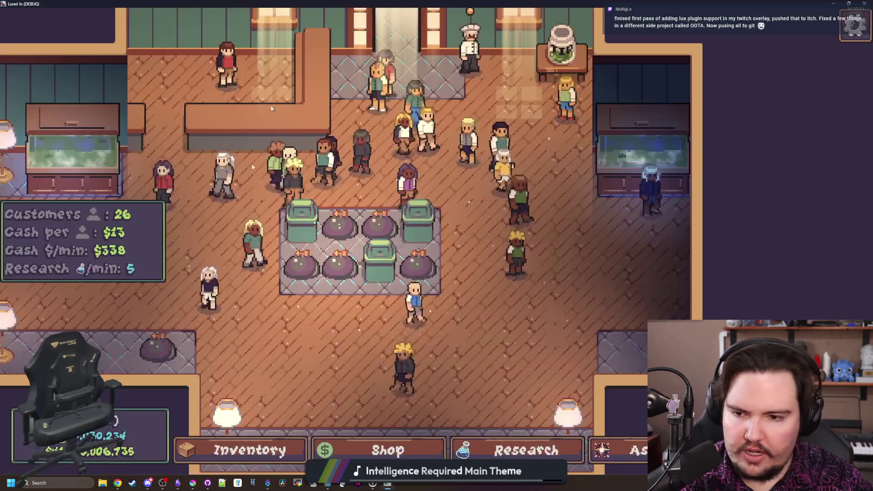
key(i)
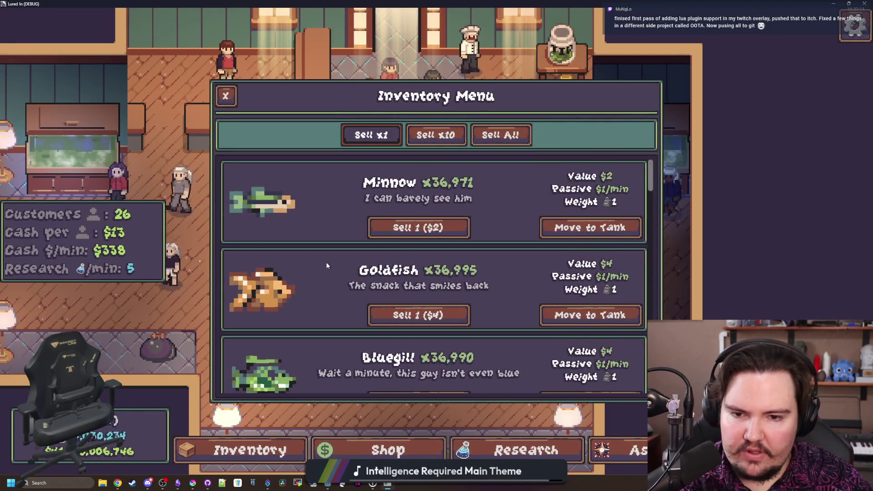
key(i)
key(grave)
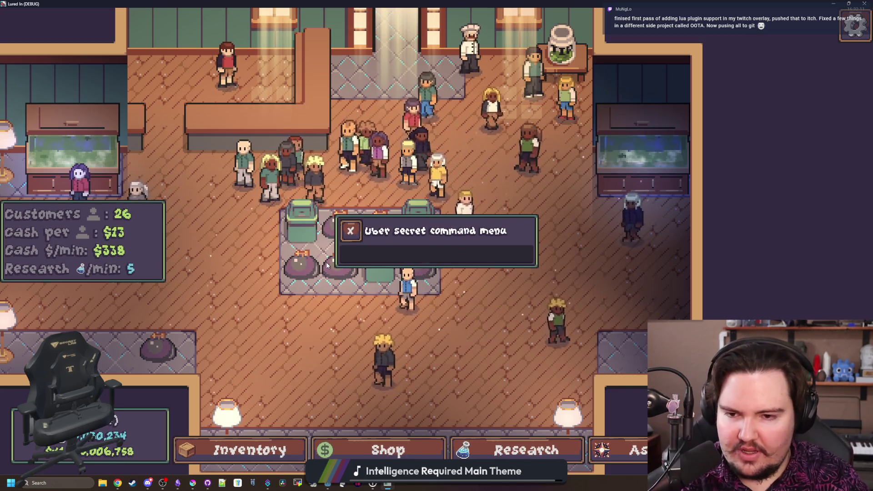
text(giveall 10000)
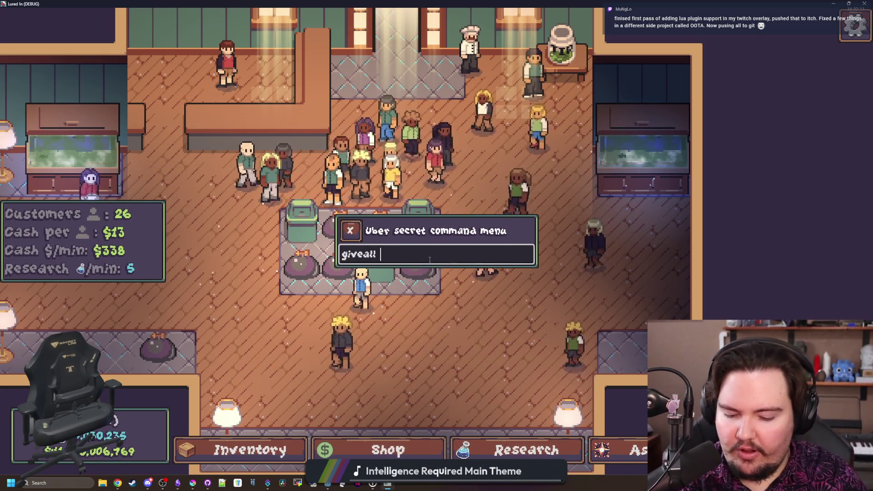
text(0)
key(Return)
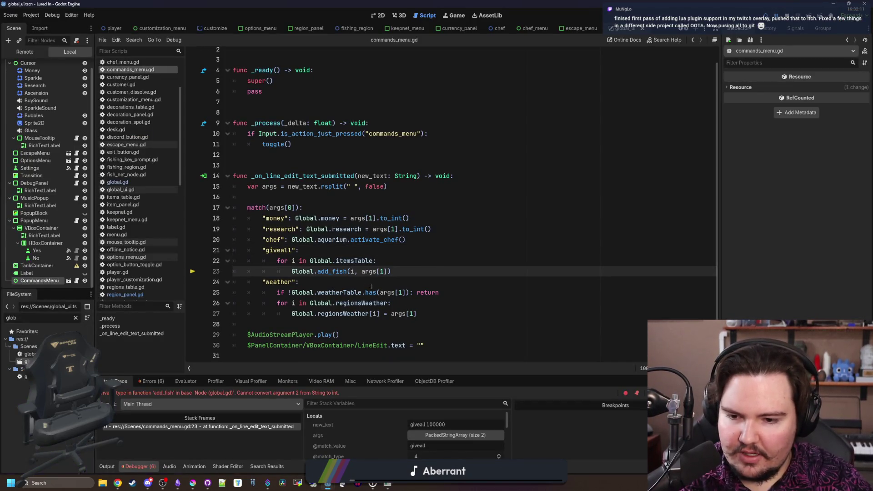
- Change line 23 to args[1].to_int(), rerun giveall, confirm counts rose 100,000, and save
text(())
click(378, 260)
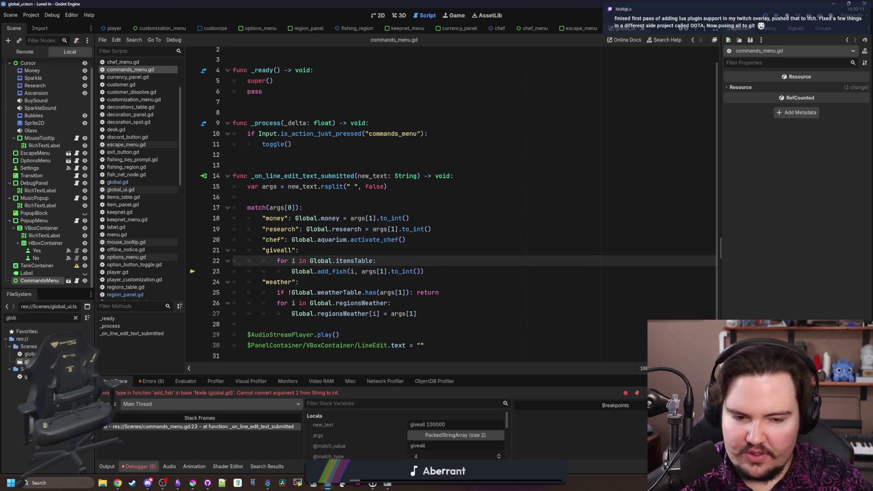
key(F12)
key(Return)
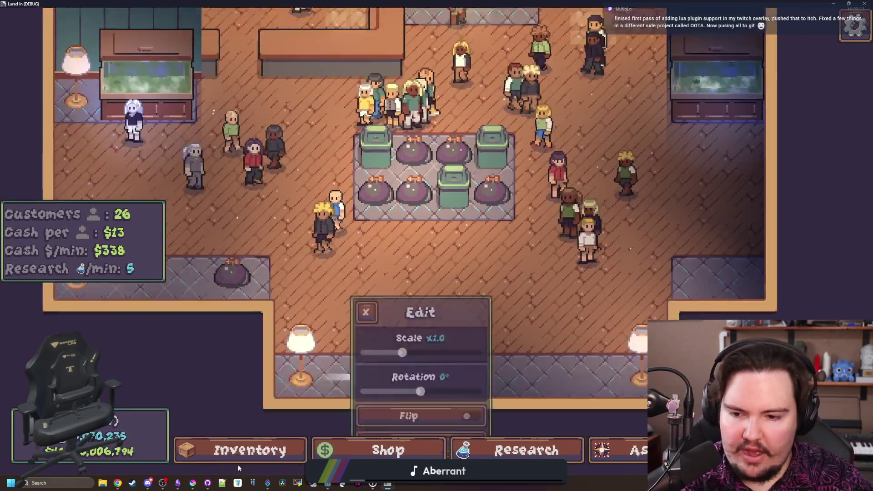
click(241, 450)
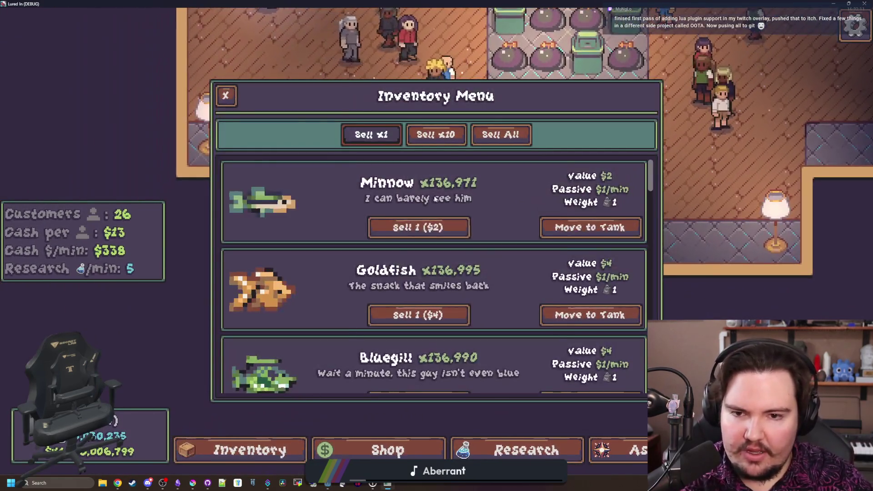
scroll(431, 202, down, 15)
scroll(455, 228, up, 15)
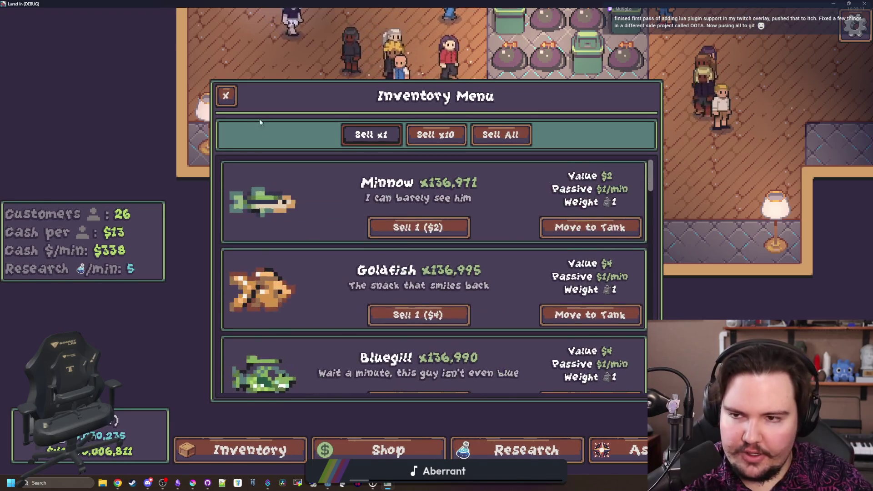
key(Escape)
key(alt+Tab)
key(ctrl+s)
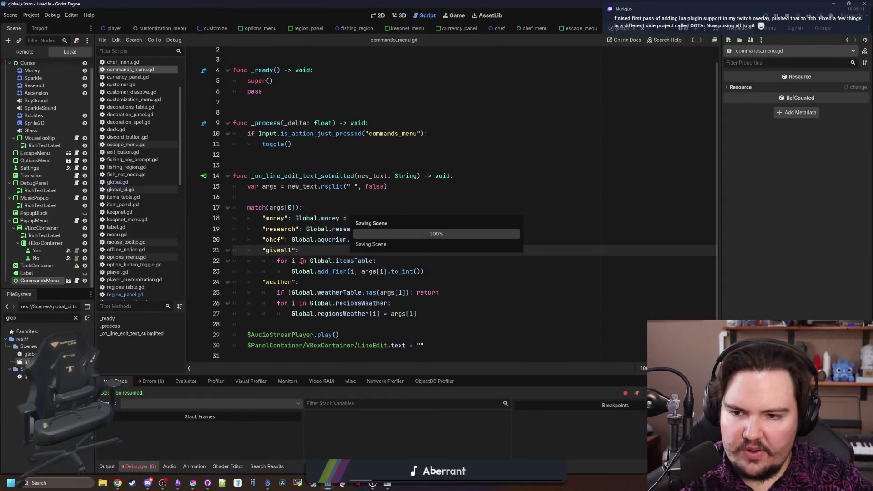
- Add a resetfish case label below the giveall loop by copying the giveall label
mouse_move(298, 250)
mouse_down()
mouse_move(291, 239)
mouse_move(299, 250)
mouse_move(262, 250)
mouse_up()
key(ctrl+c)
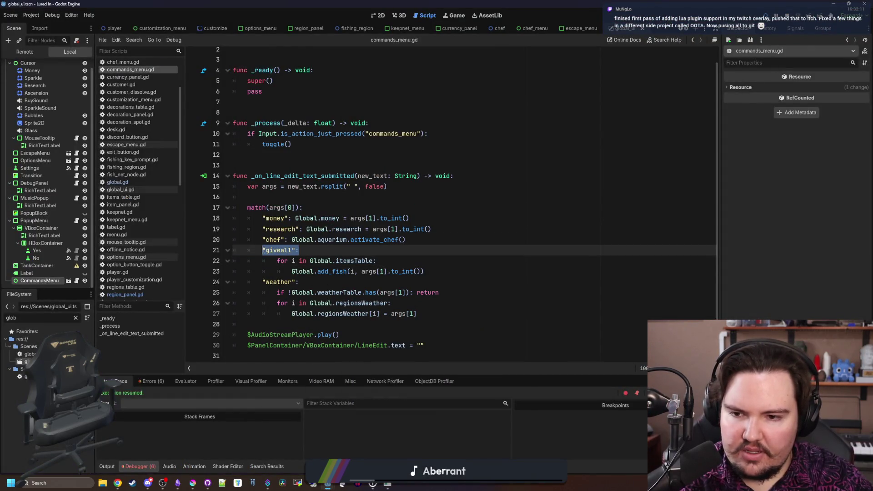
click(464, 271)
key(Return)
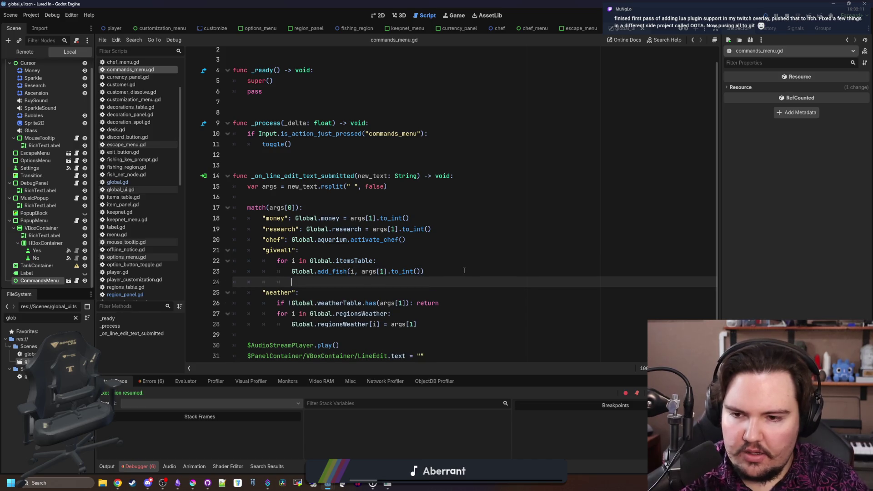
key(ctrl+v)
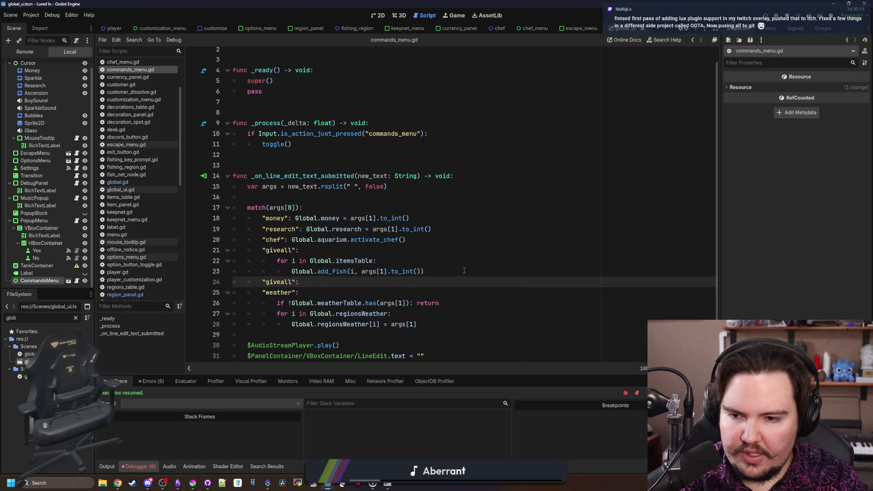
key(BackSpace)
key(BackSpace)
key(BackSpace)
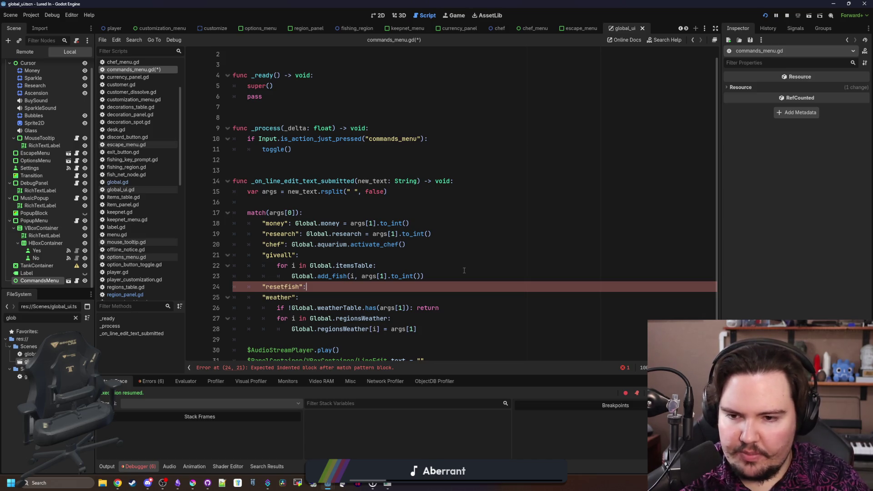
key(Return)
- Copy the giveall loop under resetfish, pass 0 to add_fish, and save
drag(442, 277, 276, 265)
key(ctrl+c)
click(297, 297)
key(ctrl+v)
click(321, 297)
key(BackSpace)
key(BackSpace)
key(BackSpace)
drag(422, 308, 376, 308)
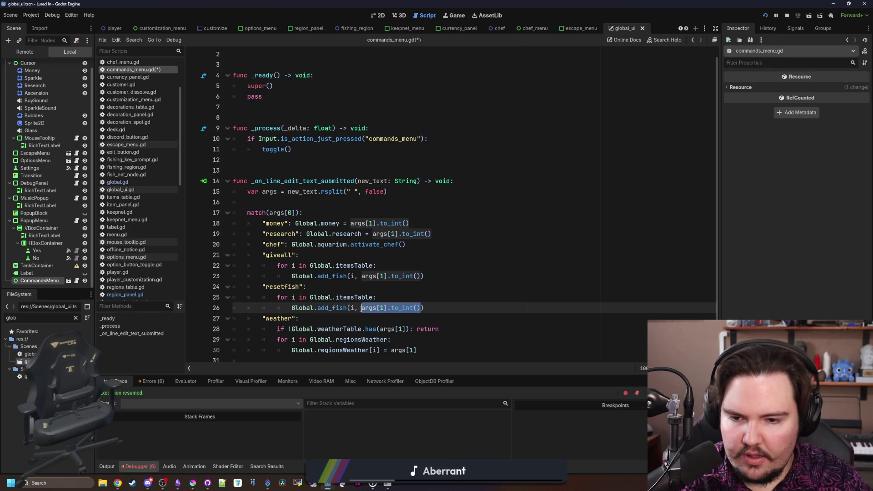
key(BackSpace)
key(BackSpace)
key(BackSpace)
text(0)
key(ctrl+s)
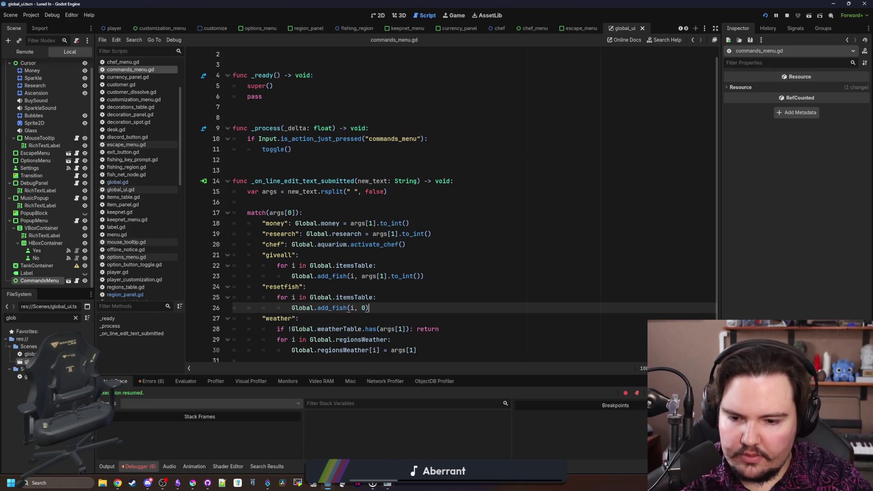
- Run resetfish in the game and check the inventory's fish counts
double_click(425, 280)
key(grave)
text(resetfish)
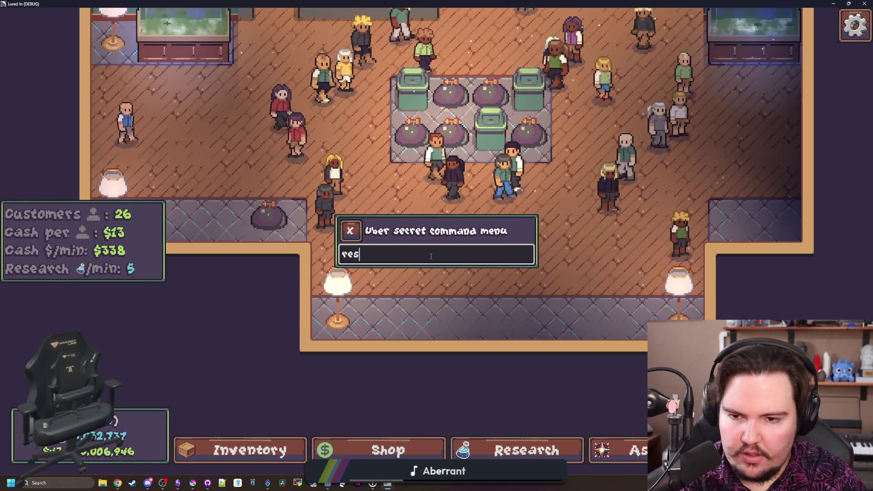
key(Return)
click(291, 450)
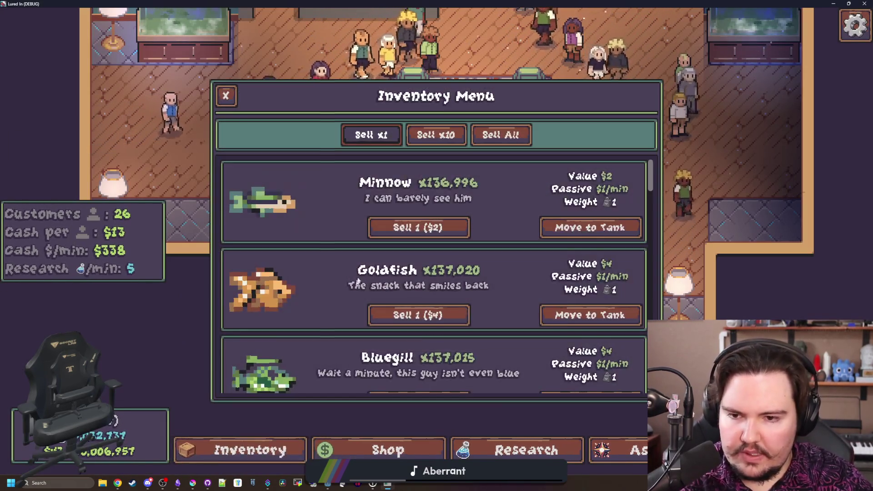
scroll(353, 263, down, 3)
key(grave)
key(alt+Tab)
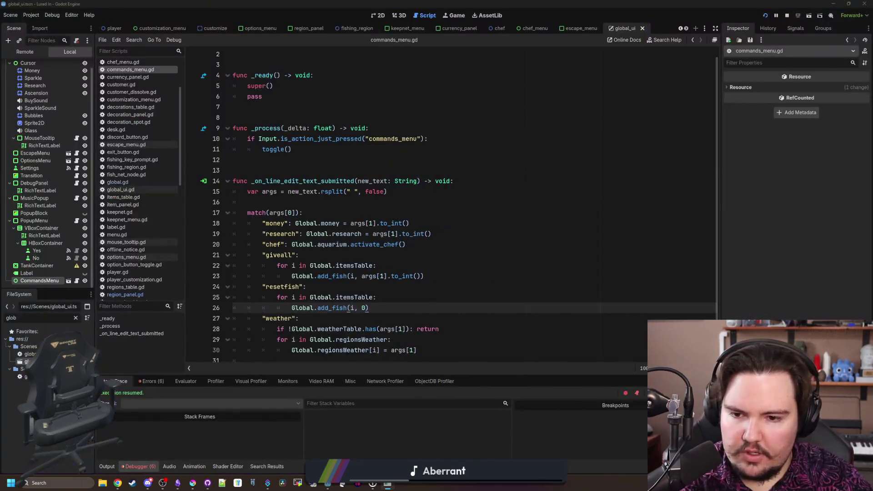
- Inspect add_fish in global.gd, then add var amount = Global.inventory[i] in the resetfish loop
click(345, 308)
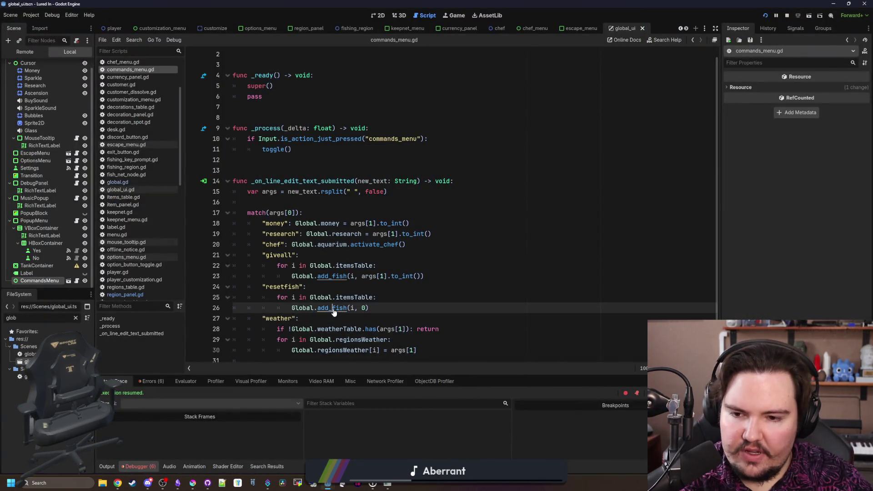
ctrl+click(333, 309)
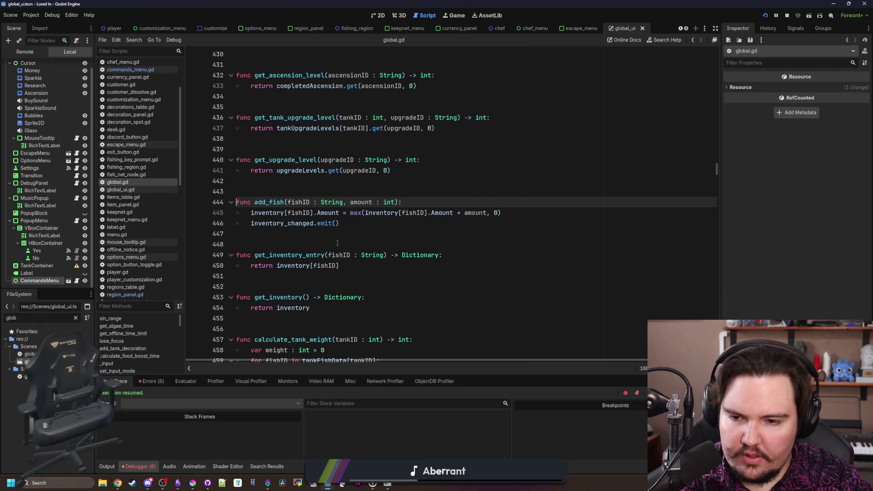
key(alt+Left)
key(alt+Left)
key(alt+Left)
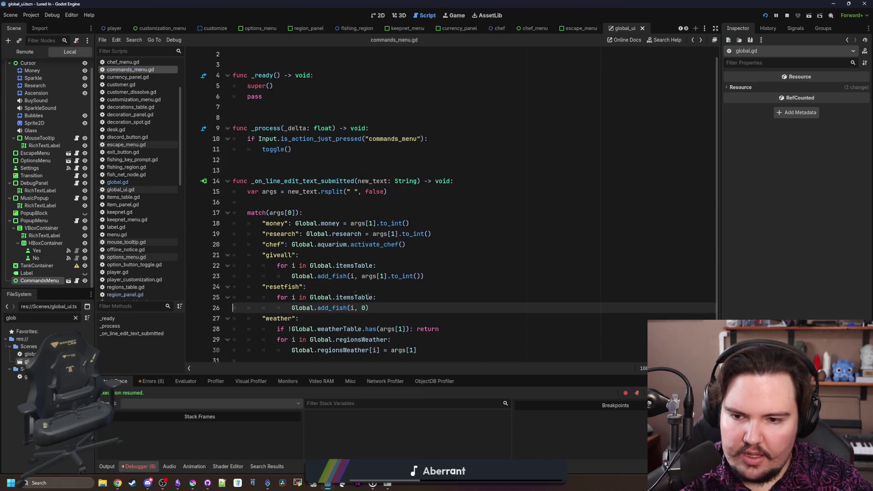
click(396, 297)
key(Return)
text(var amount =)
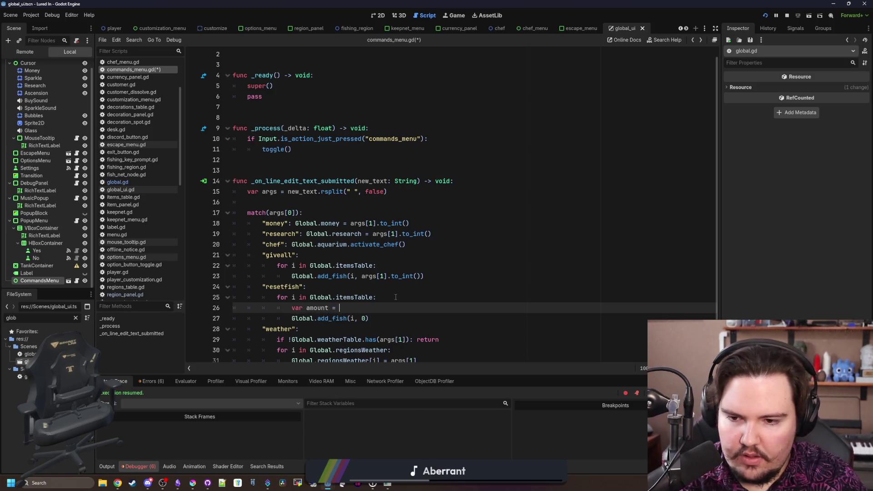
text(i.)
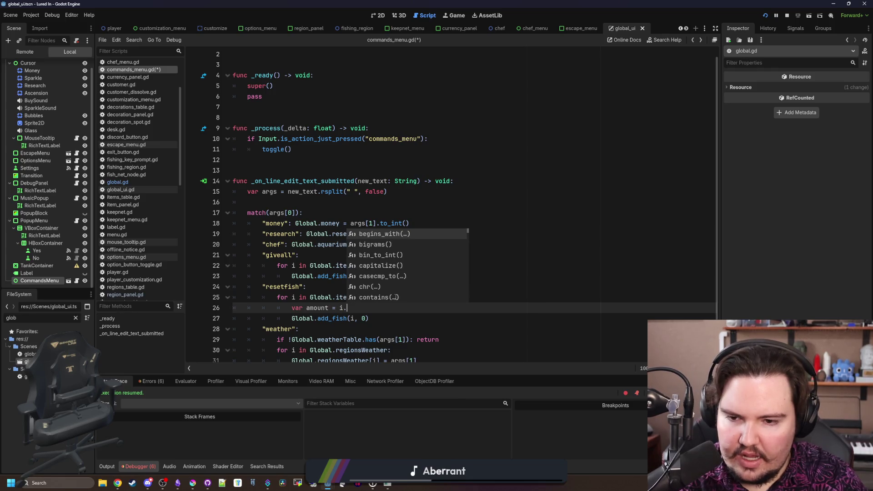
key(Escape)
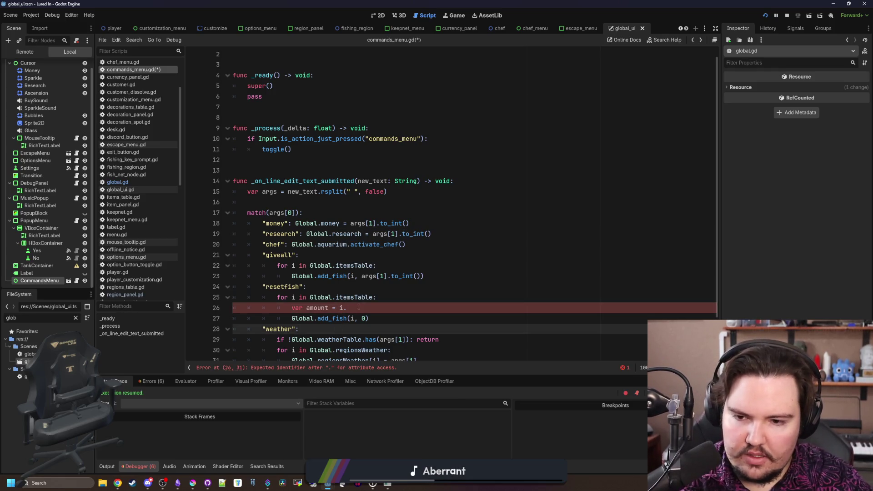
text(nventory[i])
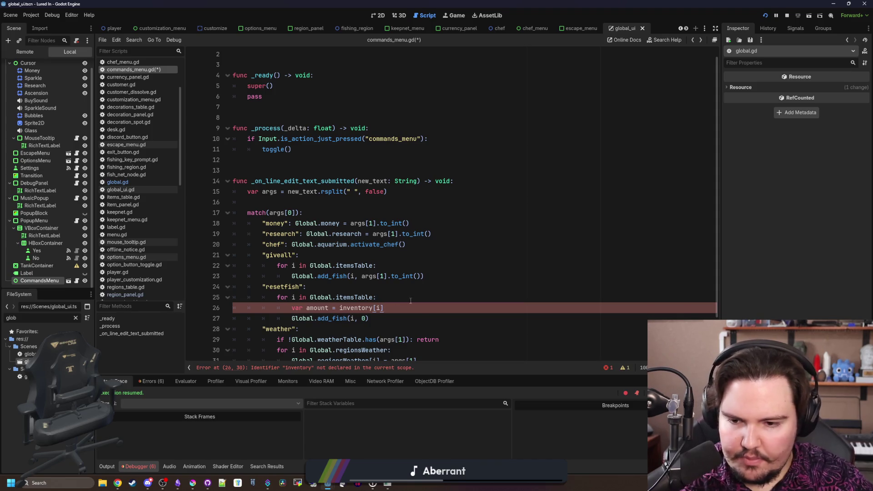
- Pass amount to the add_fish call in the resetfish loop and save commands_menu.gd
scroll(326, 301, down, 1)
text(Global.)
click(317, 287)
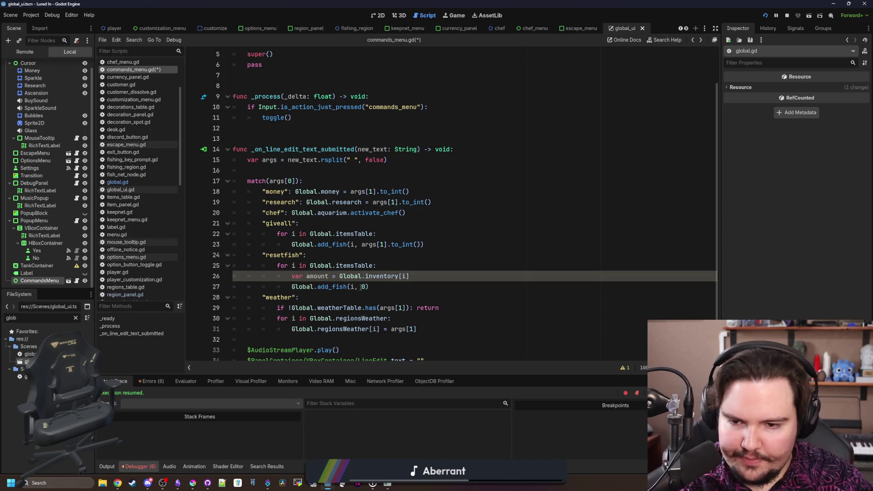
click(368, 287)
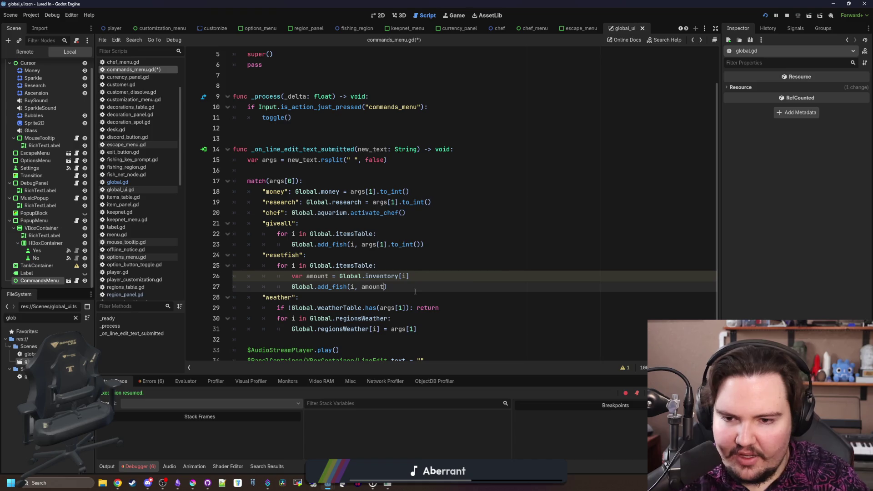
key(shift+Down)
key(shift+Up)
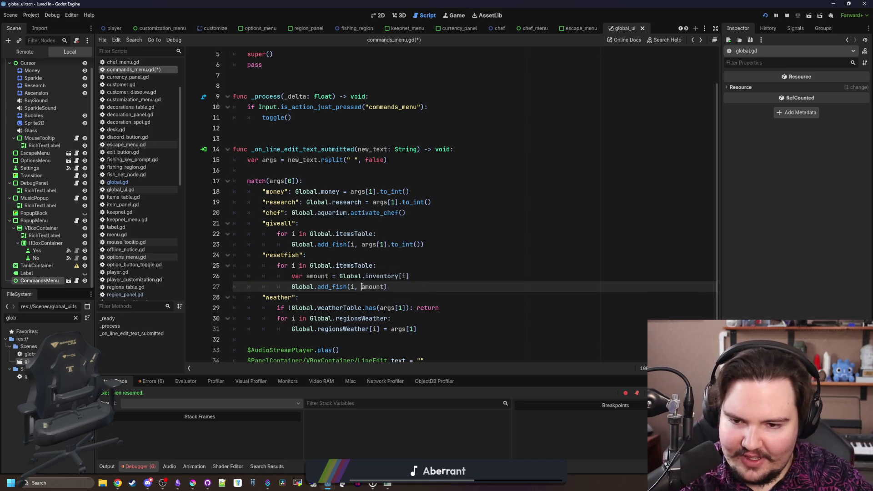
text(-)
key(ctrl+s)
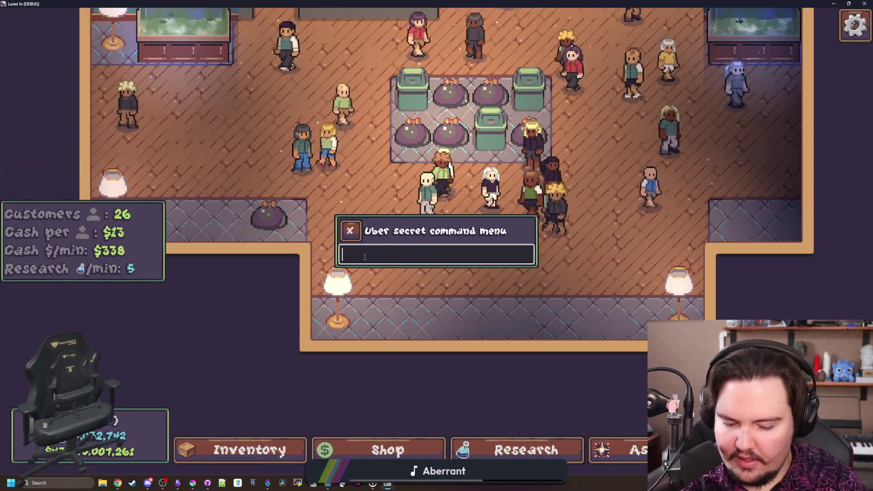
- Run resetfish, then rename amount to entry so add_fish uses -entry.Amount
text(resetfish)
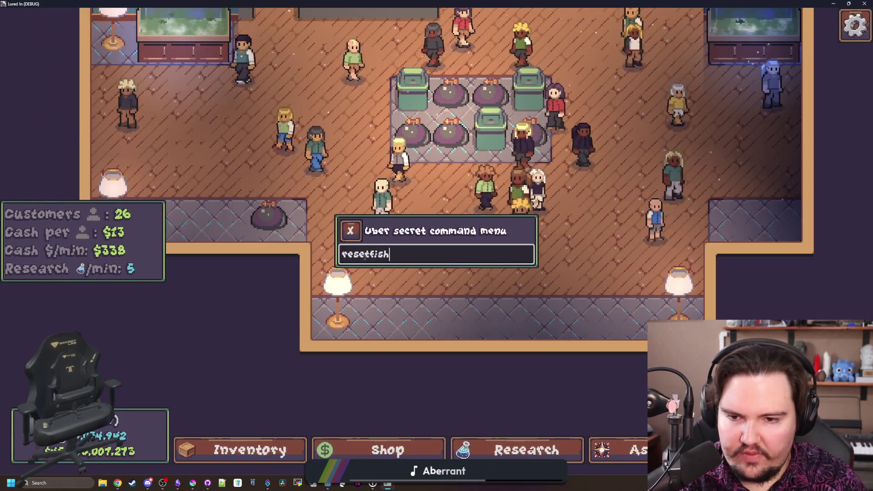
key(Return)
mouse_move(388, 275)
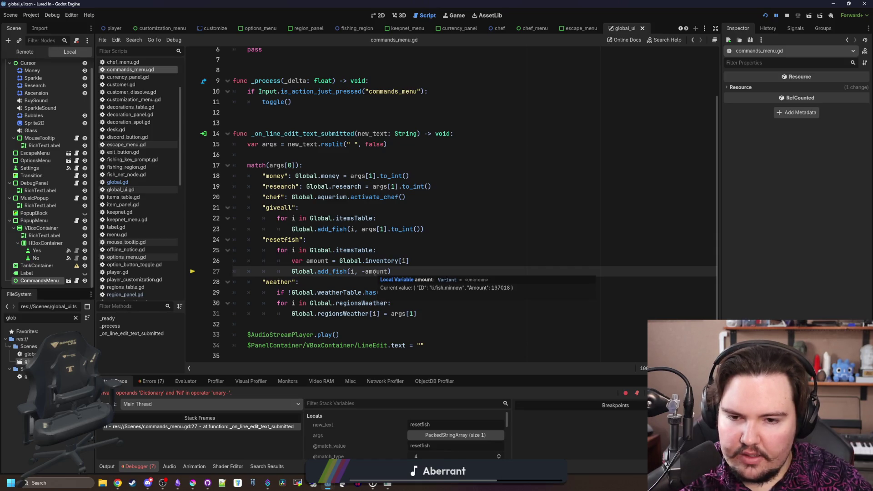
click(398, 262)
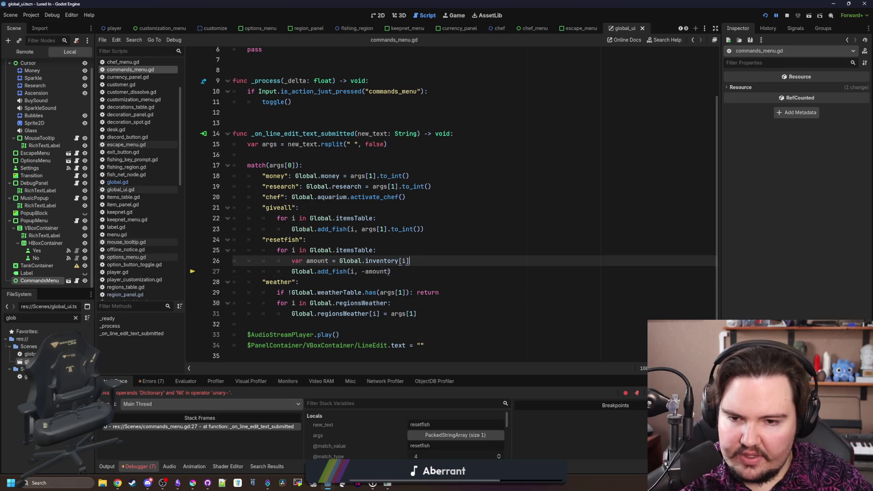
click(390, 272)
double_click(326, 264)
text(entry)
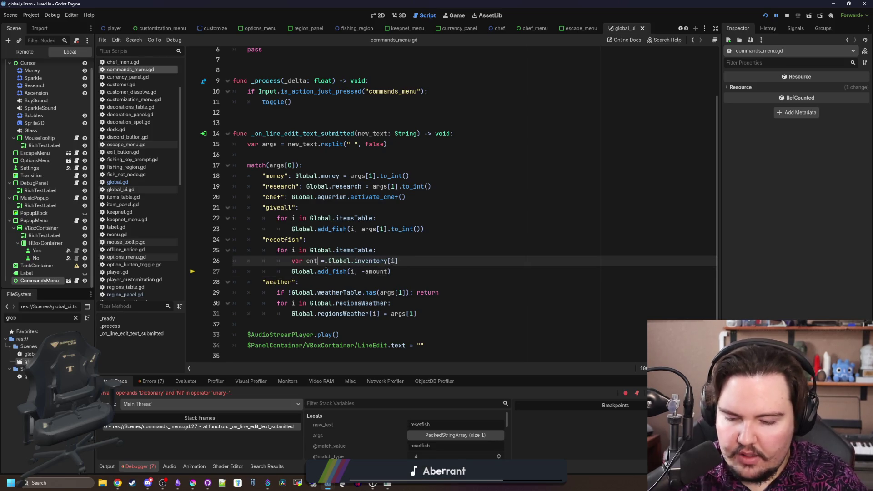
double_click(381, 272)
text(entry.A)
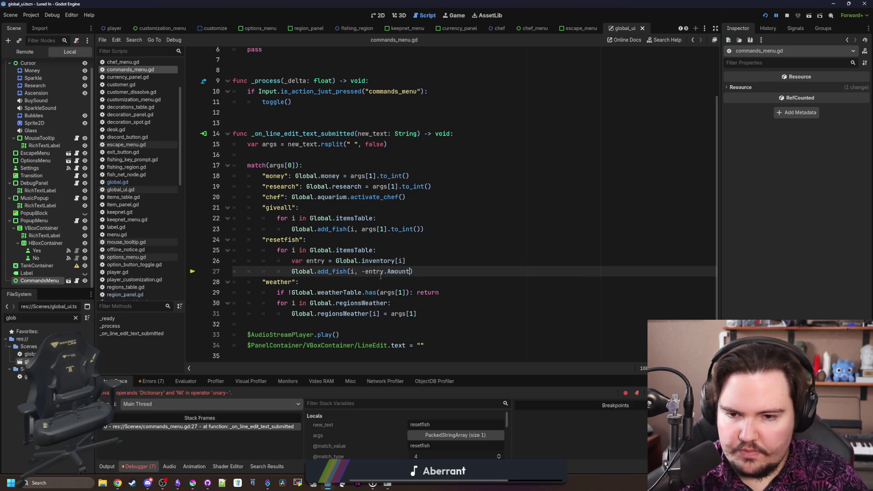
click(429, 262)
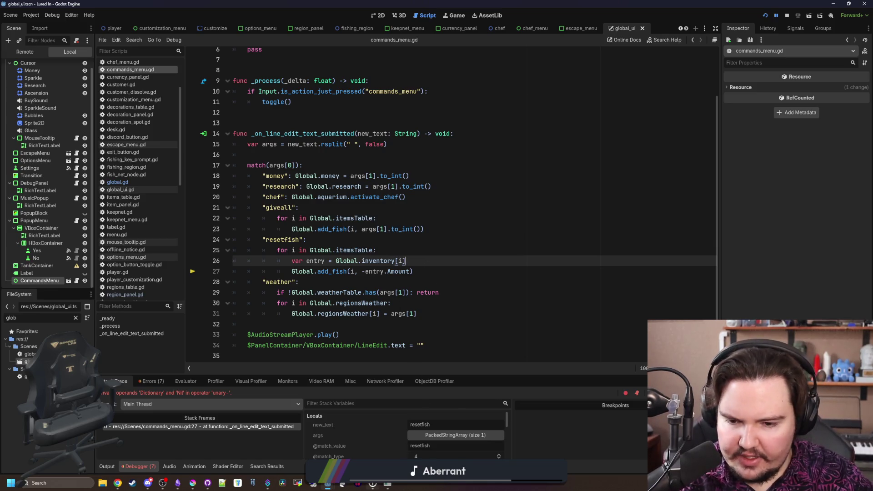
- Rerun resetfish in the game and confirm the fish inventory is empty
click(388, 484)
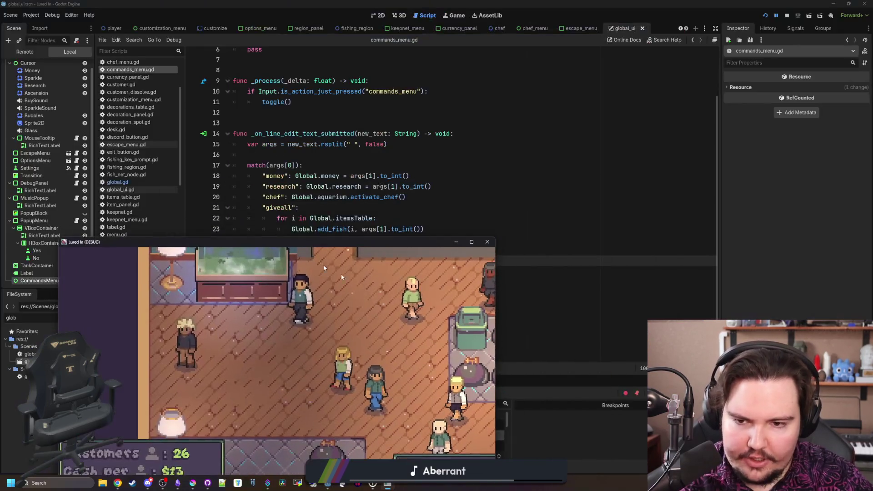
double_click(448, 242)
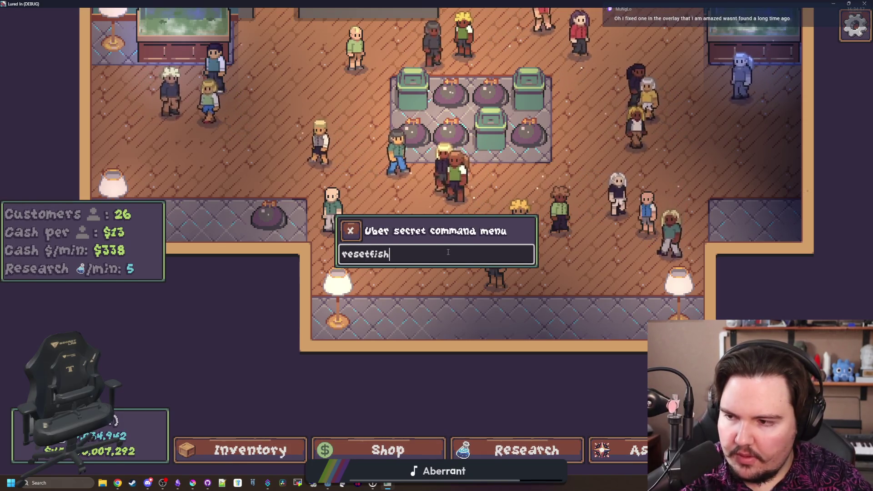
key(Return)
key(Escape)
click(241, 450)
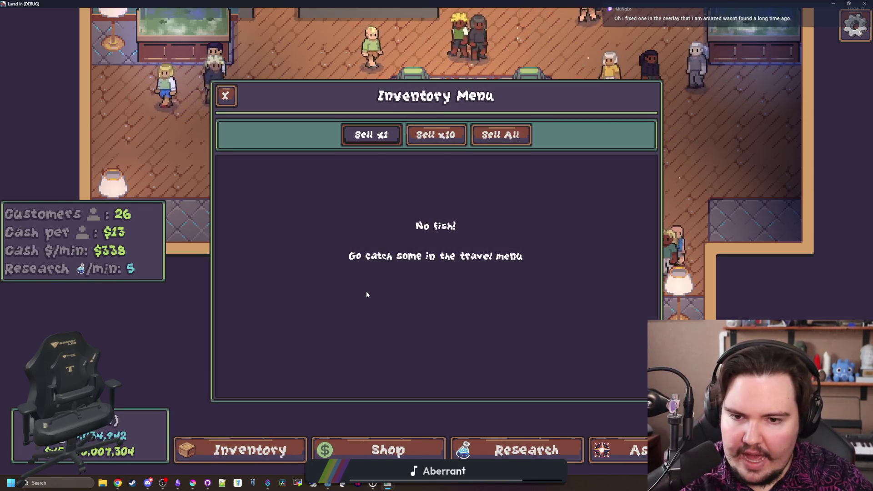
key(Escape)
- Run giveall 2000 and confirm the inventory is restocked
key(grave)
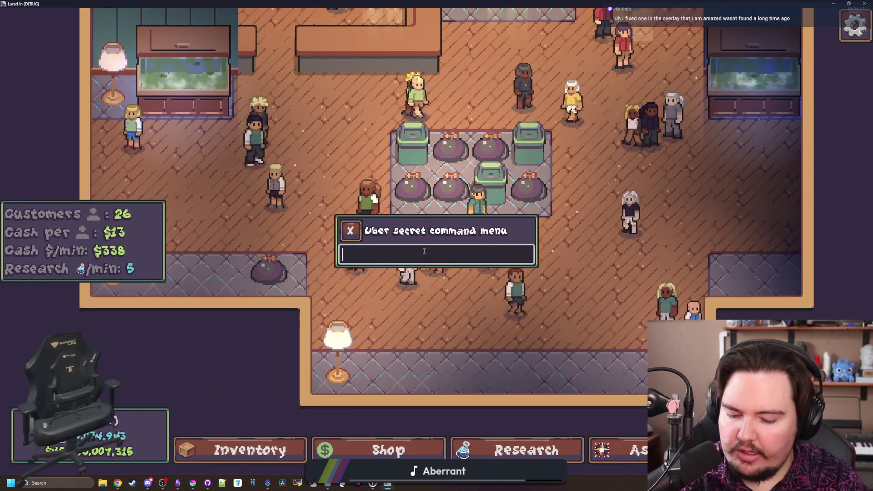
text(giveall 2000)
key(Return)
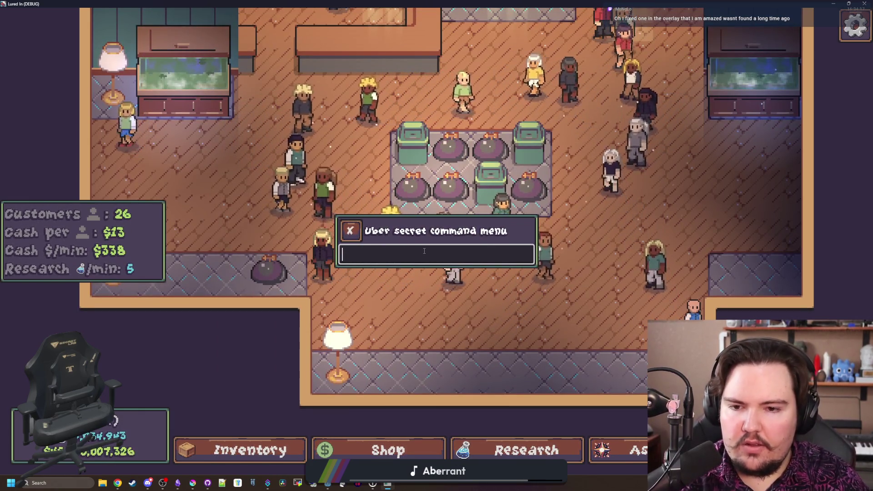
click(241, 450)
scroll(433, 266, down, 10)
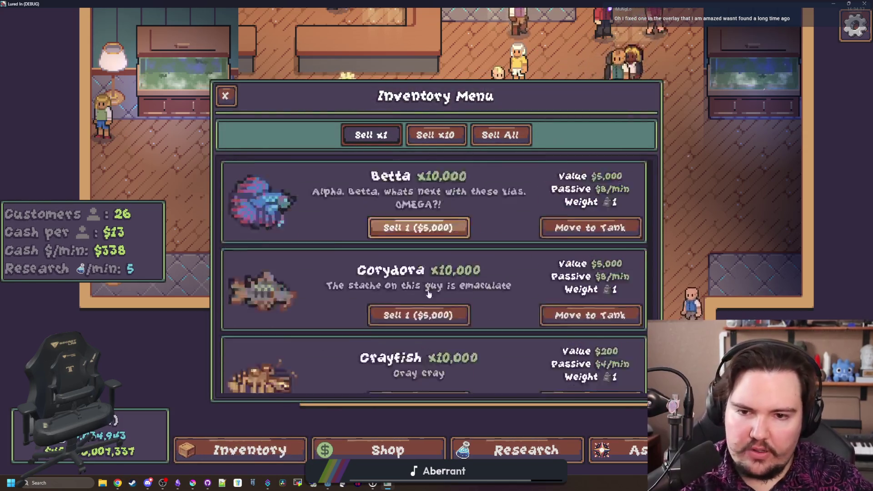
key(Escape)
key(alt+Tab)
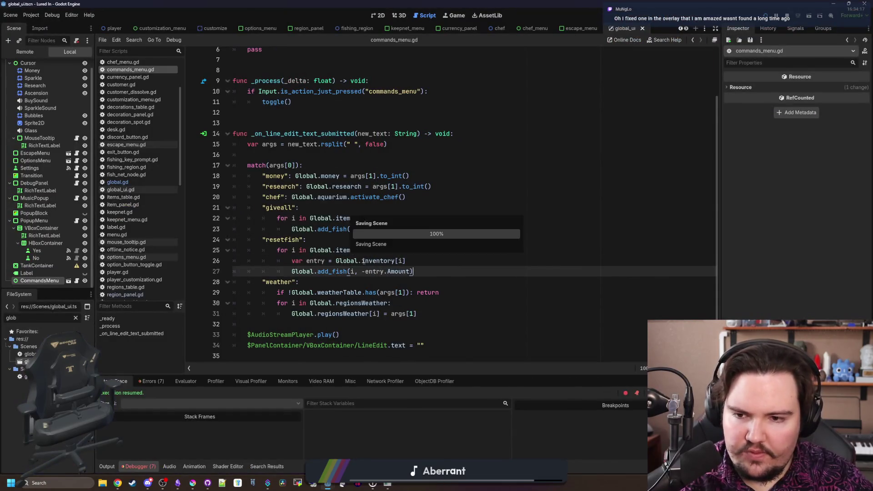
- Filter the FileSystem for 'aquar' and open aquarium.gd
click(333, 239)
scroll(119, 123, up, 3)
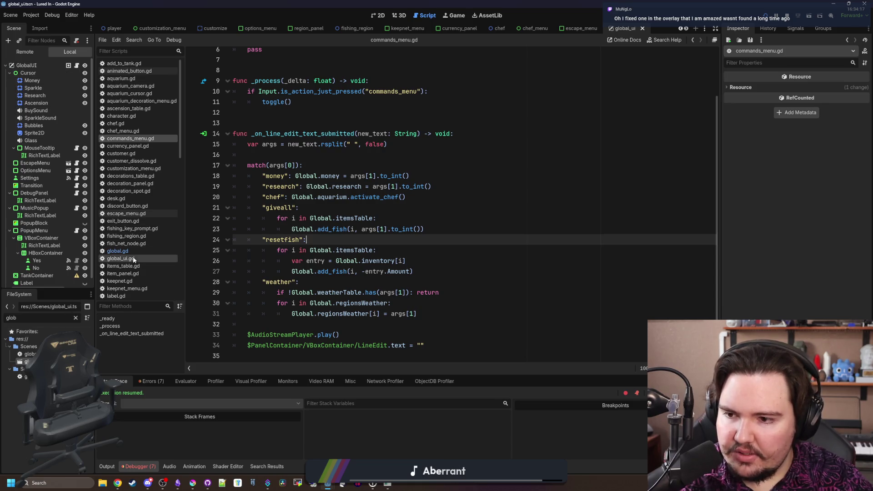
click(76, 318)
text(aquar)
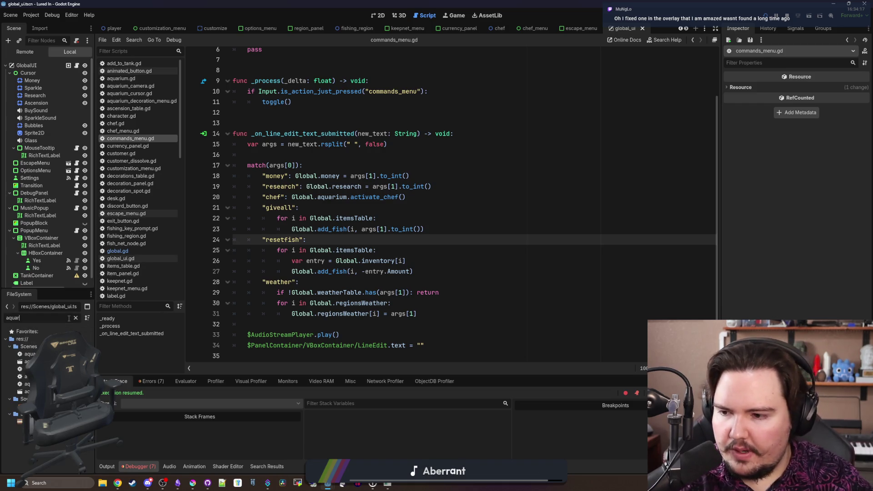
double_click(27, 354)
- Adjust the blank lines around #Global.completedResearch.clear() in the _process test code
scroll(346, 222, up, 1)
drag(343, 213, 195, 207)
key(BackSpace)
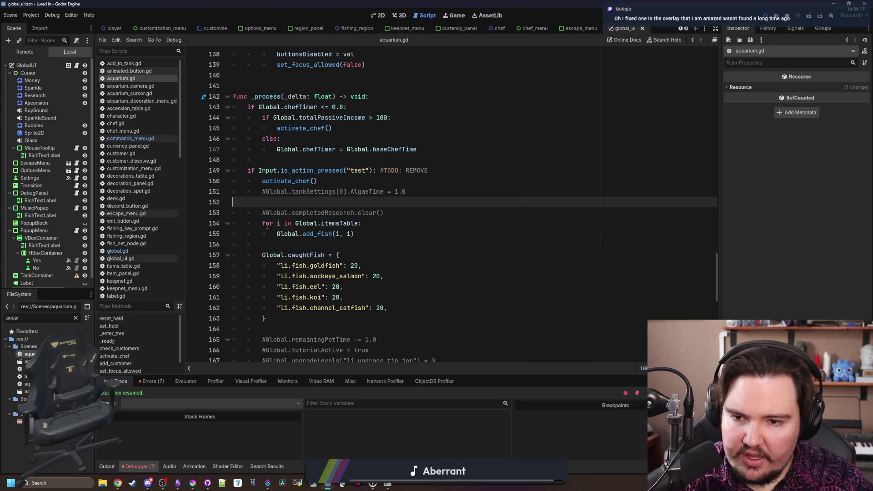
key(Return)
drag(391, 223, 263, 221)
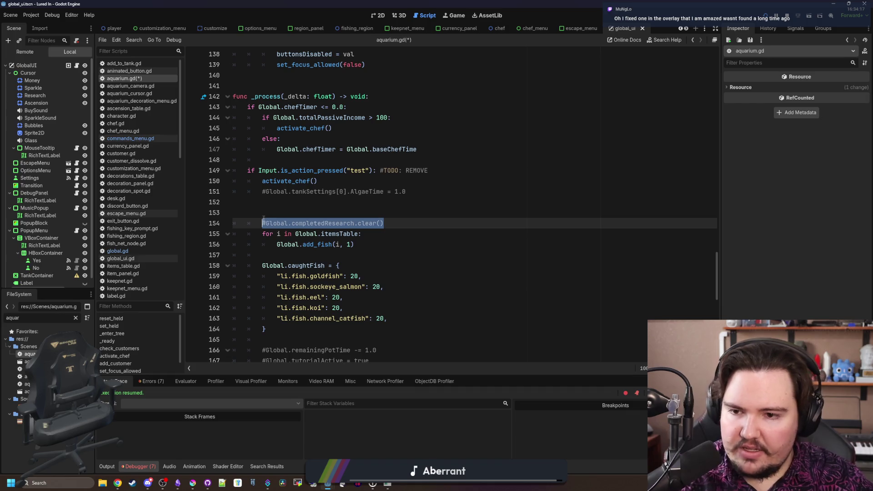
click(305, 213)
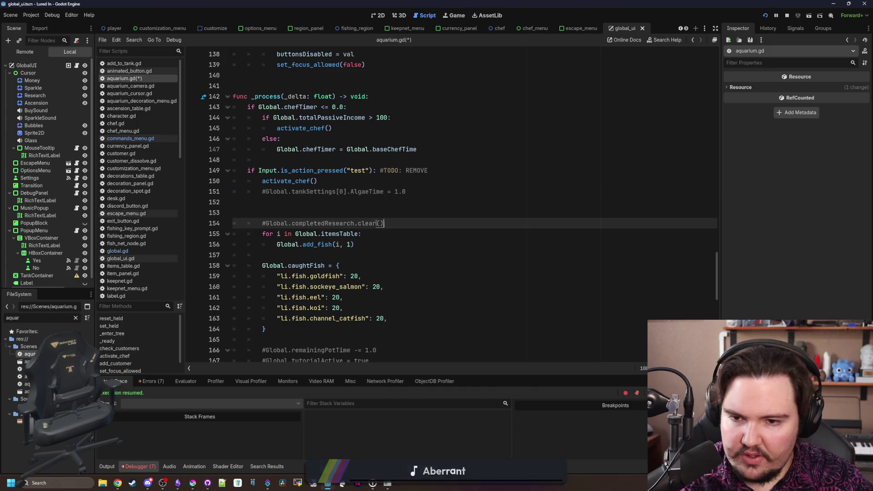
drag(384, 223, 266, 223)
click(304, 203)
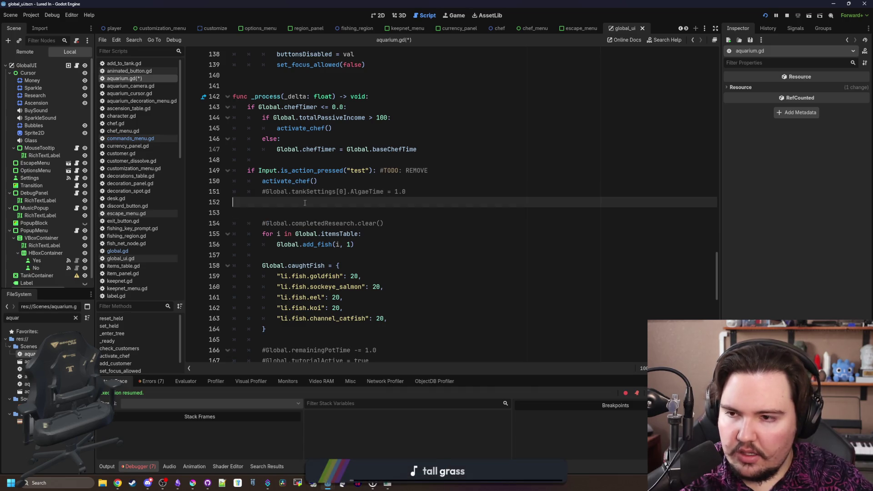
click(148, 139)
click(427, 323)
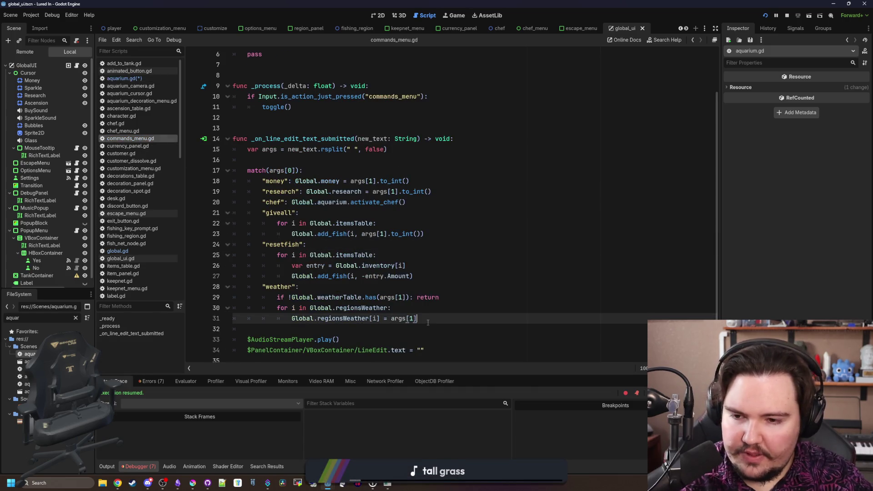
- Add a one-line "researchreset": Global.completedResearch.clear() case after the weather case
key(Return)
key(BackSpace)
key(BackSpace)
text(reset")
key(Return)
text(Global.completedResearch.clear())
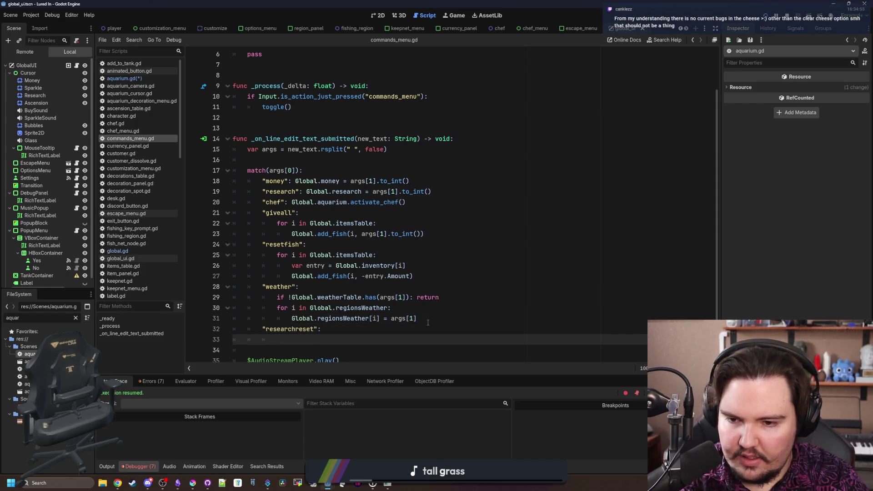
key(Home)
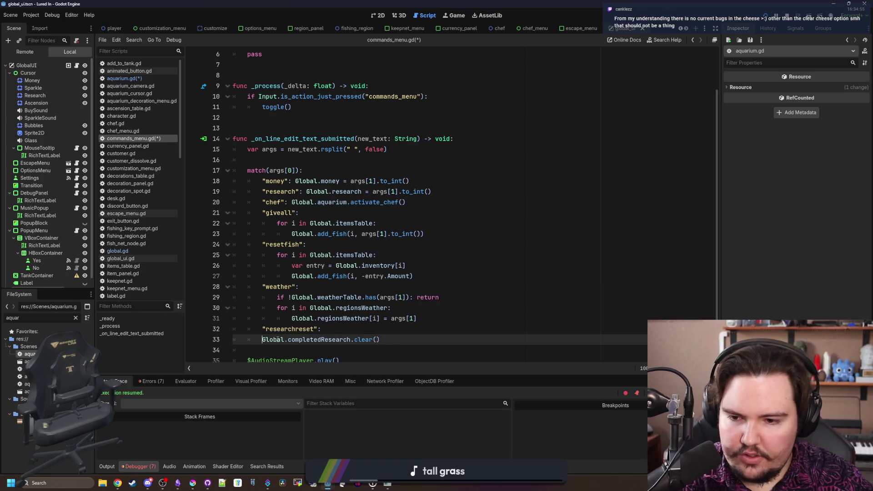
key(BackSpace)
key(BackSpace)
key(BackSpace)
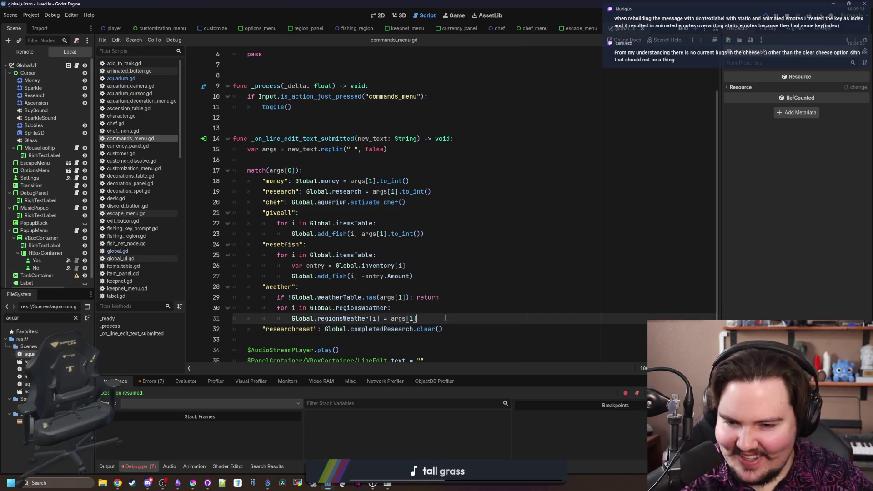
scroll(445, 318, down, 1)
click(121, 79)
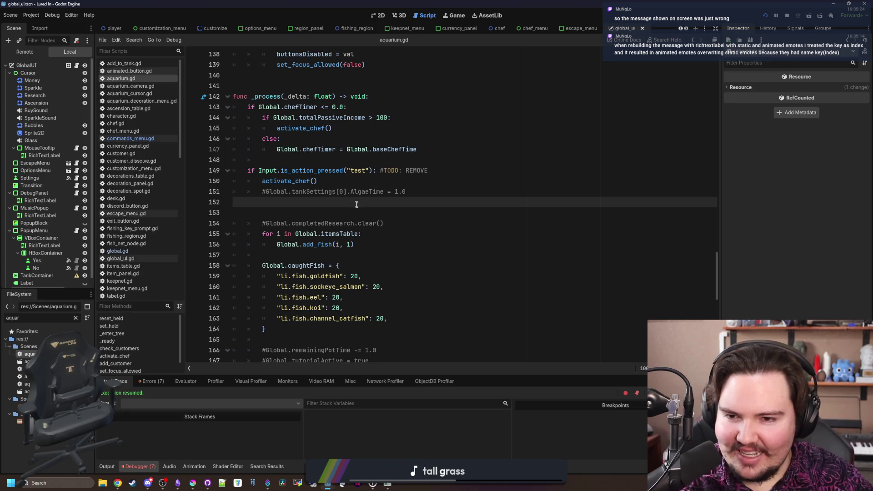
- Scroll aquarium.gd down to the _process test-input code
scroll(294, 199, down, 2)
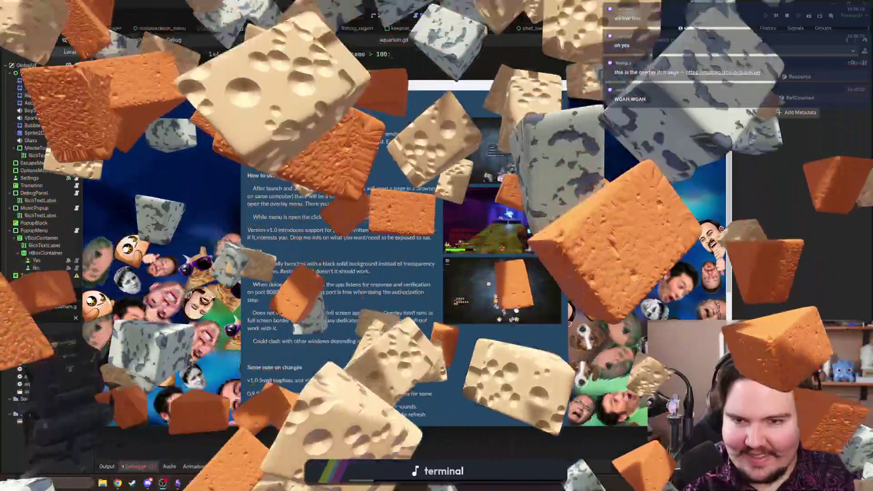
- Browse the MOverlay screenshots on itch.io, scroll the page, and close the browser
click(498, 159)
key(Right)
key(Escape)
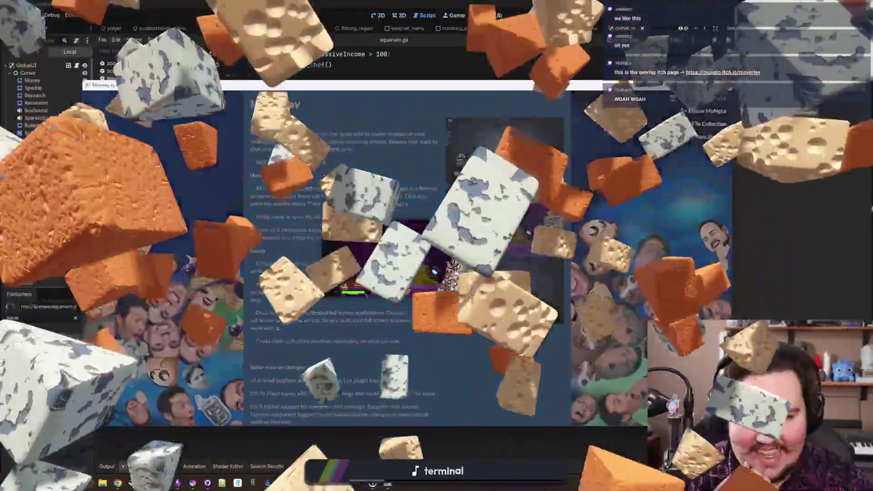
click(489, 265)
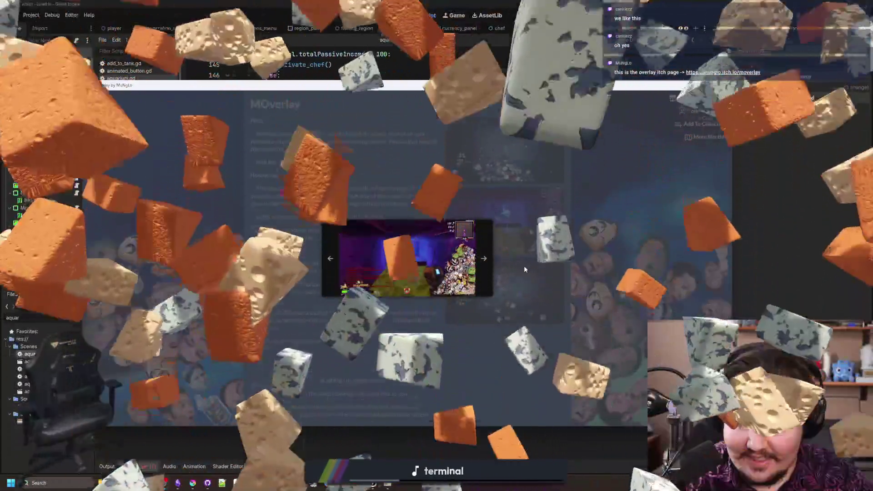
click(524, 266)
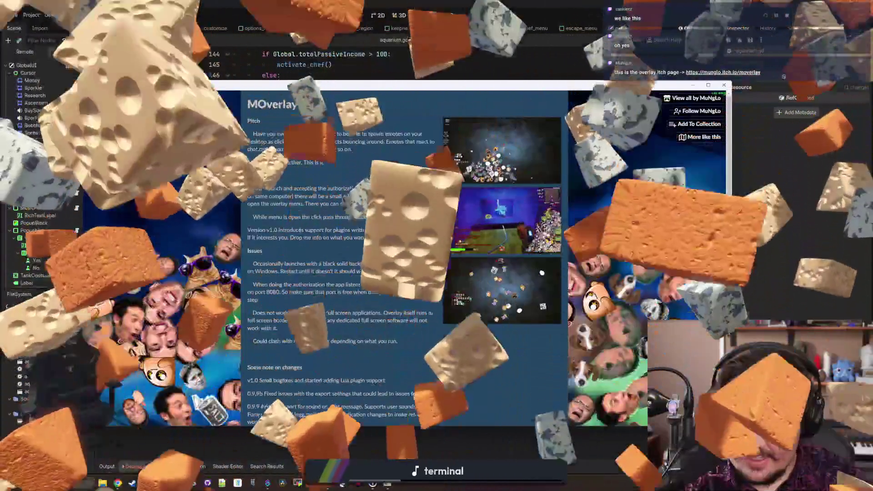
scroll(405, 254, down, 5)
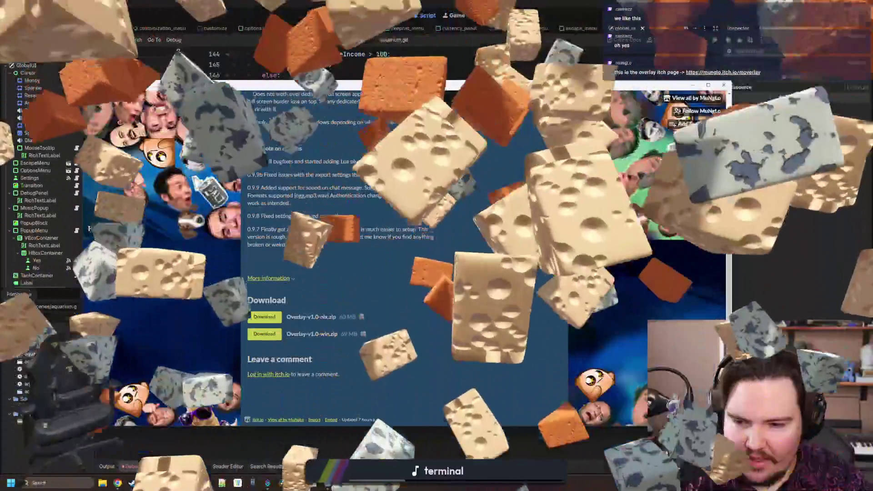
scroll(404, 255, up, 4)
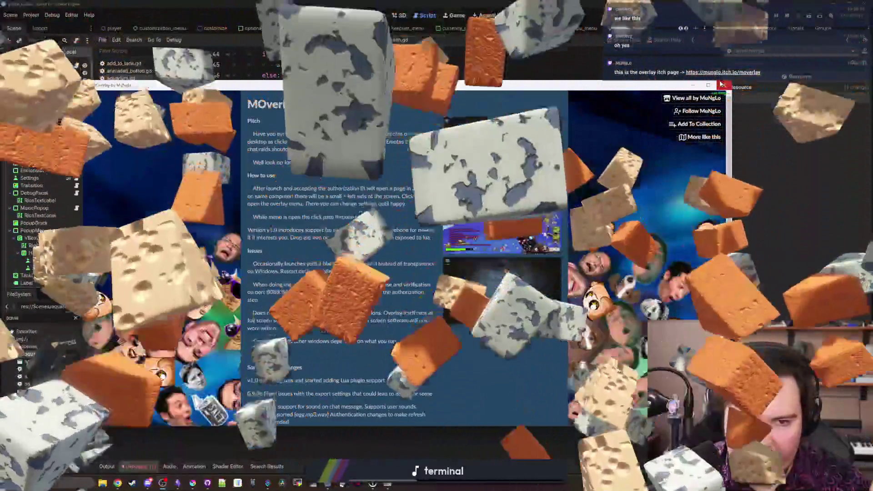
click(722, 84)
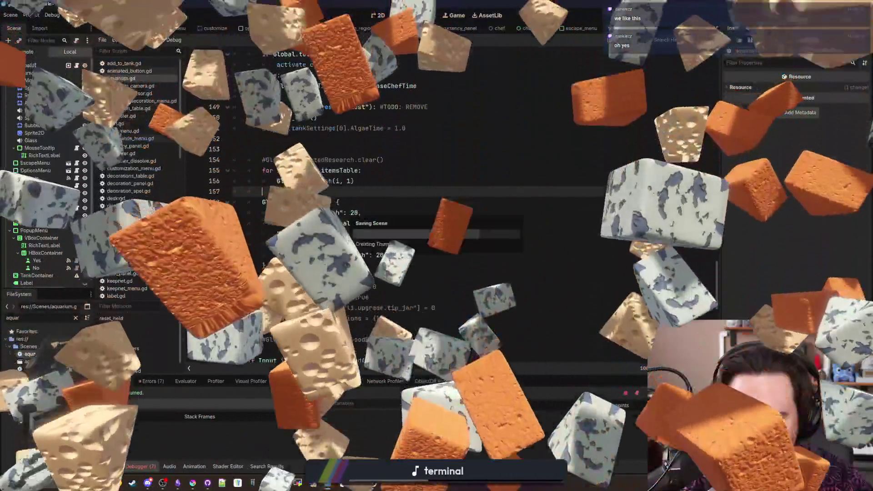
- Delete the test loop that adds every fish via Global.add_fish
scroll(346, 200, up, 1)
drag(372, 211, 382, 191)
key(BackSpace)
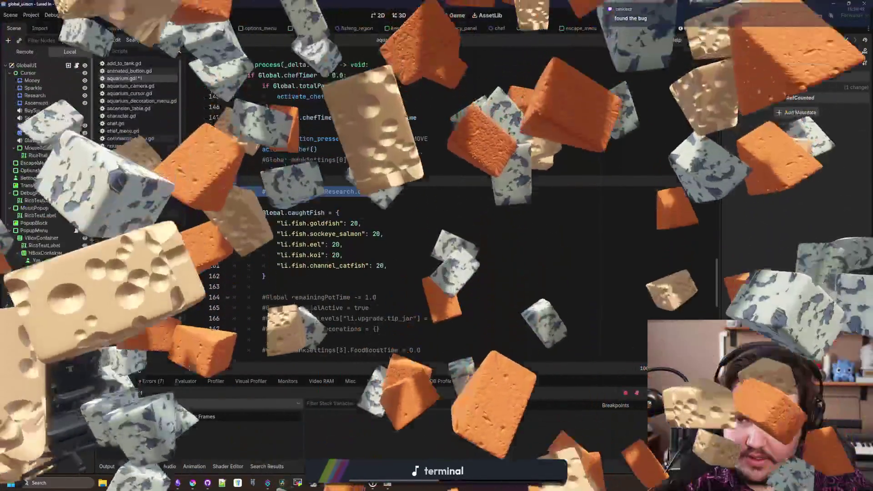
key(BackSpace)
key(BackSpace)
- Comment out the Global.caughtFish block with Ctrl+K and save aquarium.gd
click(285, 255)
mouse_move(389, 245)
mouse_down()
mouse_move(272, 244)
mouse_move(233, 191)
mouse_up()
scroll(307, 206, down, 2)
key(ctrl+k)
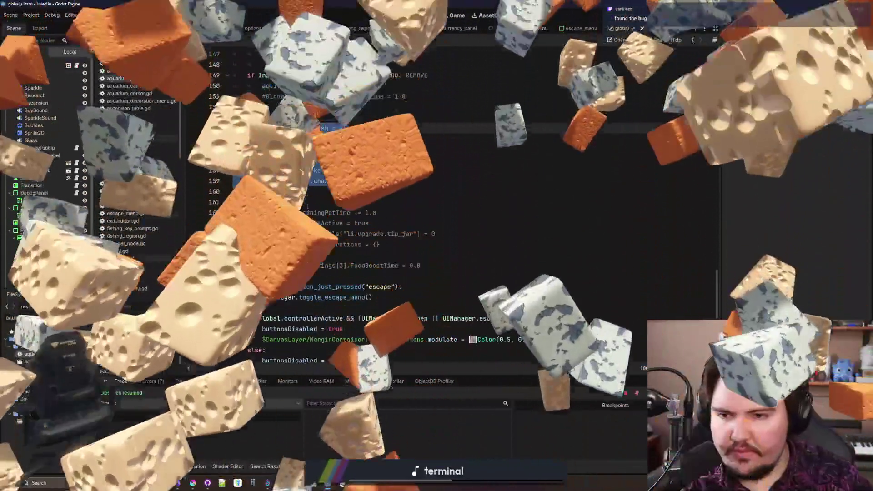
click(307, 206)
key(ctrl+s)
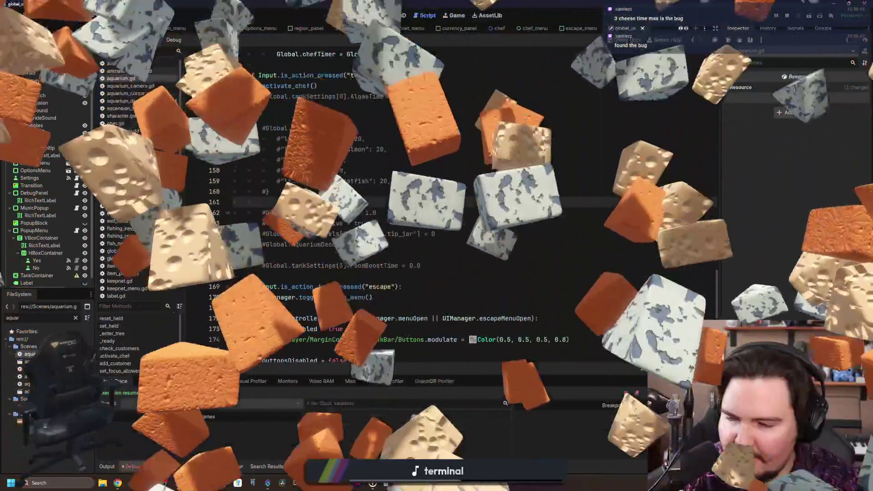
scroll(314, 204, up, 1)
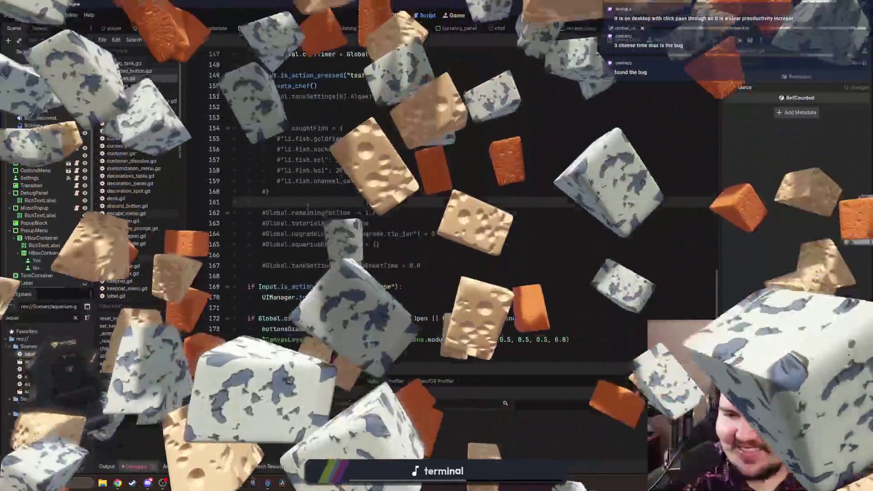
scroll(321, 203, up, 2)
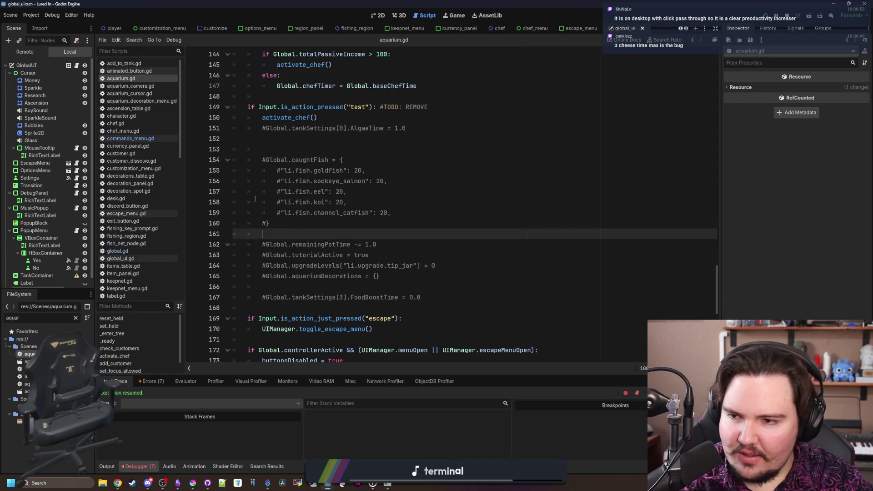
click(147, 139)
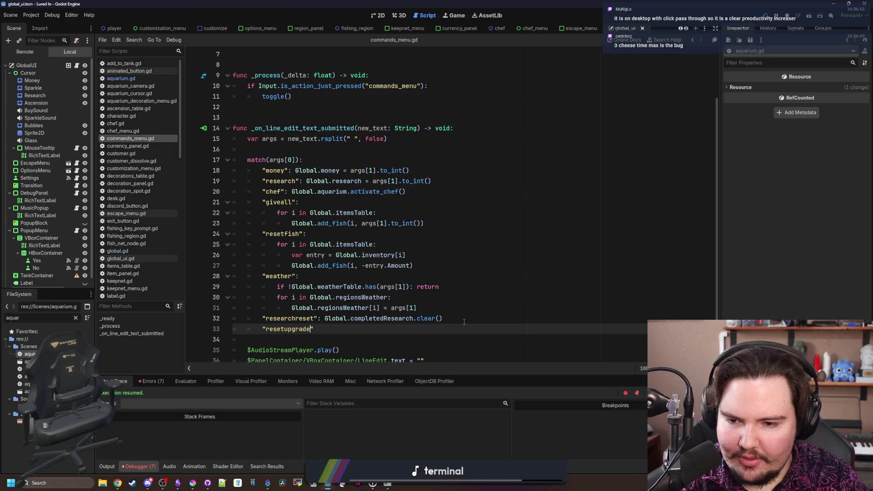
- Finish the resetupgrades loop that zeroes every Global.upgradeLevels entry, and delete the tip_jar reset line
scroll(465, 321, down, 1)
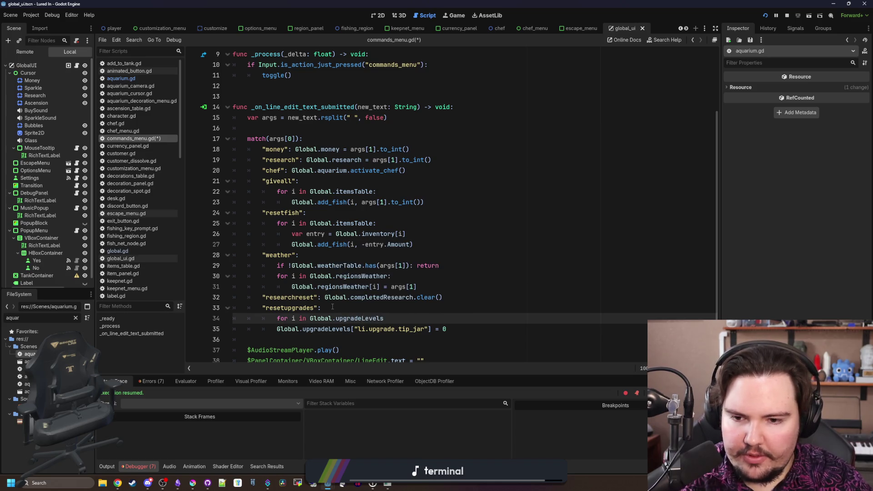
text(:)
key(Return)
text(Global.upgradeLevels[i] = 0)
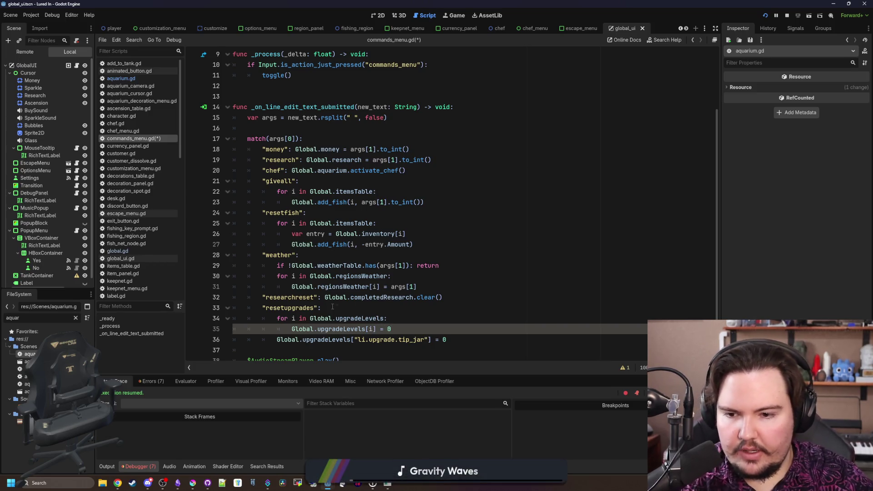
scroll(333, 307, down, 2)
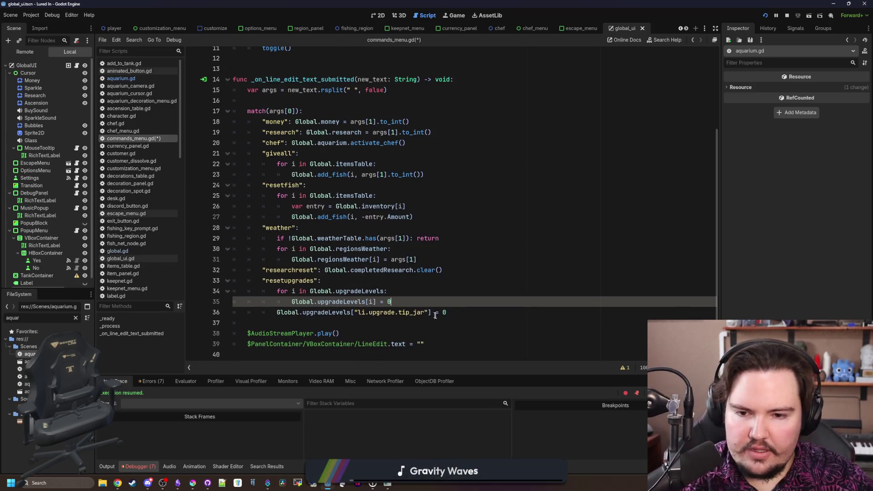
drag(392, 308, 203, 314)
click(409, 339)
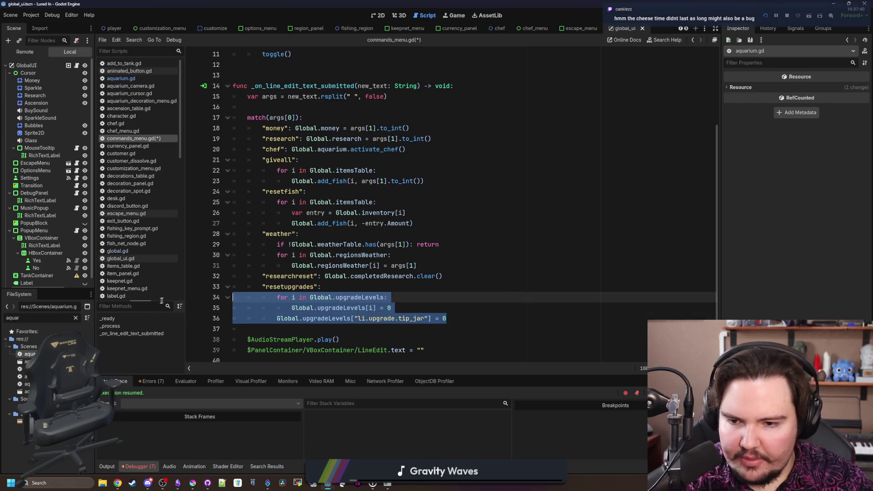
key(BackSpace)
key(BackSpace)
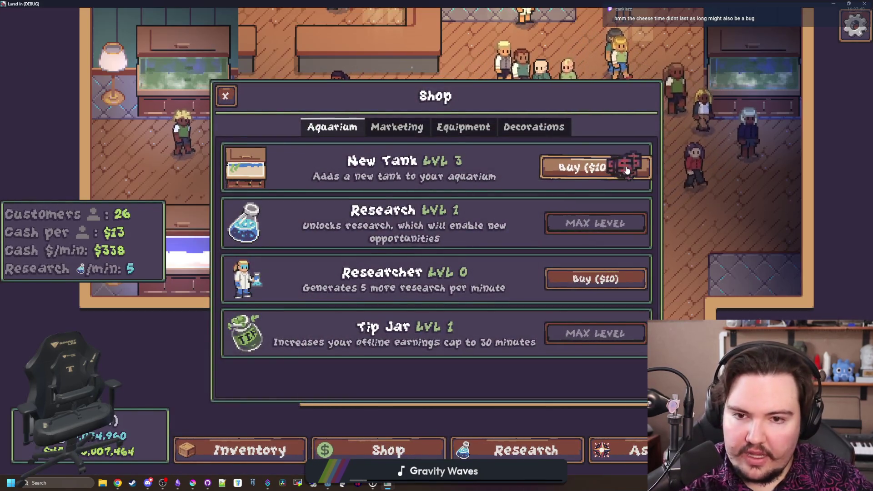
- Close the shop and enter 'reset' in the secret command menu
key(Escape)
key(grave)
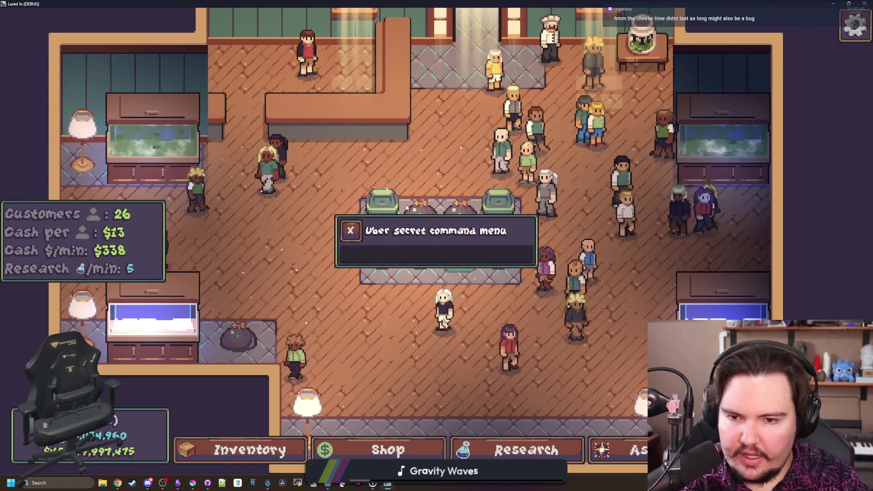
click(375, 255)
text(reset)
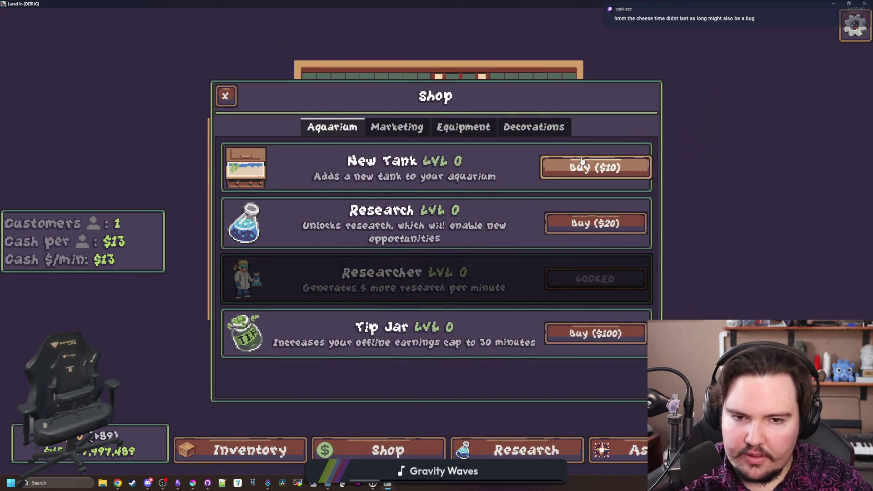
- Browse the shop's Marketing, Equipment and Decorations tabs, then check Fish Tank 1
click(397, 127)
click(463, 127)
click(531, 128)
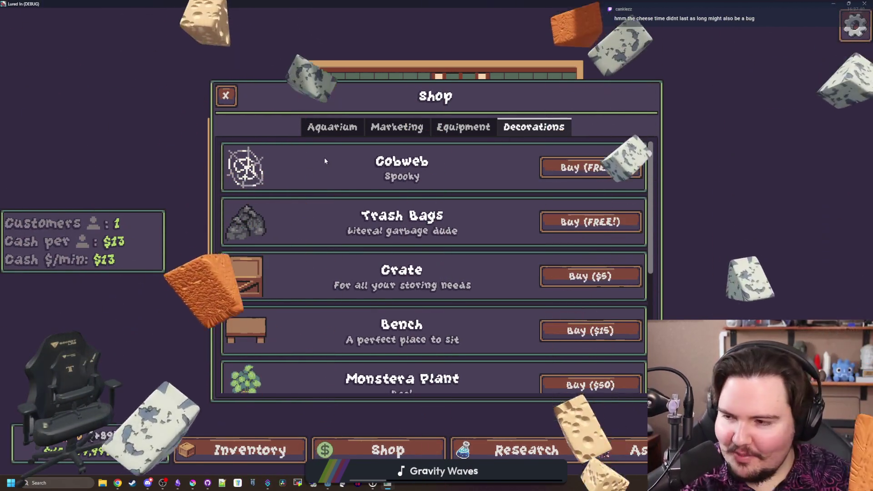
scroll(325, 160, down, 1)
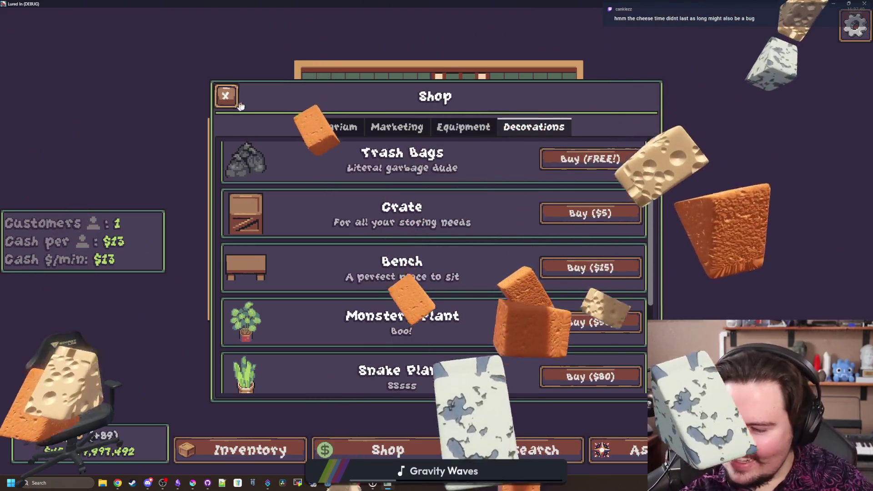
click(226, 96)
scroll(436, 289, up, 2)
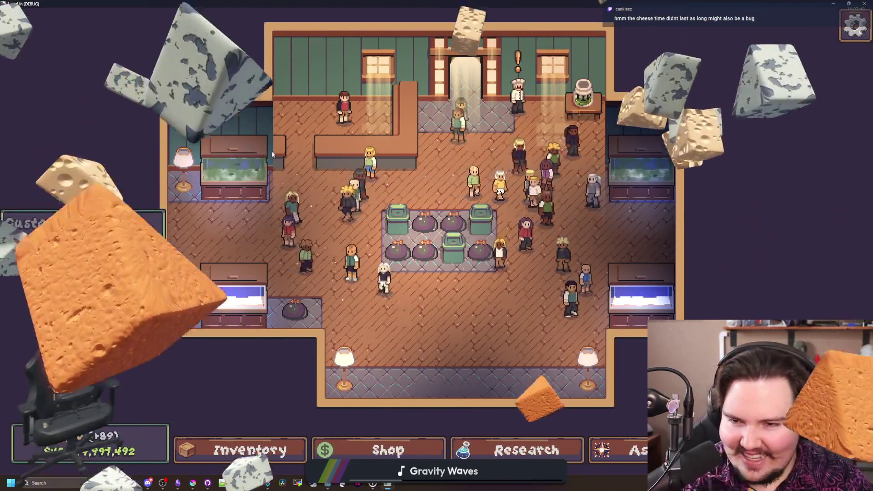
click(272, 155)
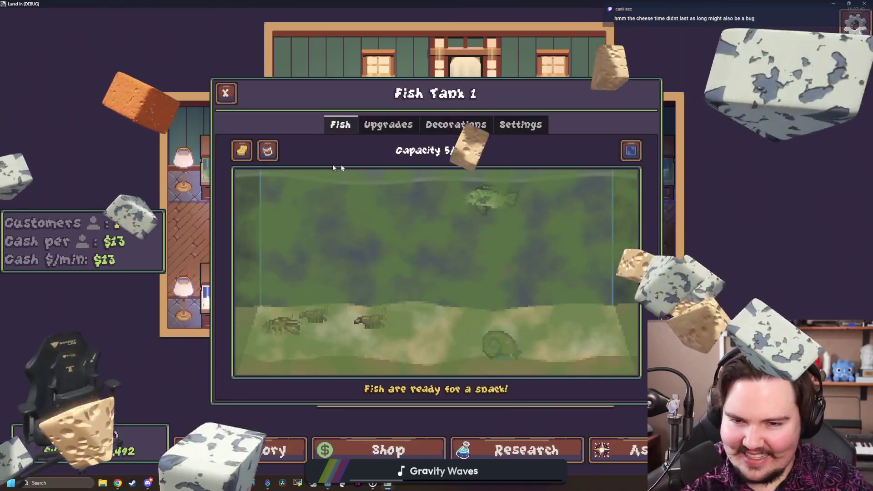
click(226, 90)
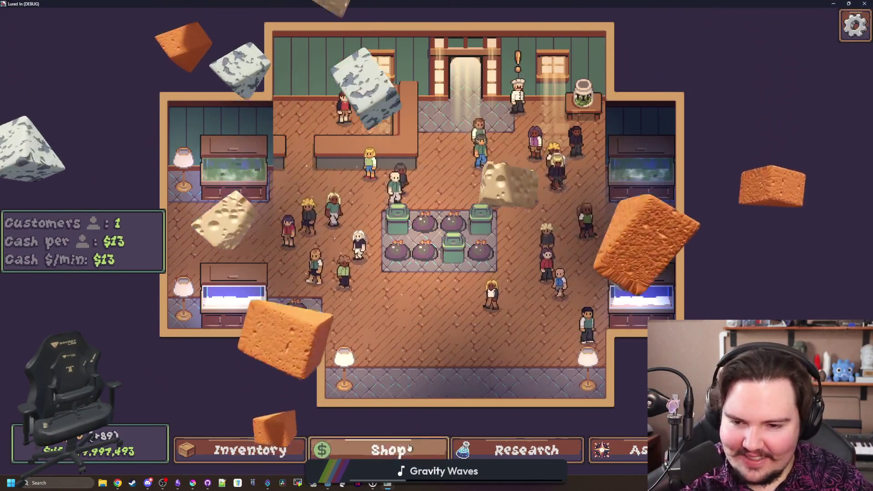
- Buy the Research upgrade in the shop, then stop the game and save the script
click(388, 450)
click(332, 127)
click(620, 233)
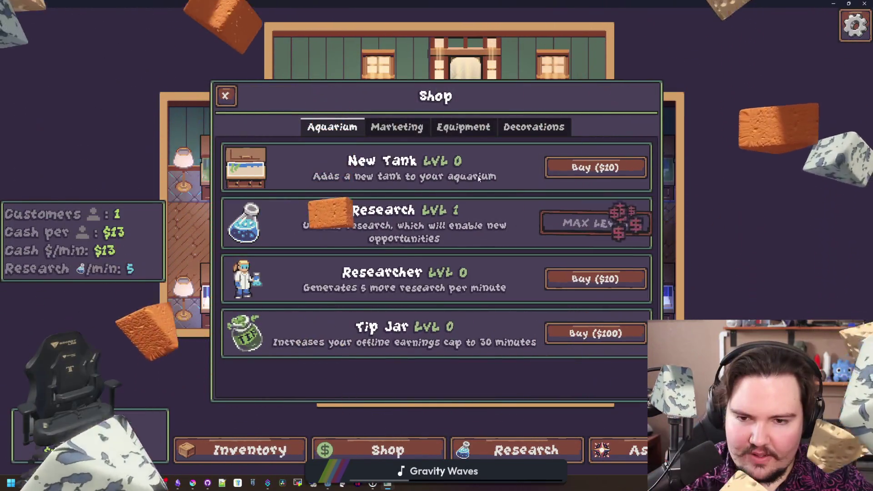
key(alt+Tab)
key(ctrl+s)
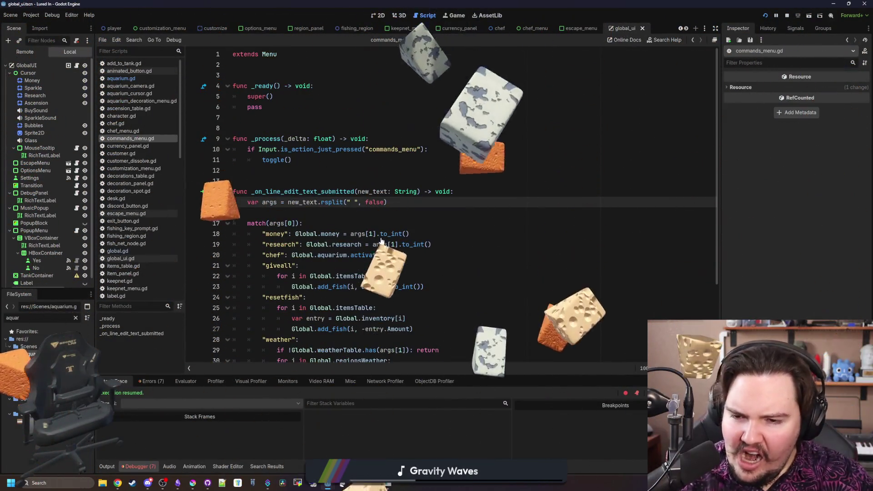
- Save commands_menu.gd and review the debugger Errors and Output logs
scroll(381, 241, down, 3)
click(322, 329)
key(ctrl+s)
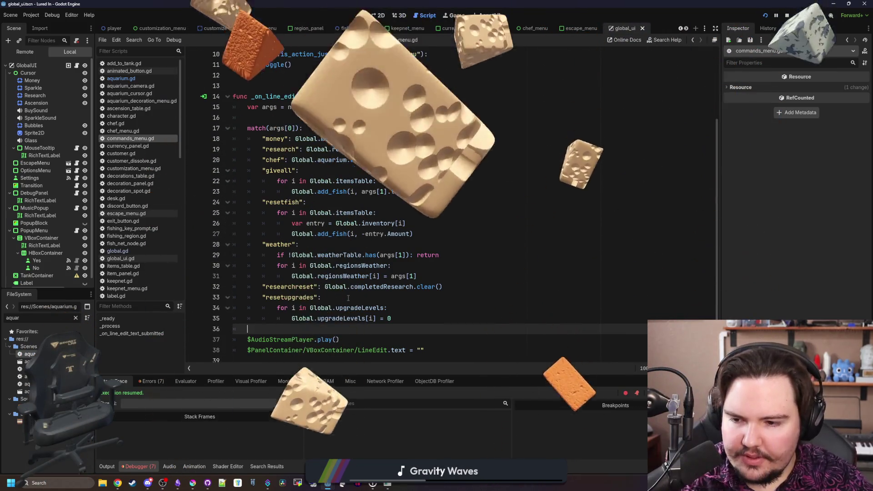
click(161, 381)
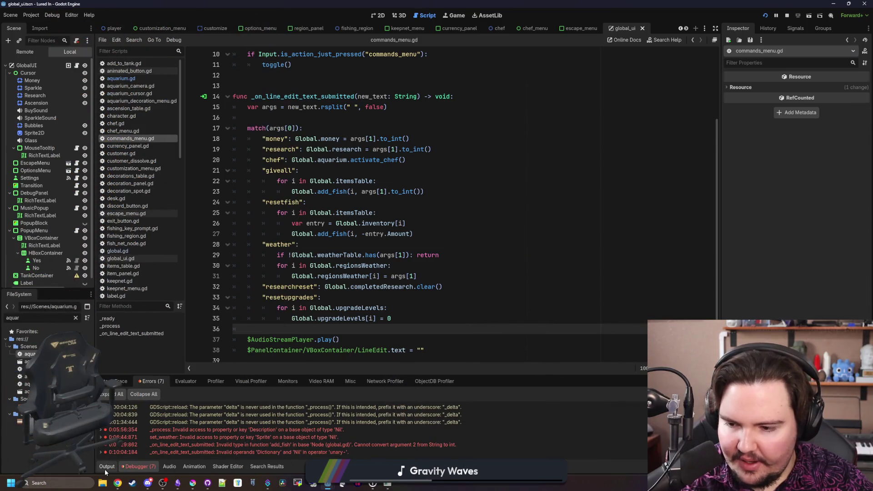
click(105, 468)
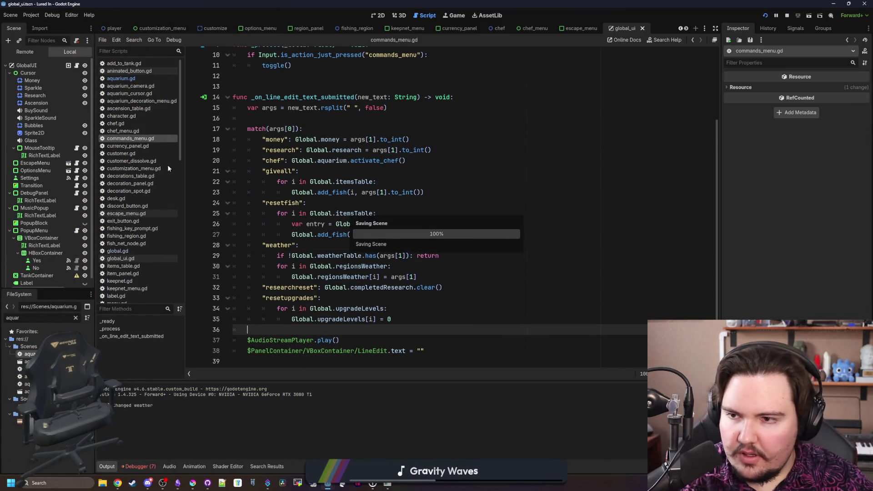
- In aquarium.gd, select the commented #Global.tutorialActive = true test line 163
click(121, 78)
click(359, 227)
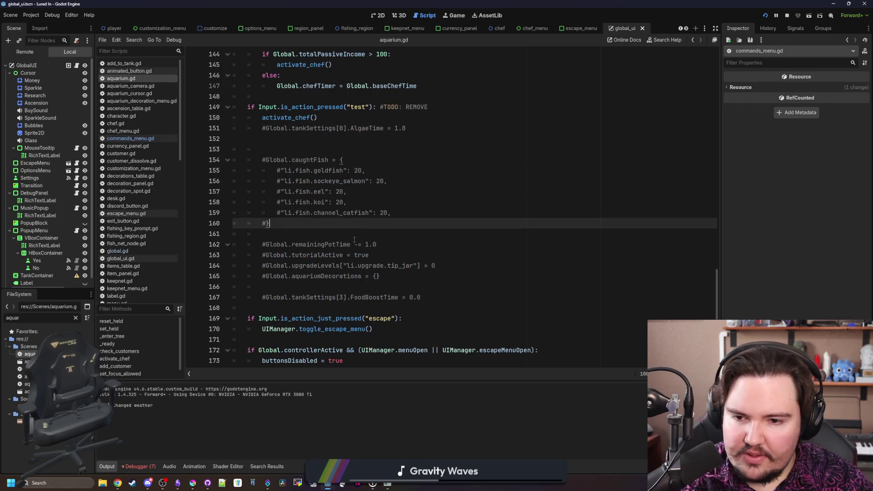
click(356, 255)
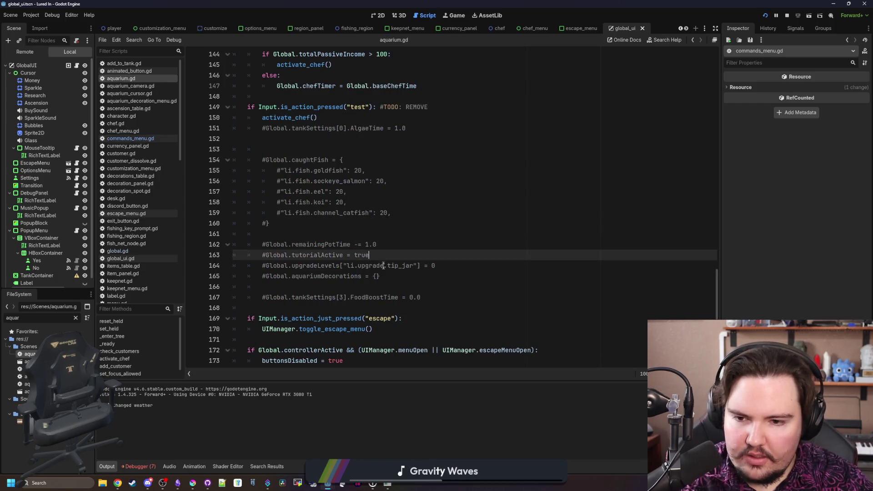
drag(384, 255, 262, 255)
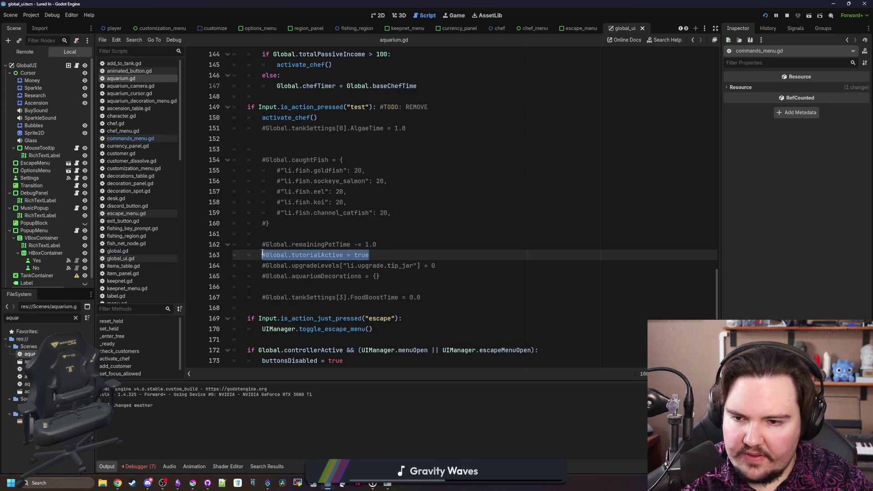
click(132, 137)
- Add an uncommented Global.tutorialActive = true line for the tutorial case and save
scroll(388, 309, down, 1)
text("tutorial":)
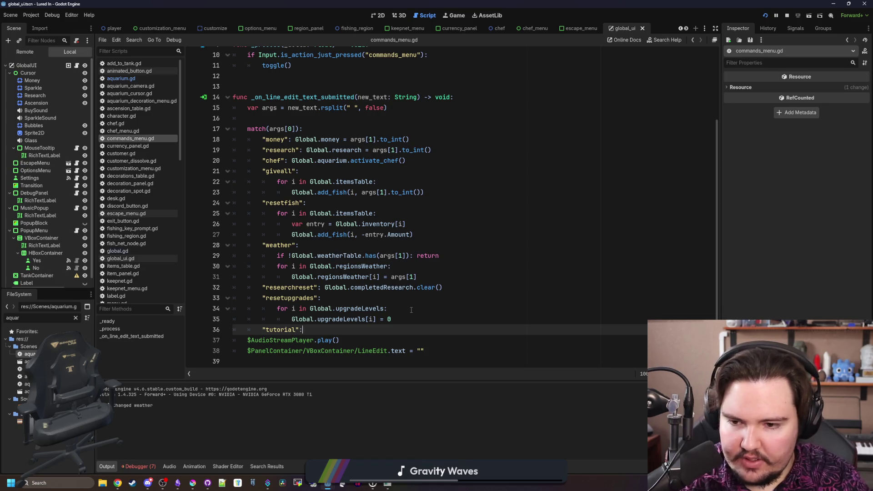
text(#Global.tutorialActive = true)
click(311, 329)
key(BackSpace)
click(425, 319)
key(Return)
key(ctrl+s)
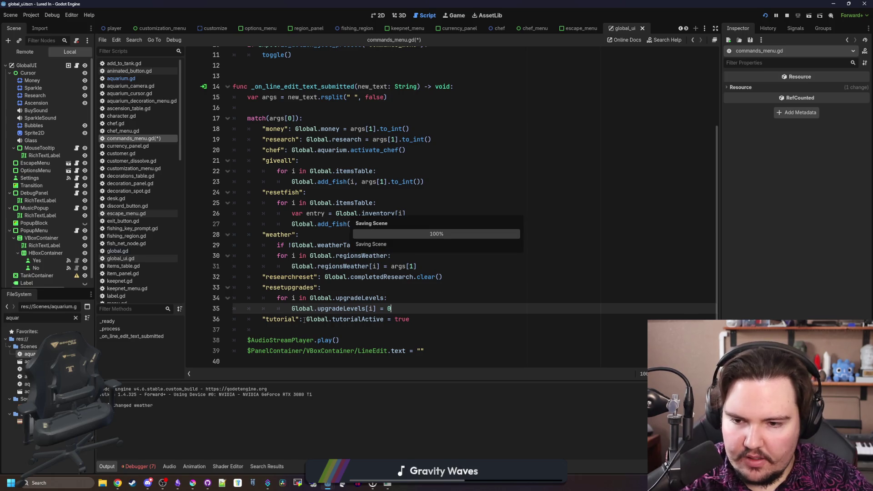
- Indent tutorialActive under "tutorial": and add Global.aquariumVisitedCount = 0 below it
click(303, 319)
key(Return)
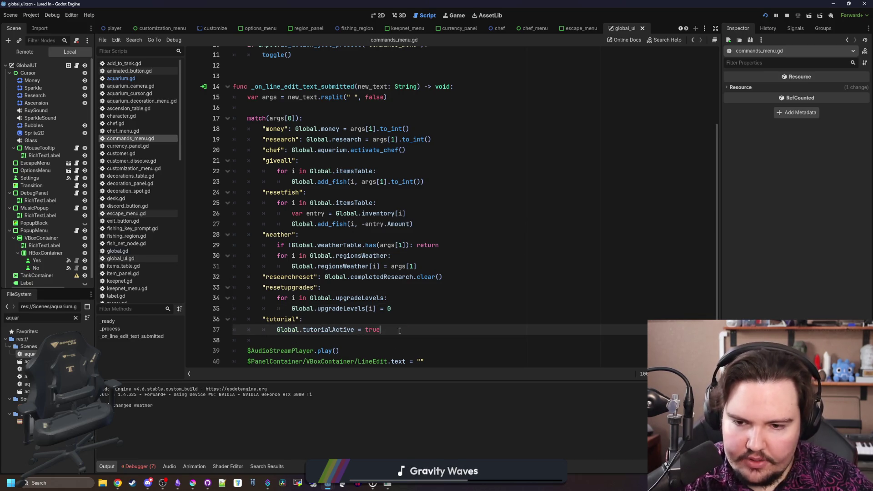
click(400, 330)
key(Return)
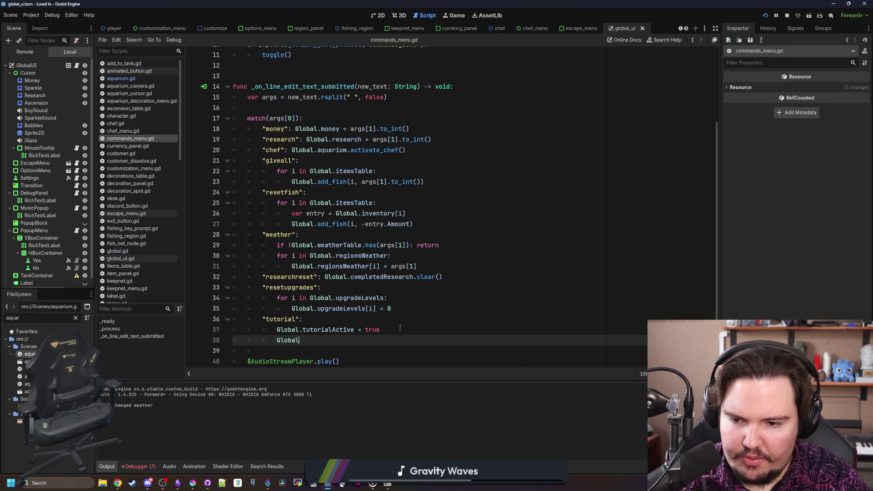
text(.a)
key(BackSpace)
text(vis)
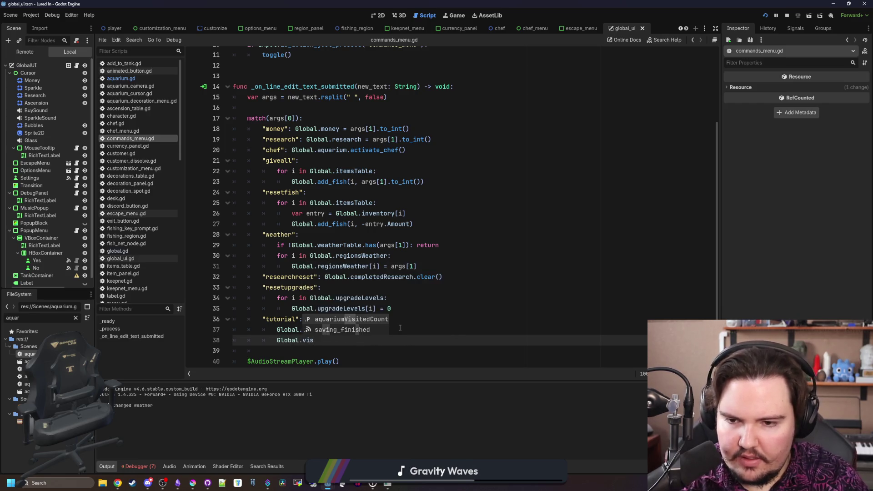
key(Return)
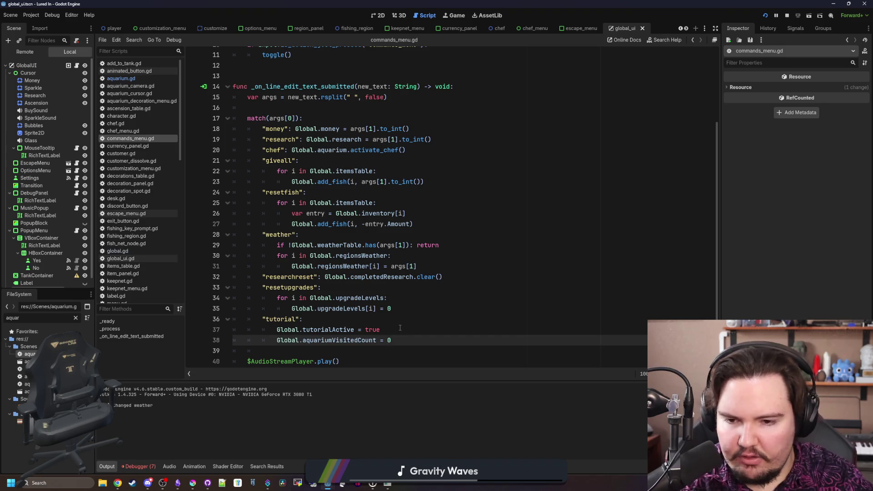
key(Up)
key(Up)
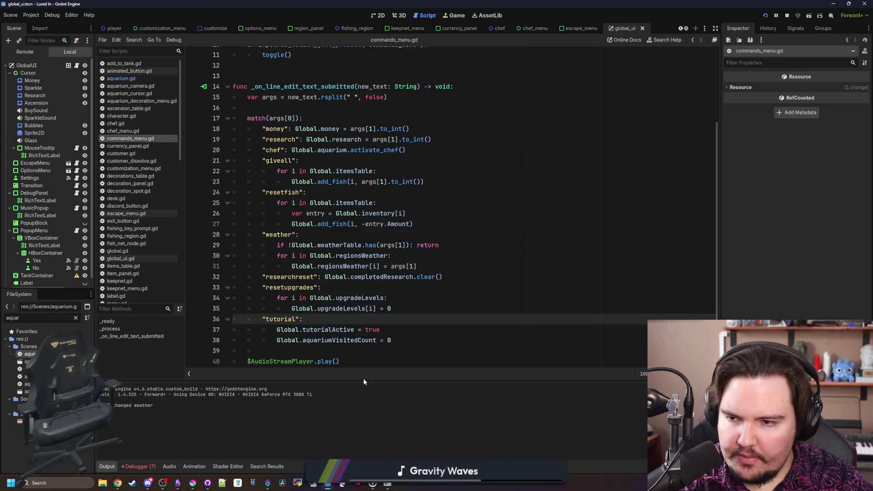
click(444, 277)
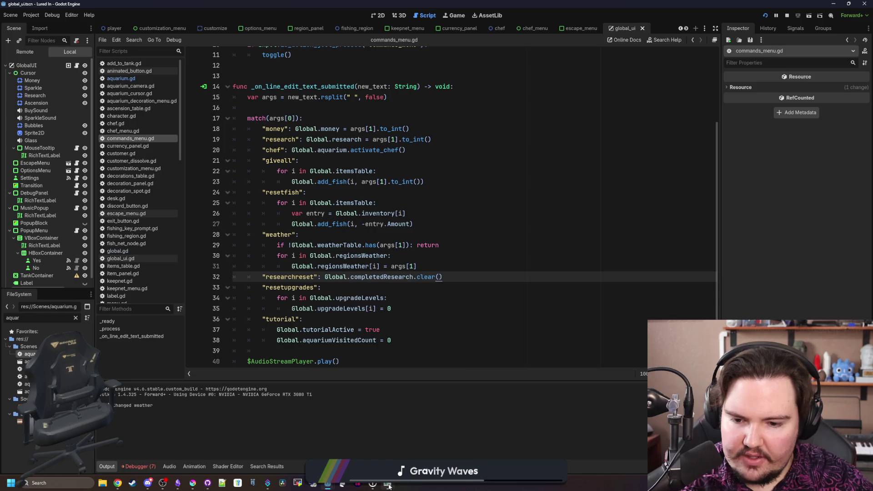
click(389, 486)
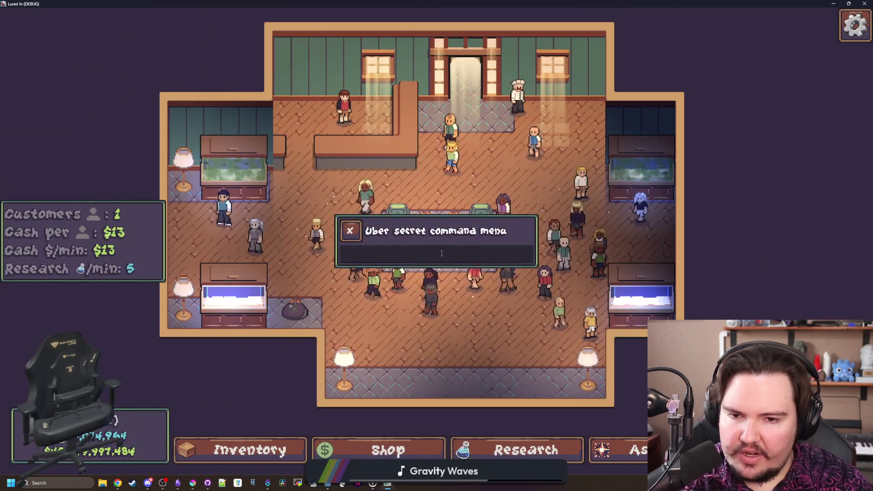
text(tele)
key(Return)
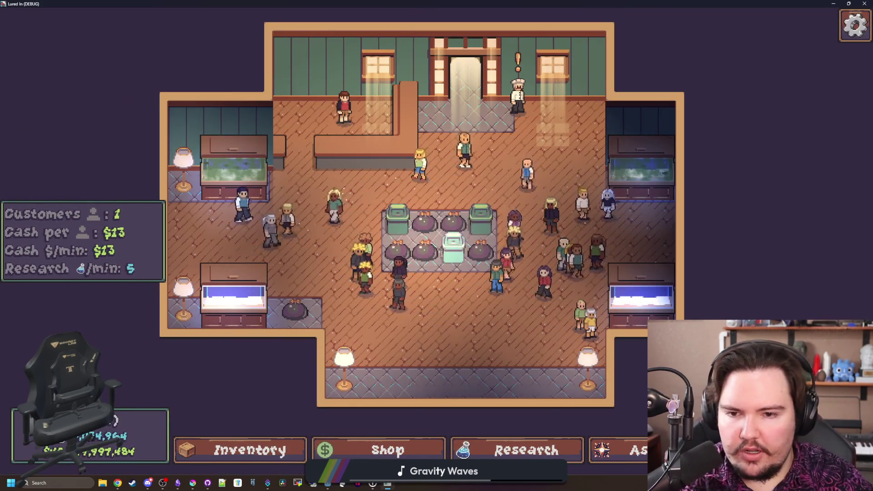
key(Escape)
click(387, 282)
click(94, 296)
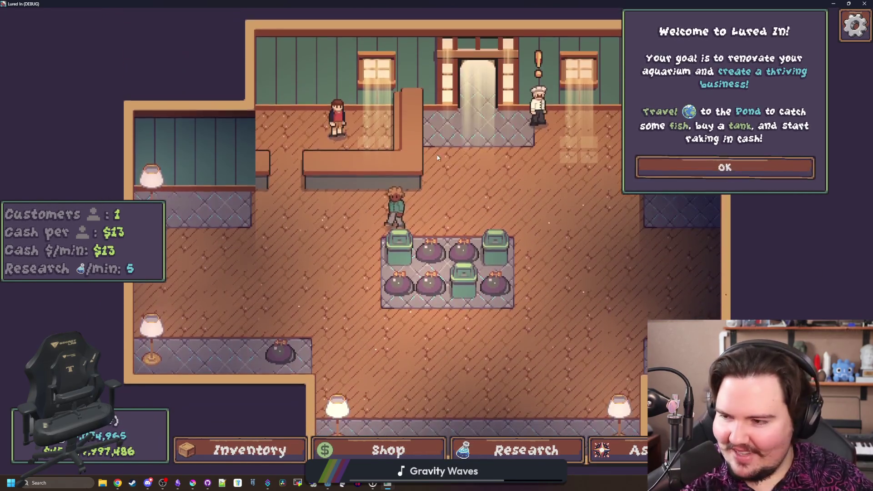
key(F8)
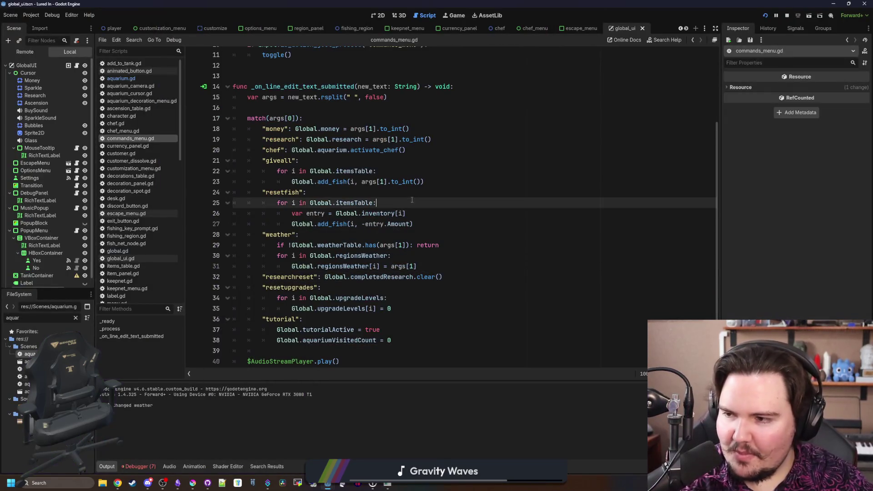
- Delete the commented tutorialActive and upgradeLevels test lines from aquarium.gd
click(396, 309)
key(Down)
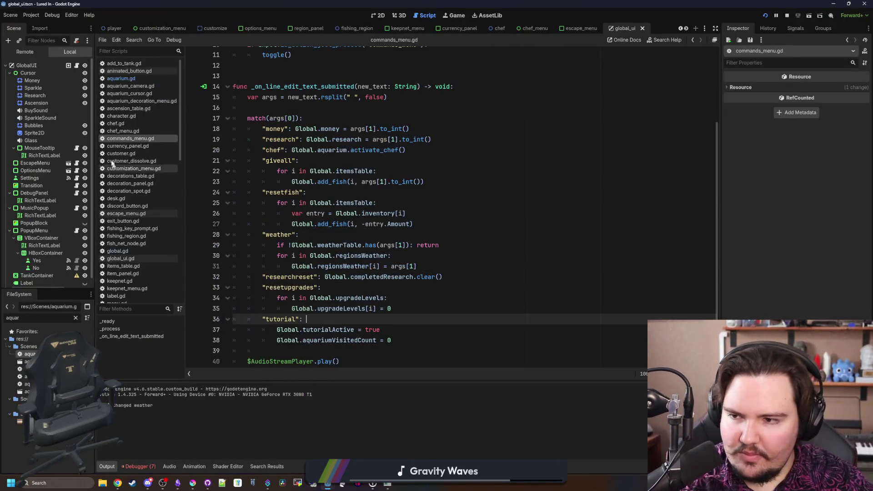
click(132, 78)
drag(370, 254, 246, 254)
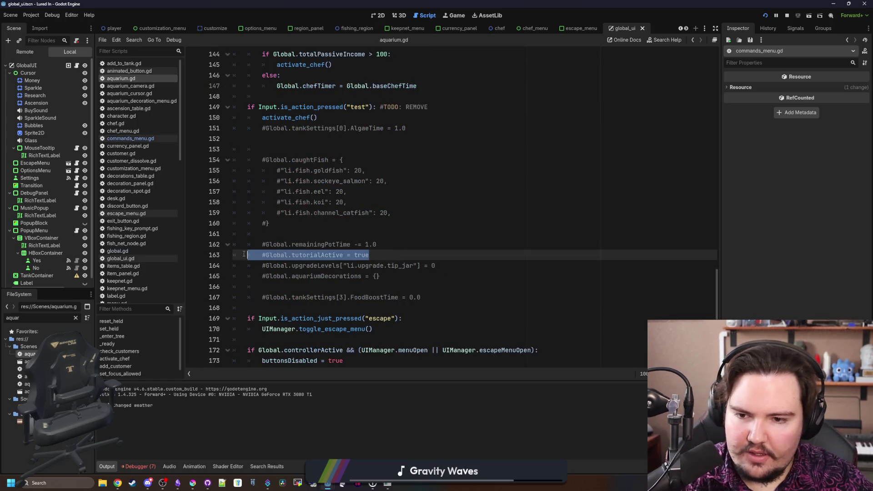
key(BackSpace)
key(BackSpace)
key(shift+Home)
key(BackSpace)
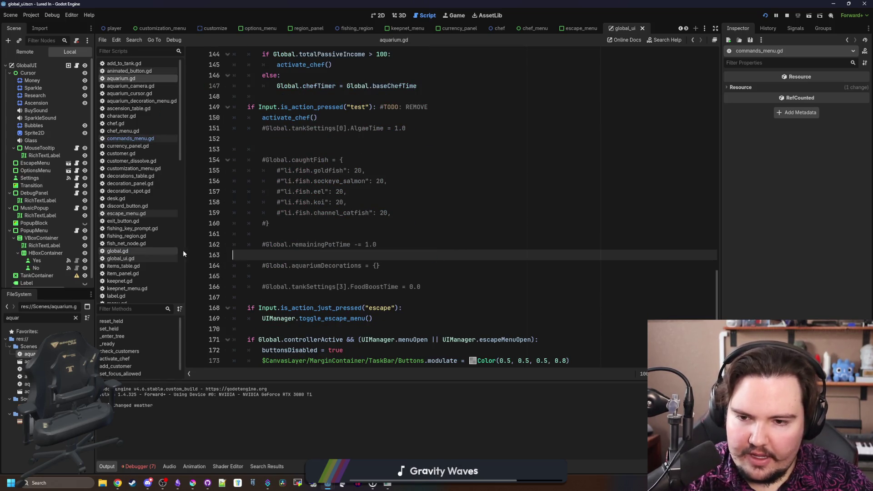
key(BackSpace)
- Remove the stray empty lines 164 and 153 in aquarium.gd
drag(381, 255, 260, 251)
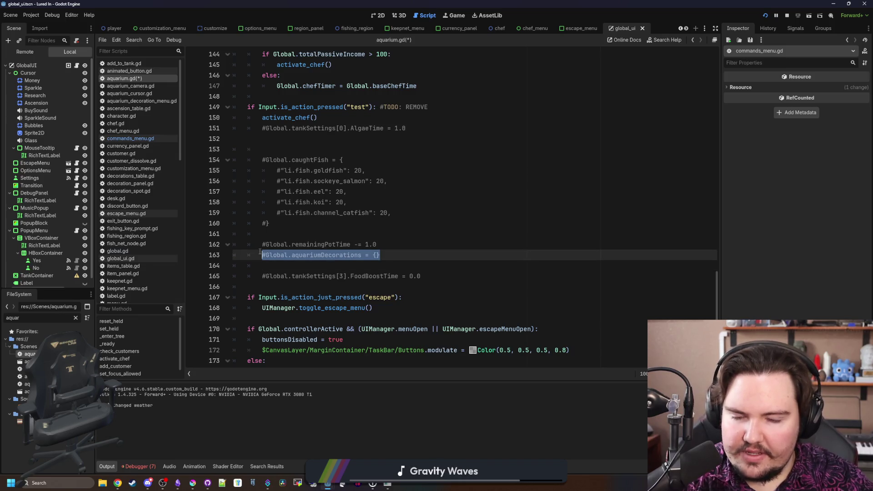
click(323, 268)
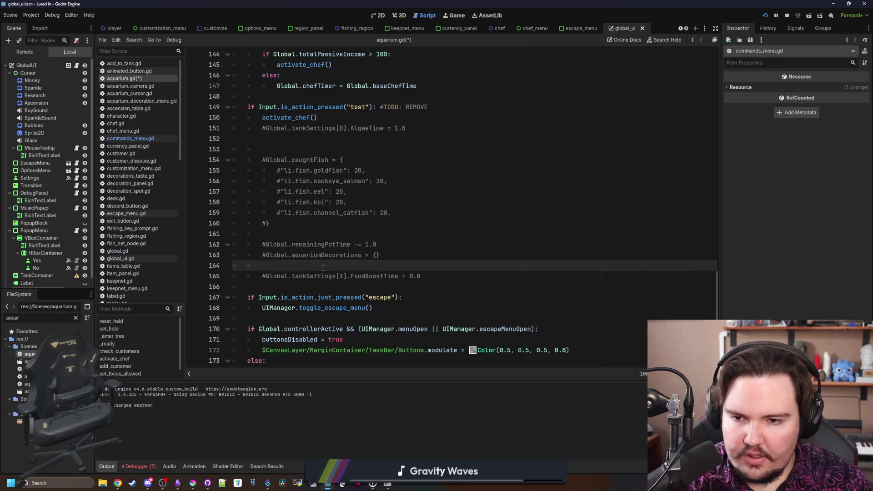
key(BackSpace)
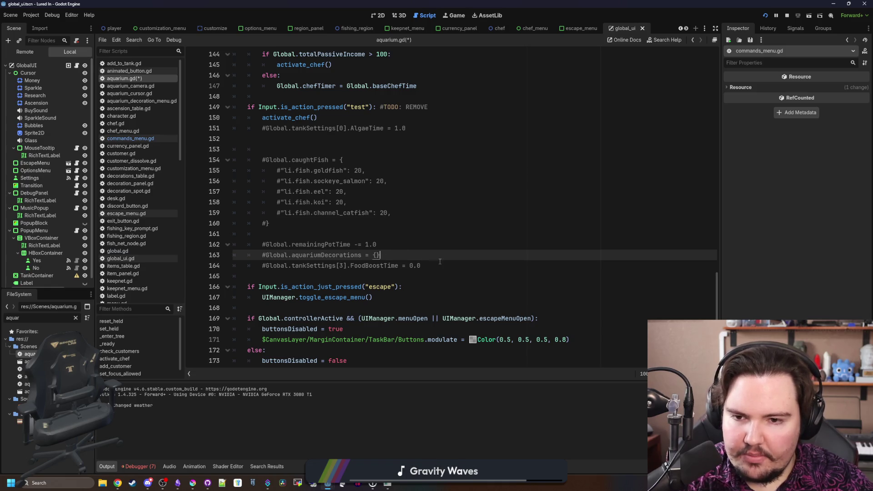
scroll(283, 229, up, 2)
click(320, 209)
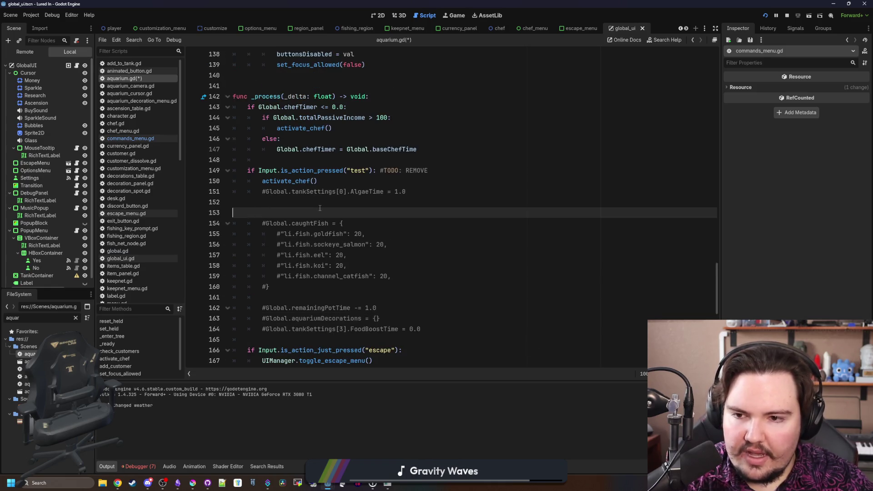
key(BackSpace)
- Select the commented AlgaeTime line, then return to empty line 39 of commands_menu.gd
drag(428, 193, 262, 193)
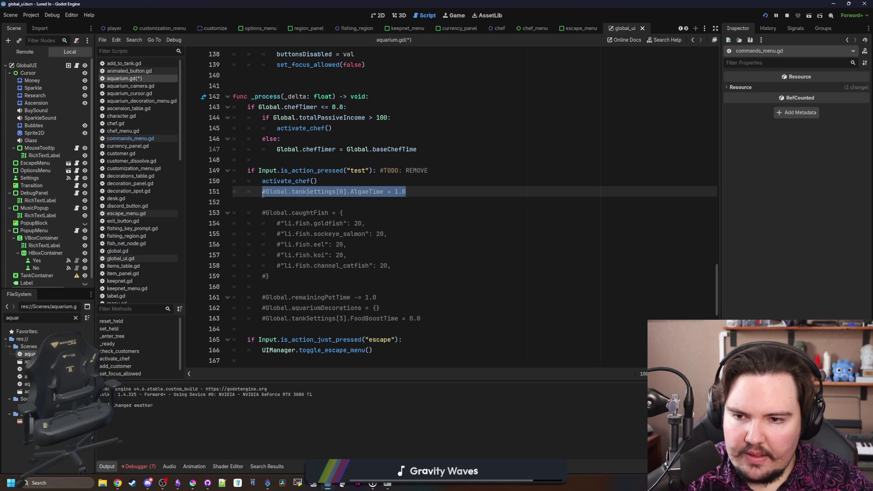
click(275, 201)
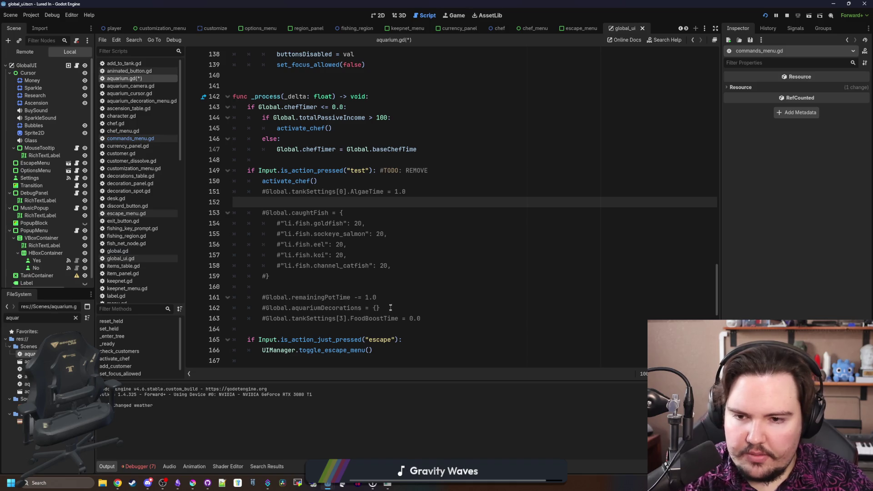
drag(418, 188, 261, 192)
key(ctrl+c)
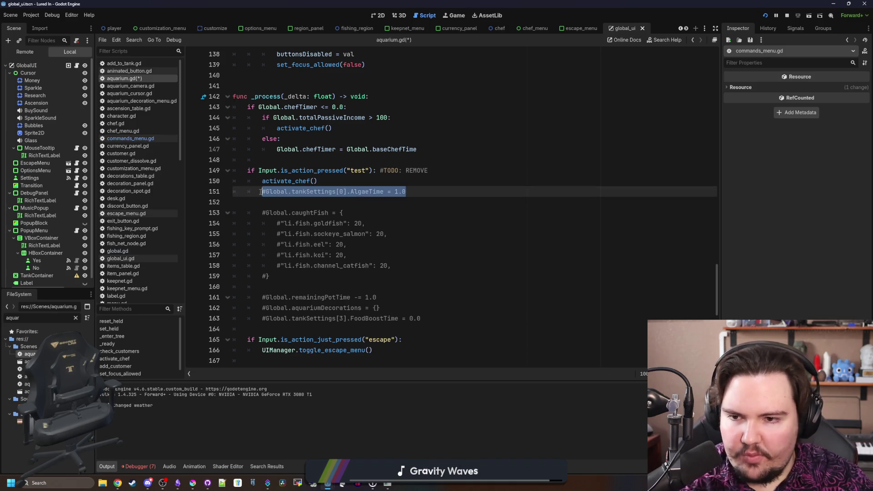
click(150, 139)
scroll(409, 272, down, 1)
click(423, 326)
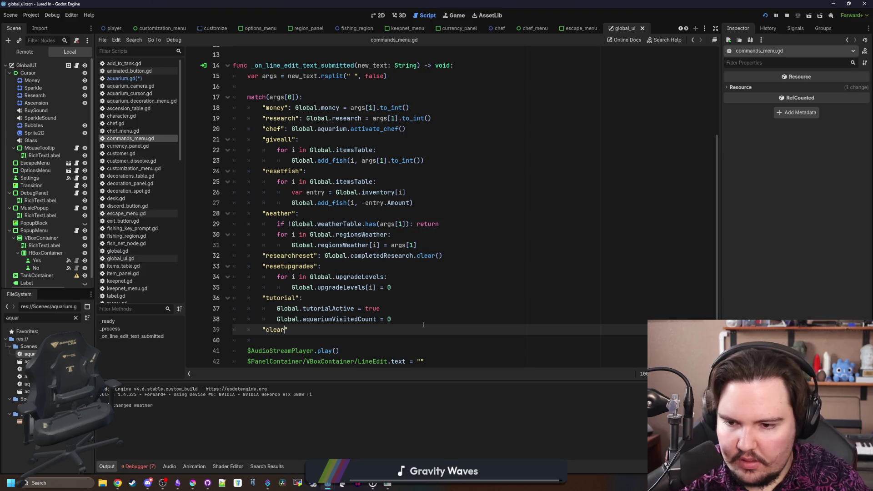
- Add an "algae": case label with the commented AlgaeTime line pasted beneath it
text(:)
key(Return)
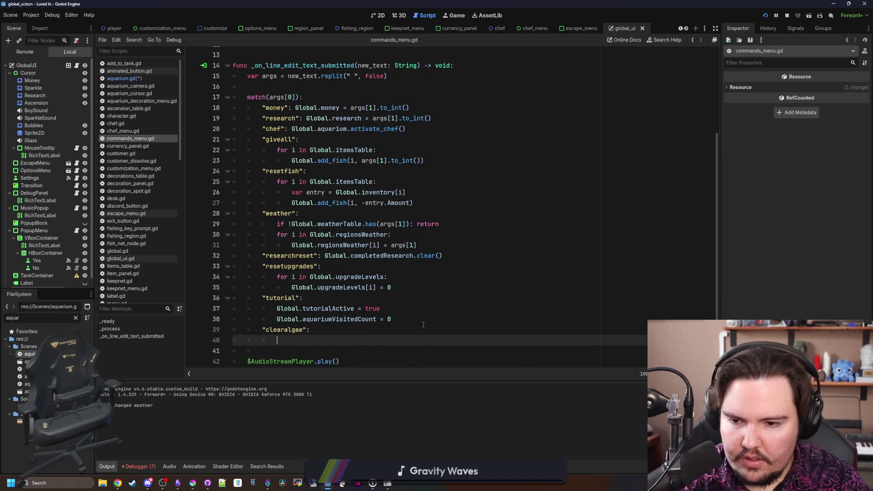
key(ctrl+v)
double_click(291, 330)
scroll(291, 330, down, 2)
text(algae)
- Uncomment the AlgaeTime line and add a loop over Global.maxTankCount under algae
click(275, 318)
key(Delete)
click(316, 310)
key(Return)
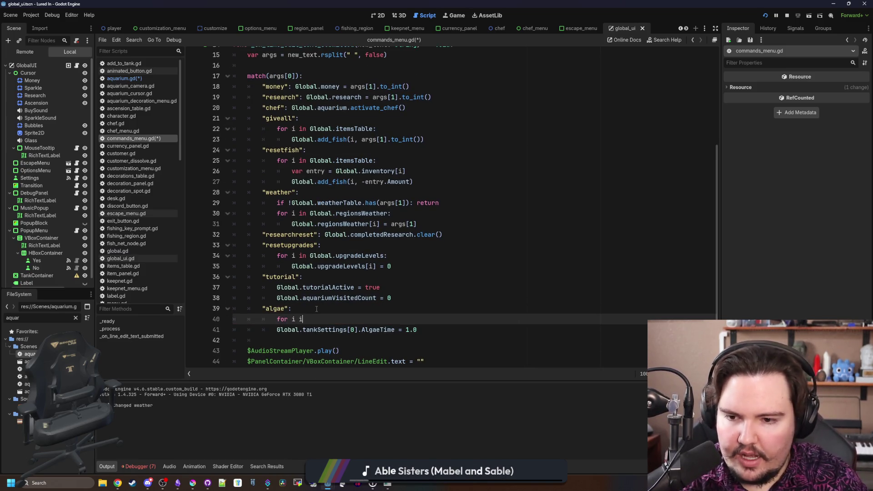
text(Global.maxTankCount:)
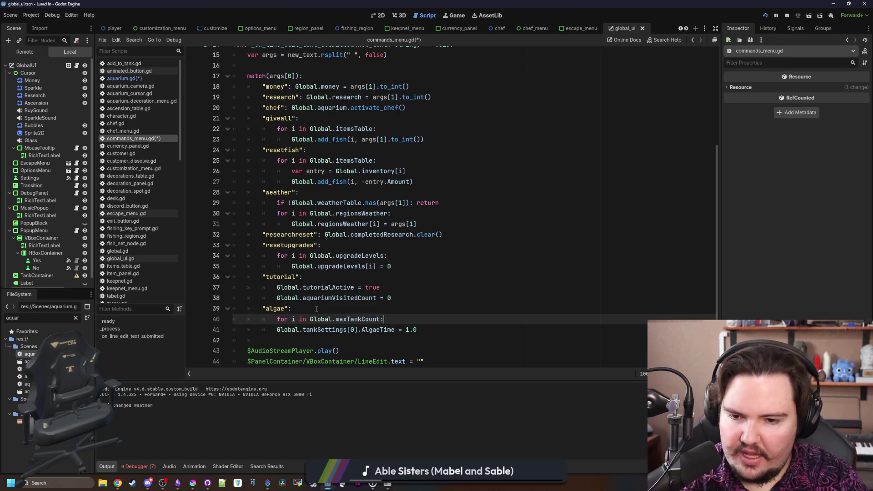
key(Return)
- Indent the AlgaeTime line into the loop and clear the stray text and blank line 41
scroll(317, 309, up, 1)
click(213, 350)
key(Tab)
click(214, 345)
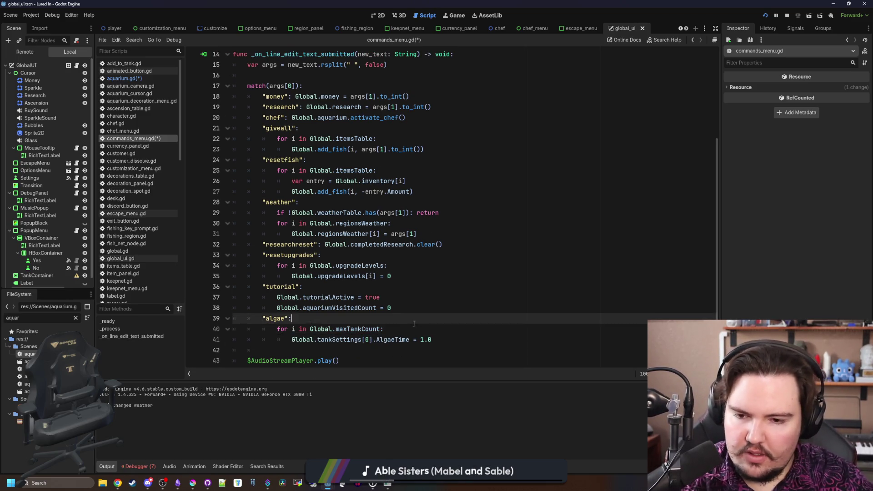
scroll(417, 295, down, 1)
text(set_alg)
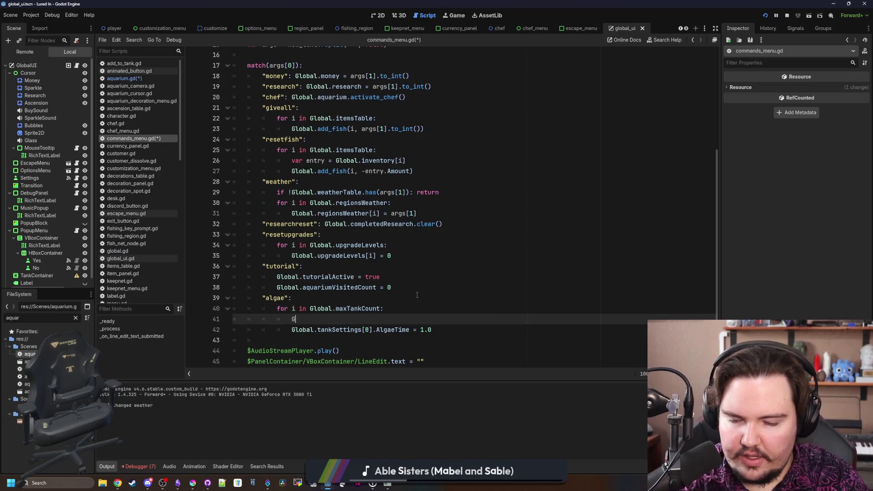
text(.algae)
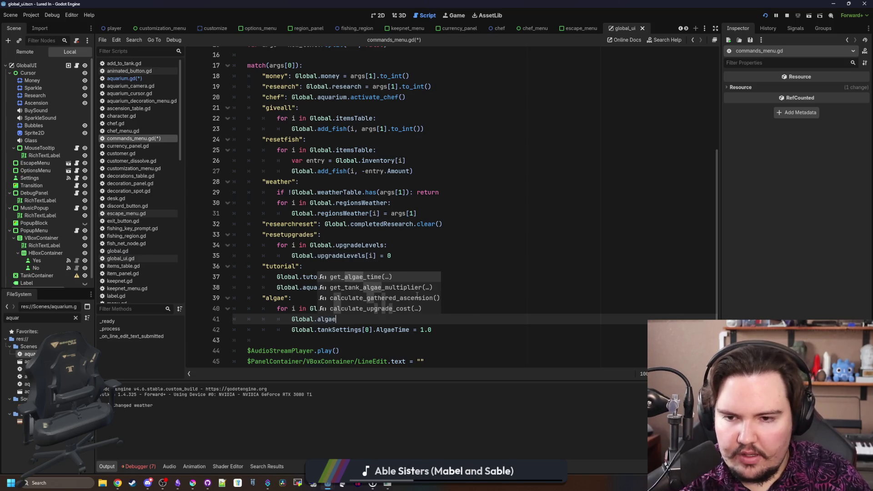
scroll(417, 295, up, 1)
key(shift+Home)
text(G)
key(BackSpace)
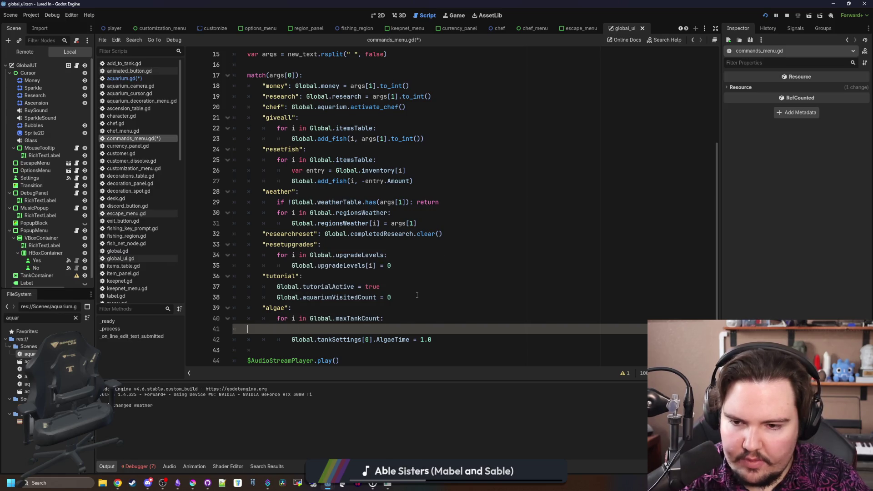
key(BackSpace)
- Make the line set tankSettings[i].AlgaeTime = args[1].to_int()
double_click(368, 326)
text(i)
click(447, 334)
text(rgs[1].to_i)
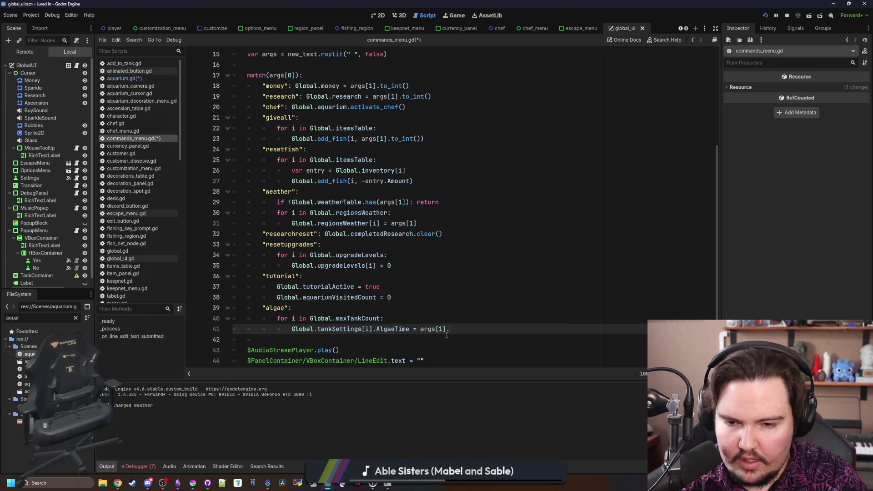
text(nt())
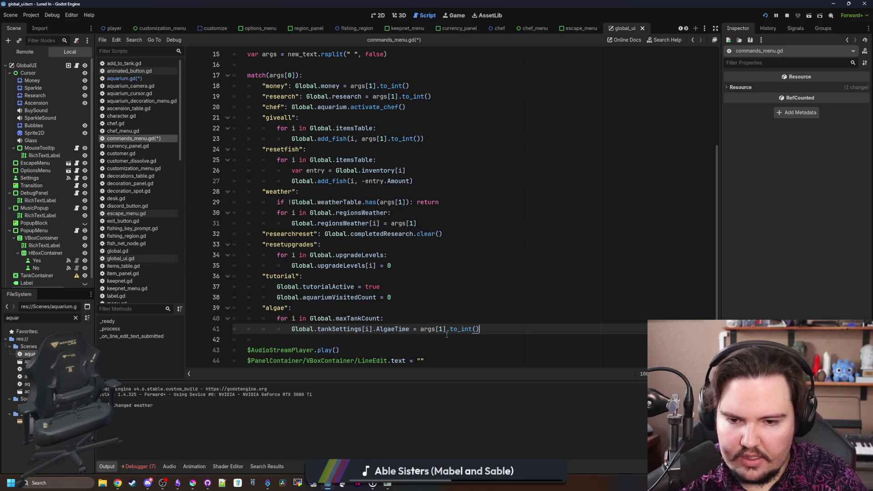
key(Return)
- Emit tank_grime_changed(i) inside the loop and save the script
scroll(396, 333, down, 1)
text(Global.)
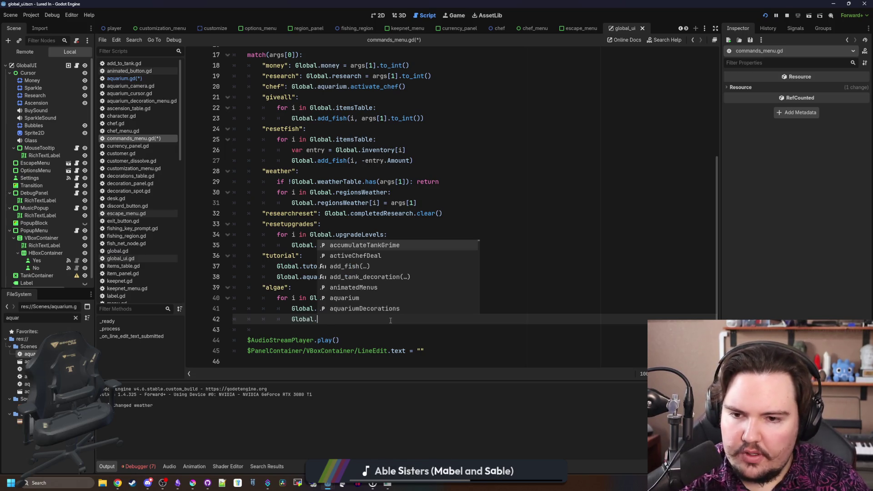
text(gri)
key(BackSpace)
key(BackSpace)
key(BackSpace)
text(tank_gr)
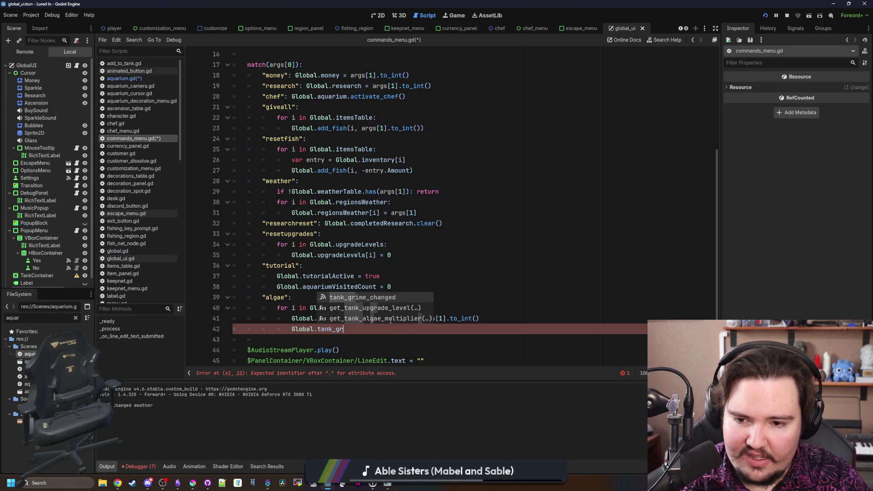
key(Return)
text(.emit()
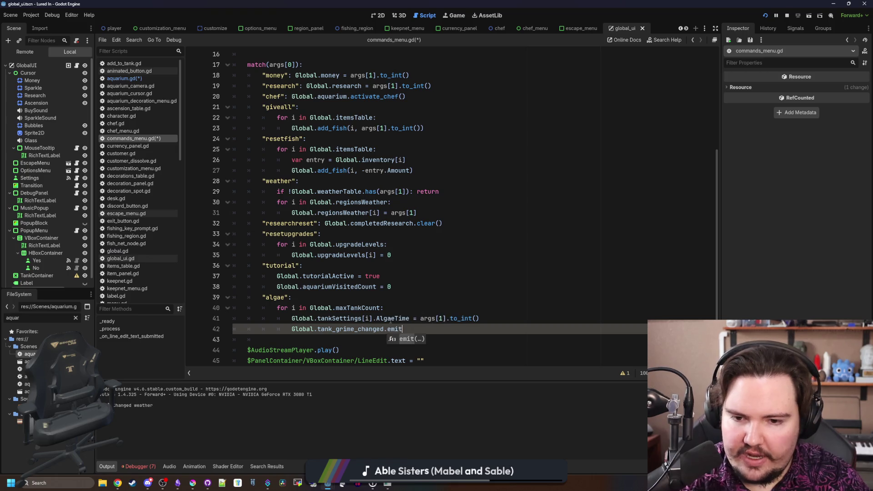
text((i))
key(Escape)
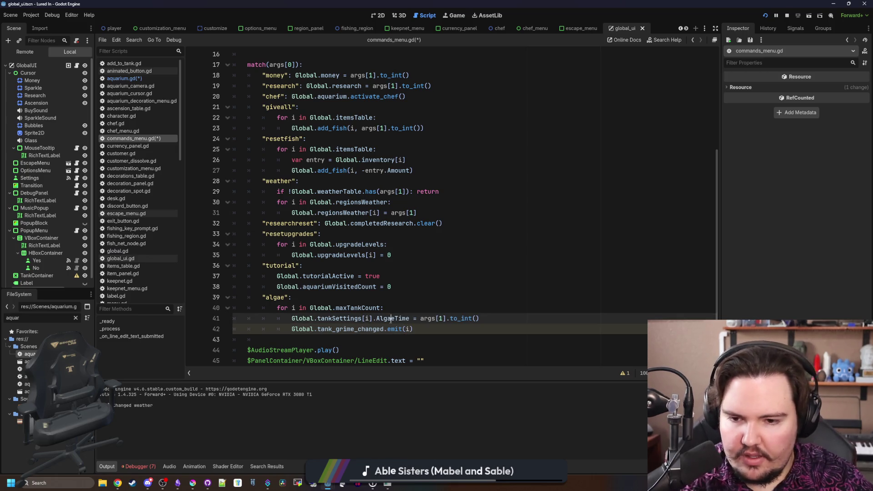
key(Up)
key(Up)
key(Up)
key(ctrl+s)
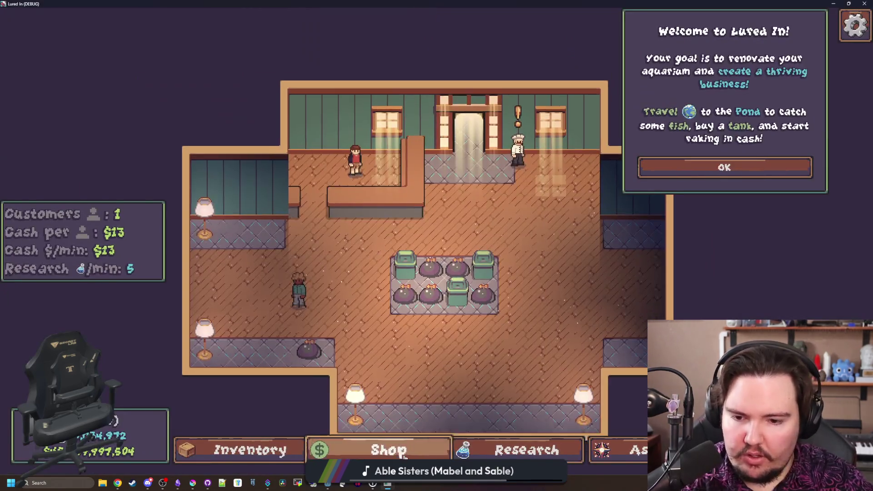
- Buy two new tanks from the in-game shop
click(404, 456)
click(577, 166)
click(578, 165)
key(Escape)
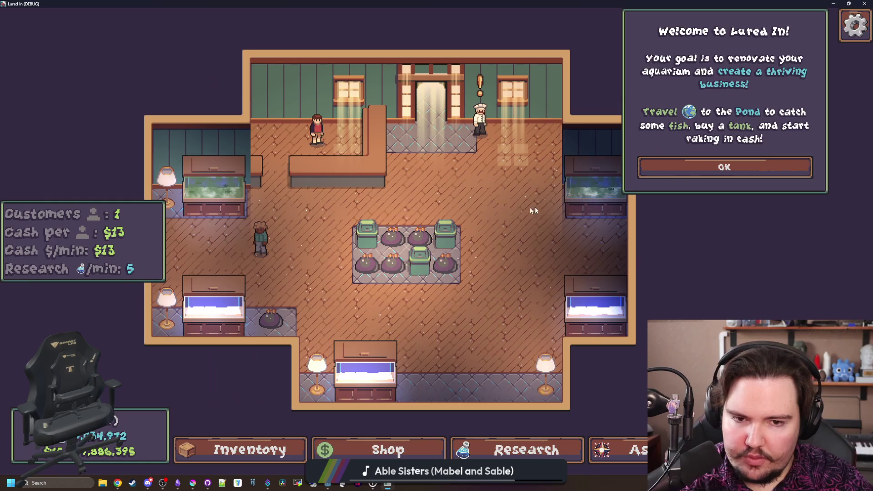
- Run 'algae 10' from the secret command menu, then close the game
key(grave)
click(498, 260)
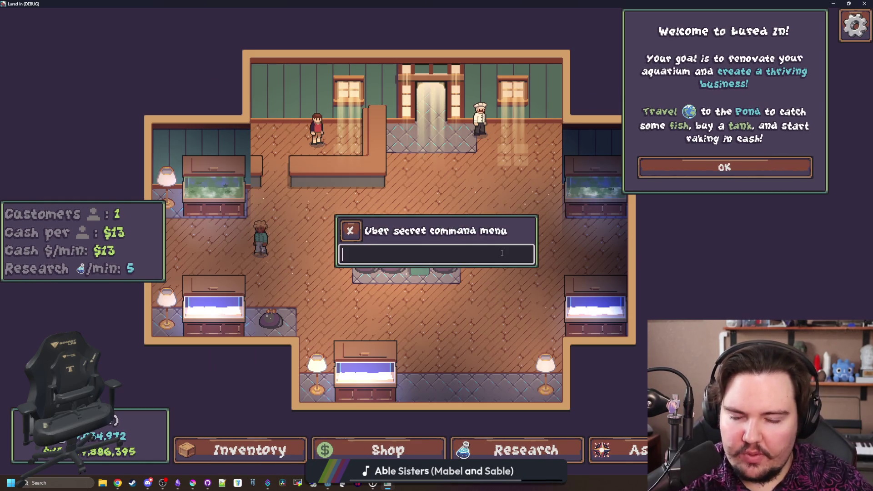
text(algae 10)
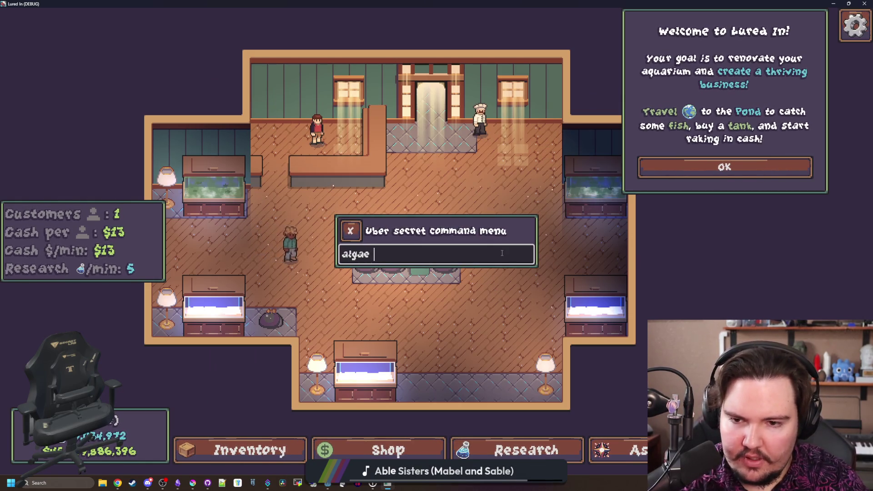
key(Return)
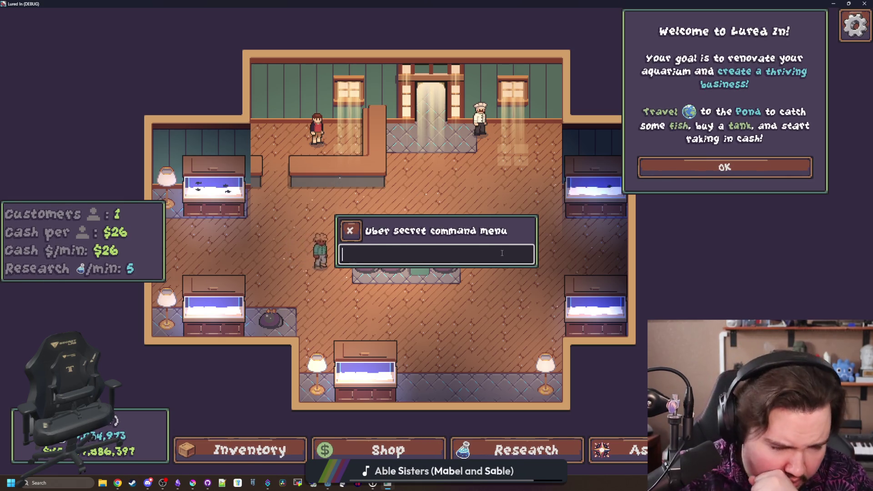
key(F8)
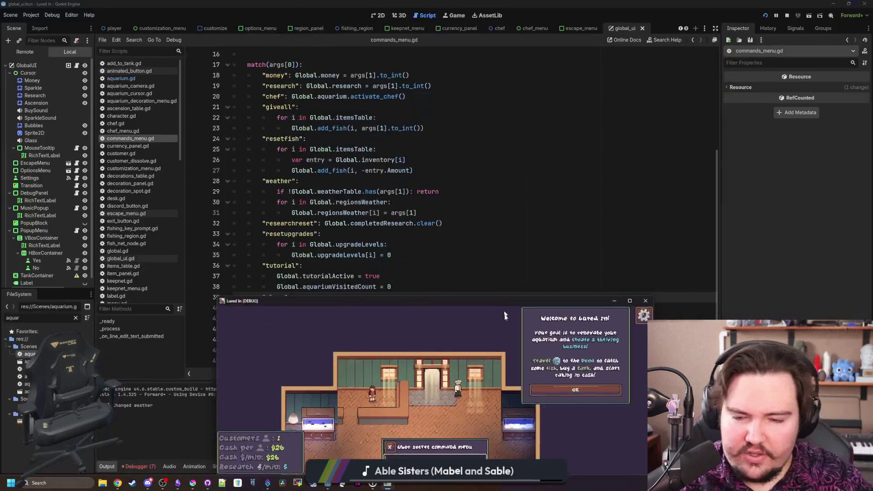
click(432, 327)
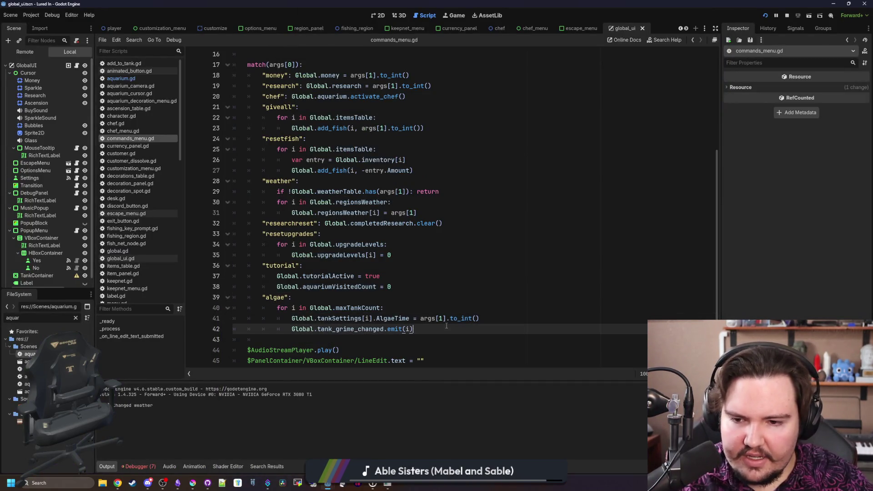